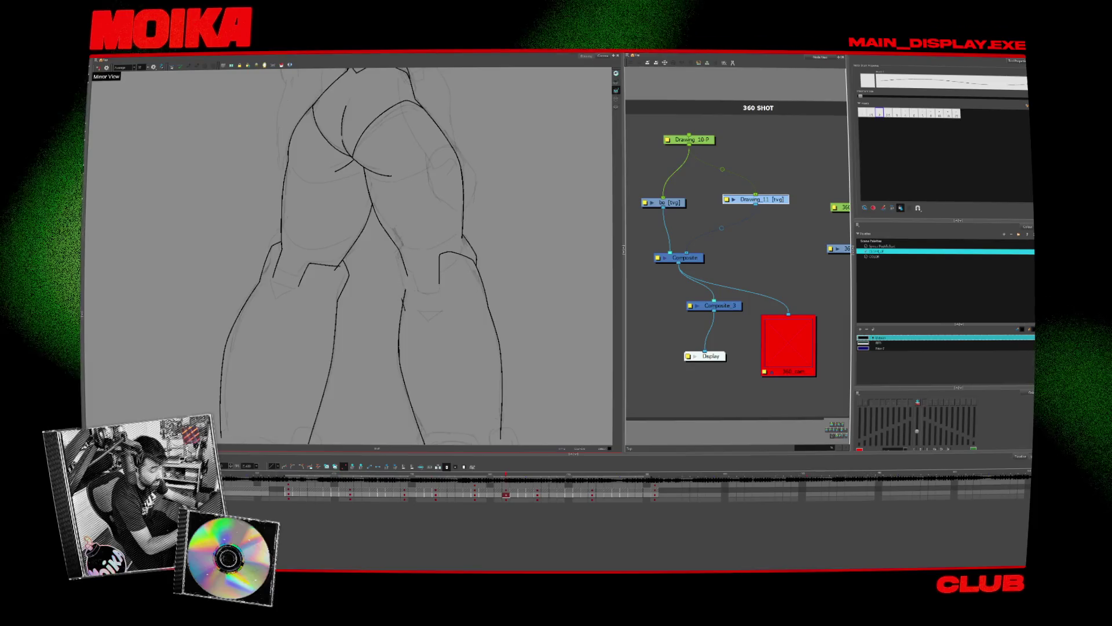
- Toggle mirror view and step through the turnaround drawings to compare neighbouring poses
{"action": "key", "text": "4"}
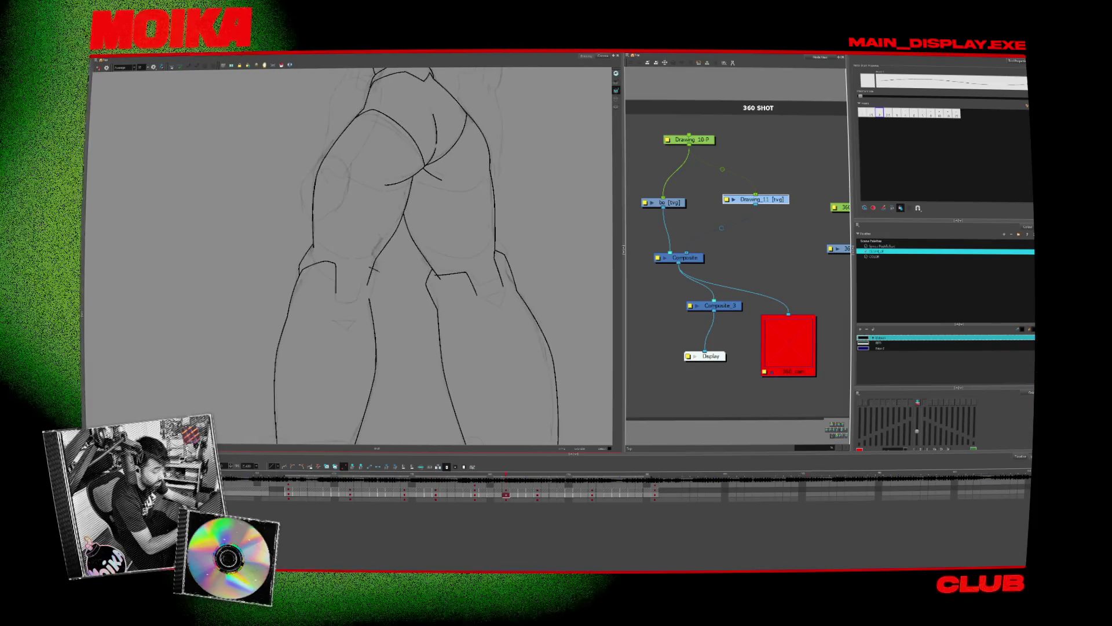
{"action": "key", "text": "4"}
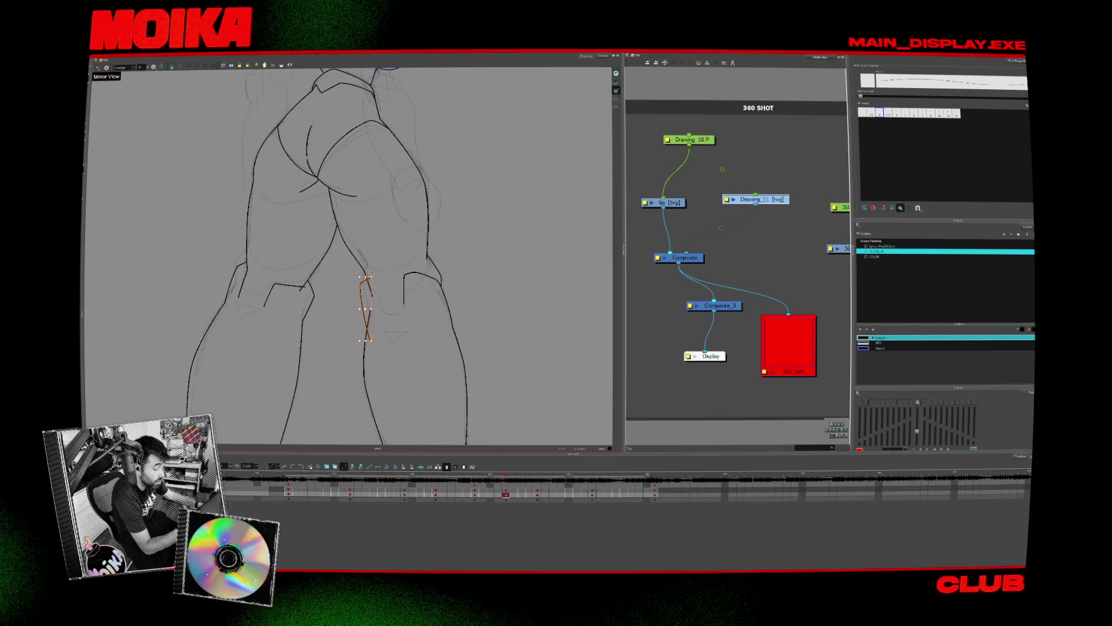
{"action": "key", "text": "g"}
{"action": "key", "text": "g"}
{"action": "key", "text": "f"}
{"action": "key", "text": "g"}
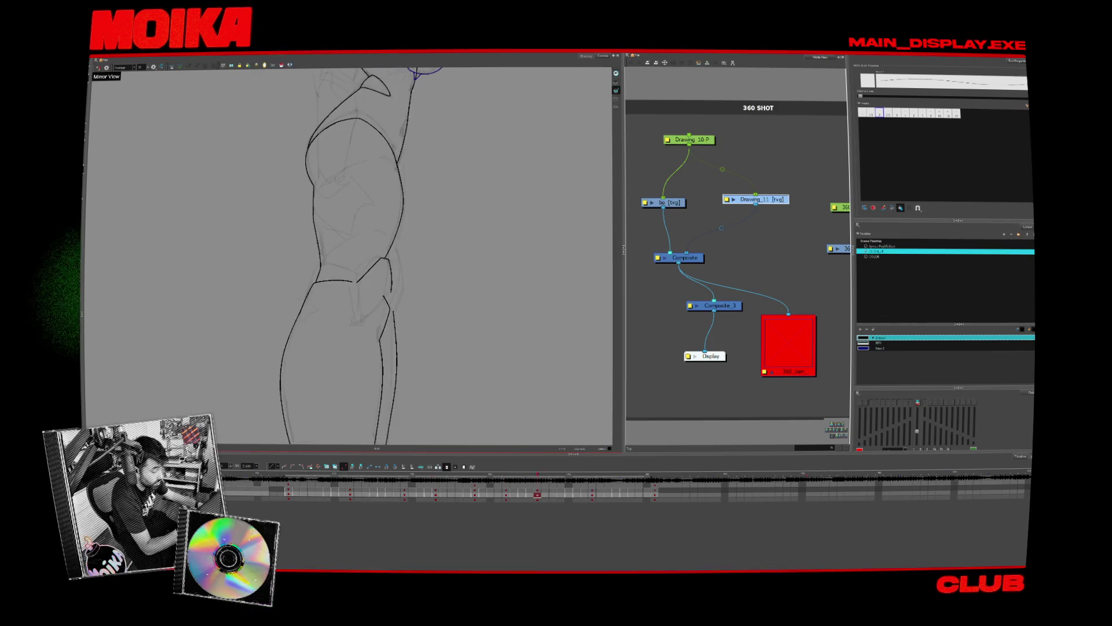
{"action": "key", "text": "f"}
{"action": "key", "text": "g"}
{"action": "key", "text": "f"}
{"action": "key", "text": "g"}
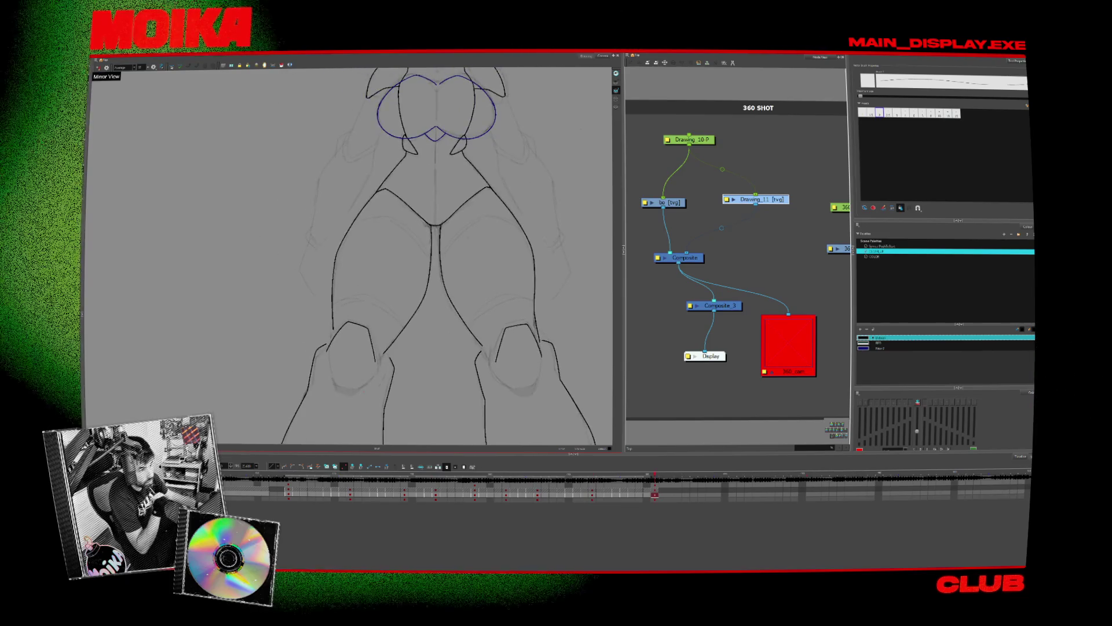
- Fit the whole figure in the camera frame and revisit the earlier pose
{"action": "key", "text": "shift+m"}
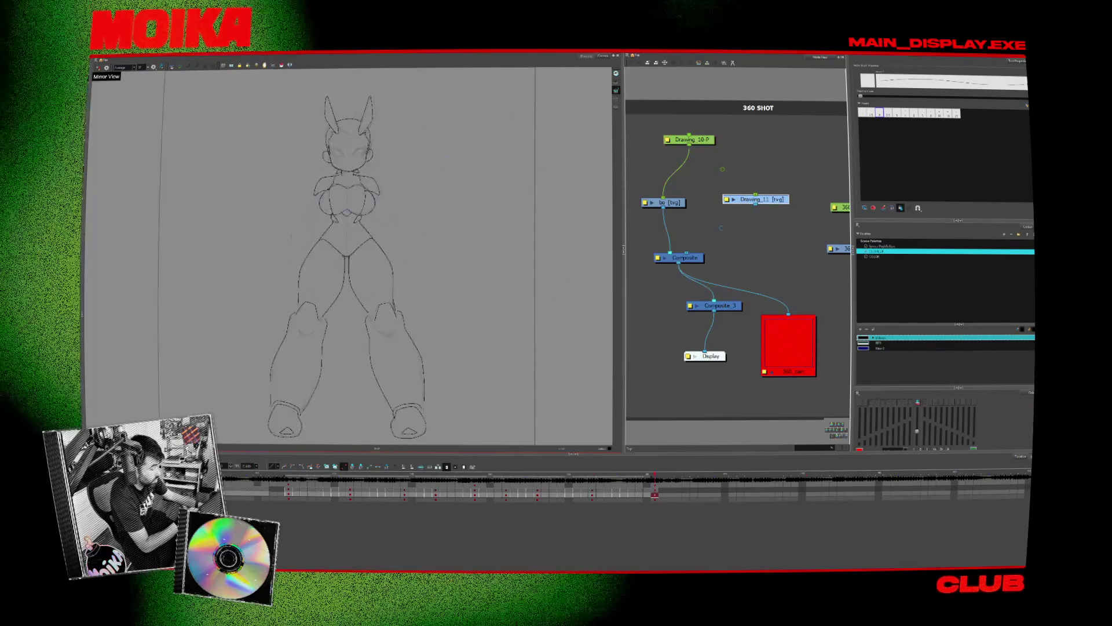
{"action": "key", "text": "f"}
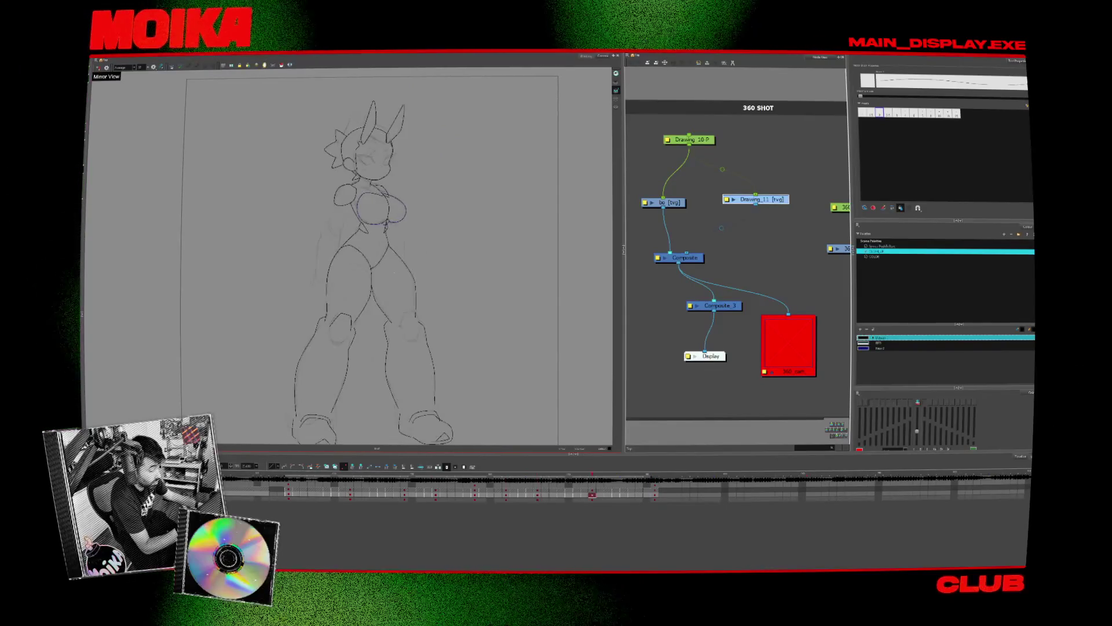
{"action": "scroll", "coordinate": [390, 265], "scroll_direction": "up", "scroll_amount": 3}
{"action": "scroll", "coordinate": [390, 266], "scroll_direction": "up", "scroll_amount": 3}
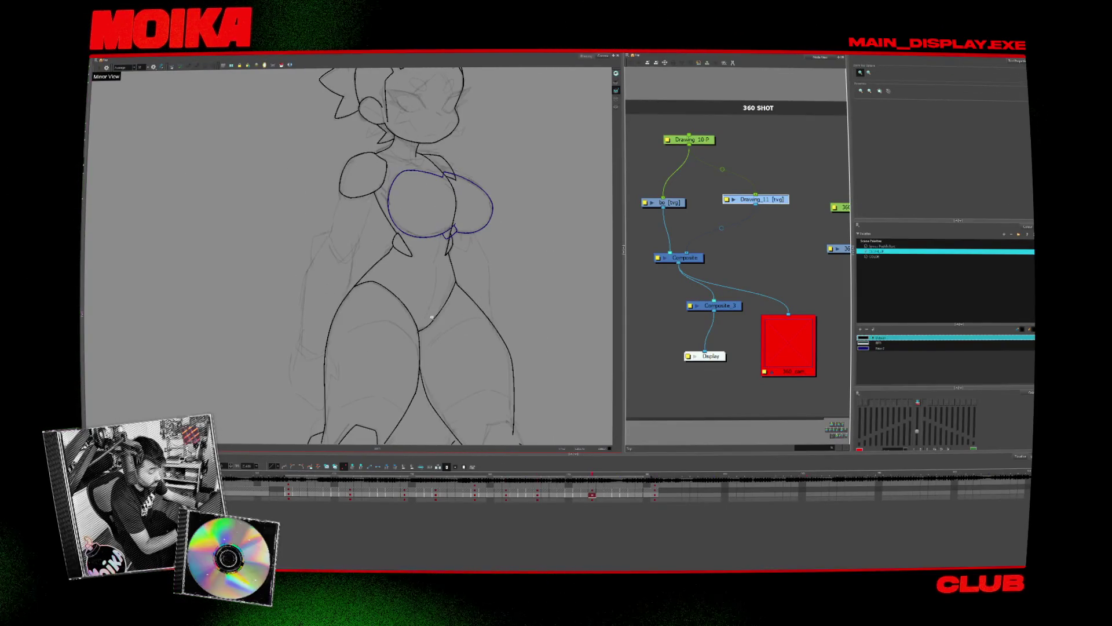
- Select the Brush and move to the front-view drawing, centring it on the canvas
{"action": "key", "text": "alt+b"}
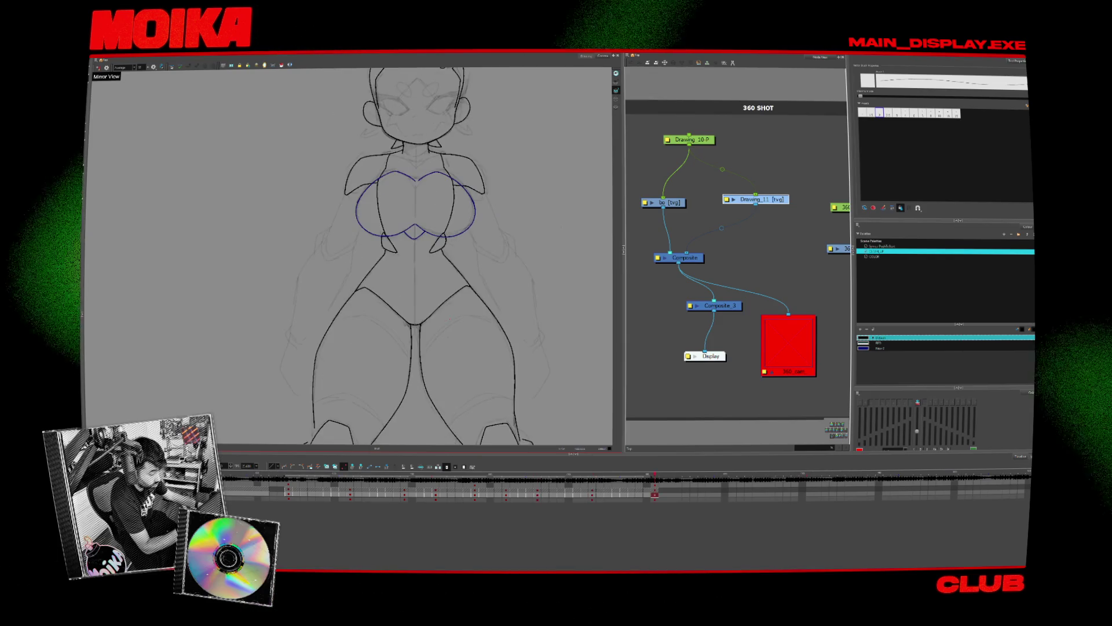
{"action": "key", "text": "alt+s"}
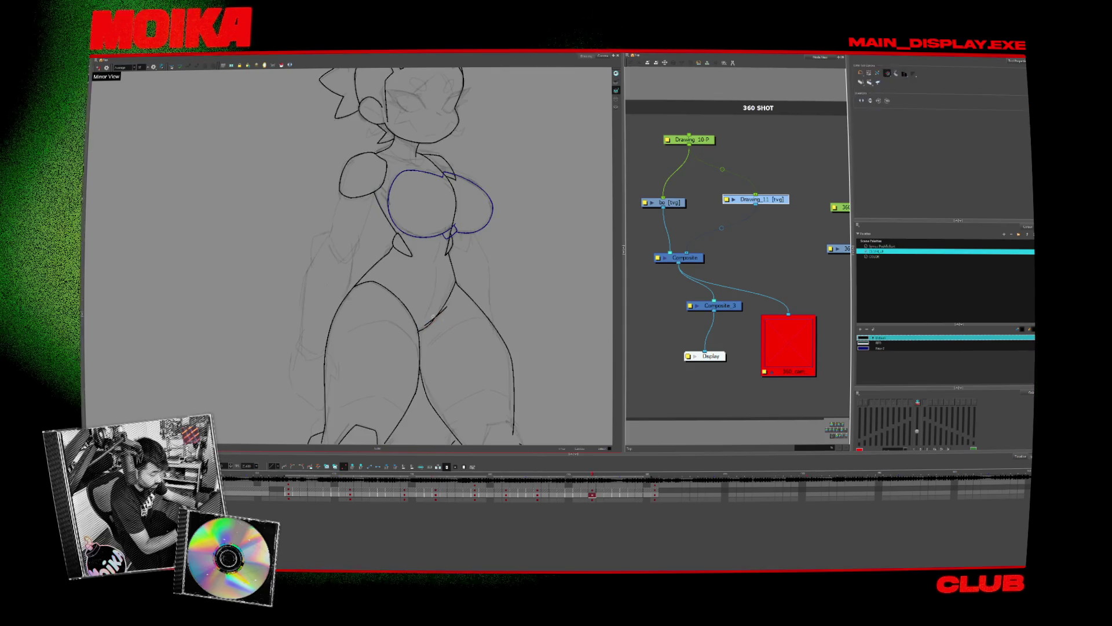
{"action": "key", "text": "g"}
{"action": "key", "text": "alt+b"}
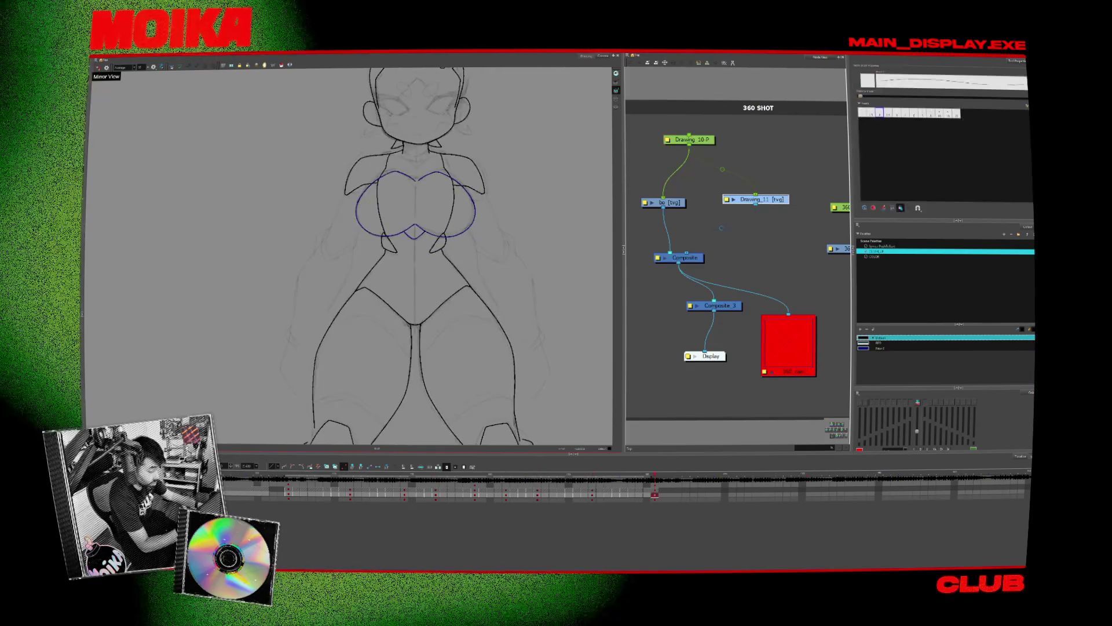
{"action": "left_click_drag", "start_coordinate": [543, 333], "coordinate": [479, 327]}
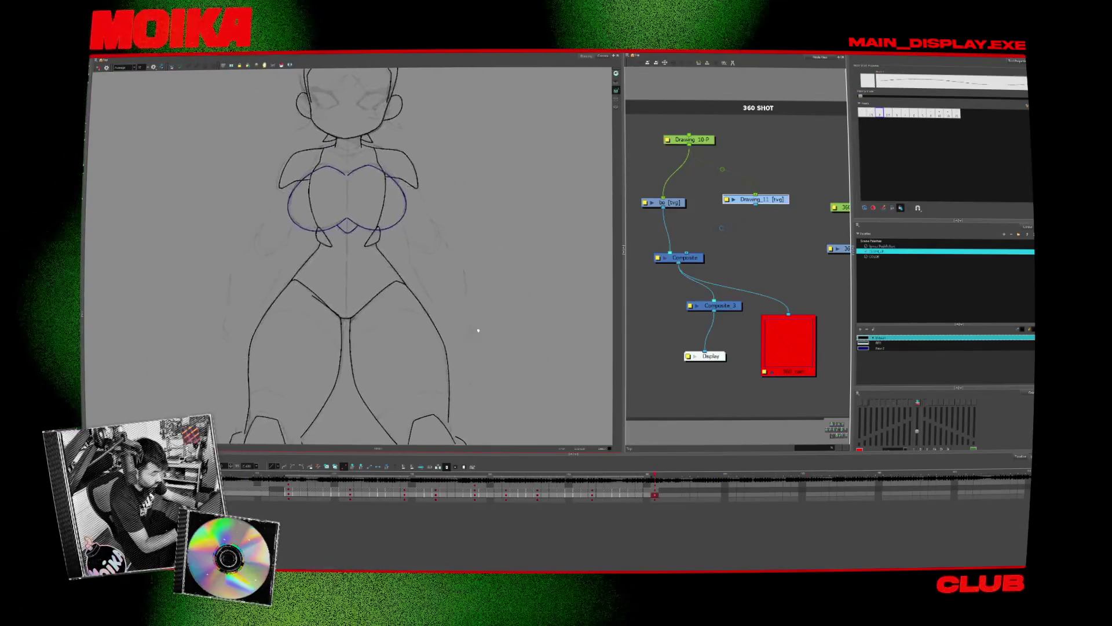
- Step back through the three-quarter back and full back poses, panning to the girl's head
{"action": "key", "text": "alt+z"}
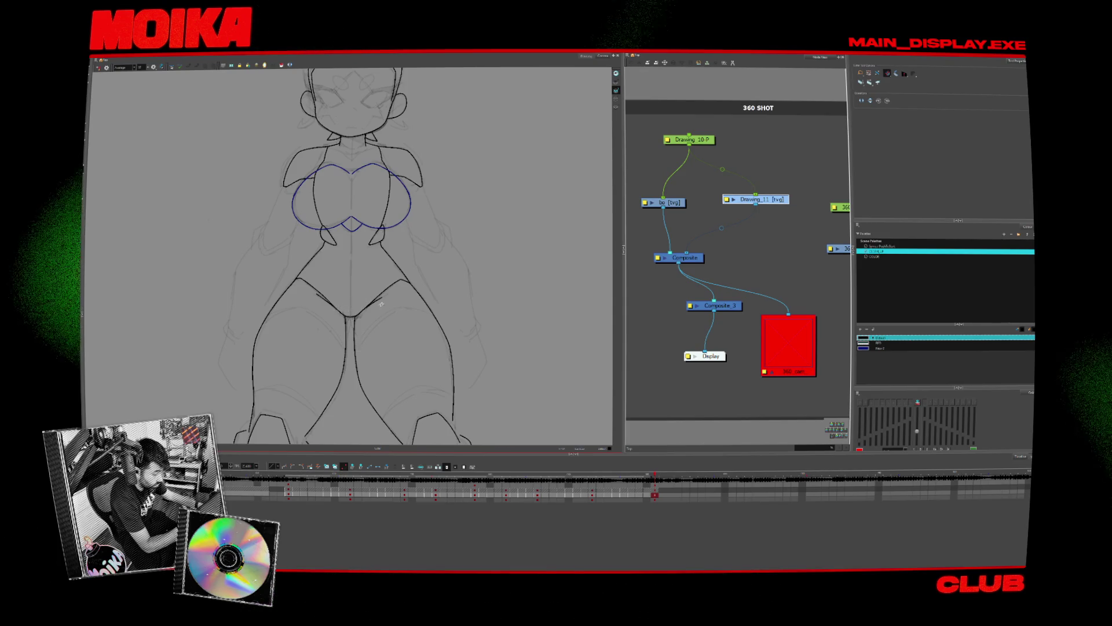
{"action": "key", "text": "f"}
{"action": "key", "text": "f"}
{"action": "key", "text": "f"}
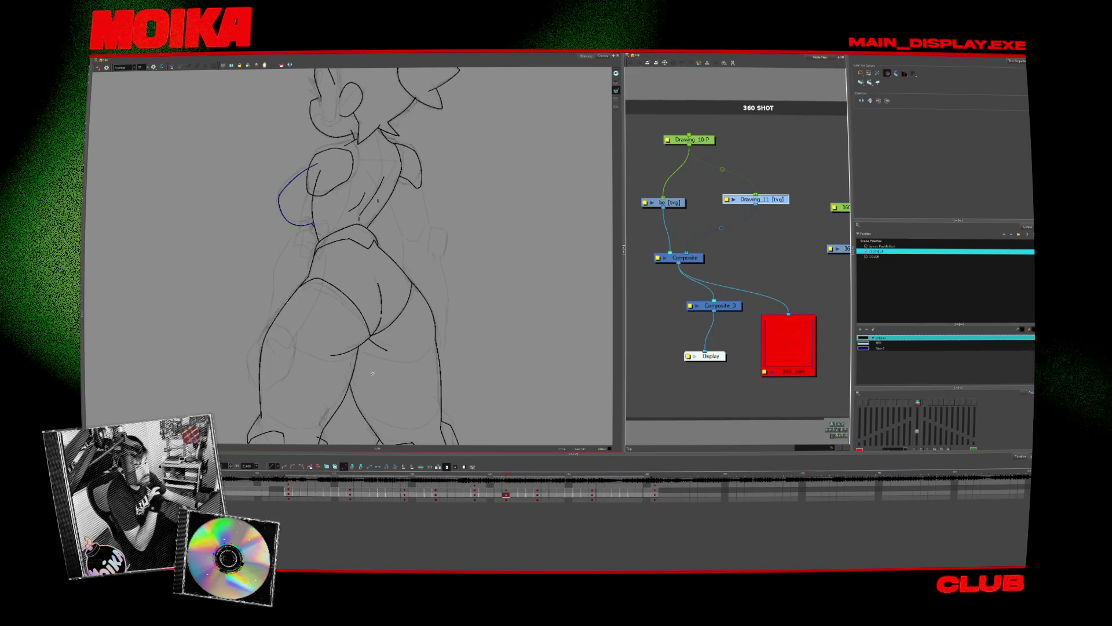
{"action": "left_click_drag", "start_coordinate": [457, 275], "coordinate": [479, 360]}
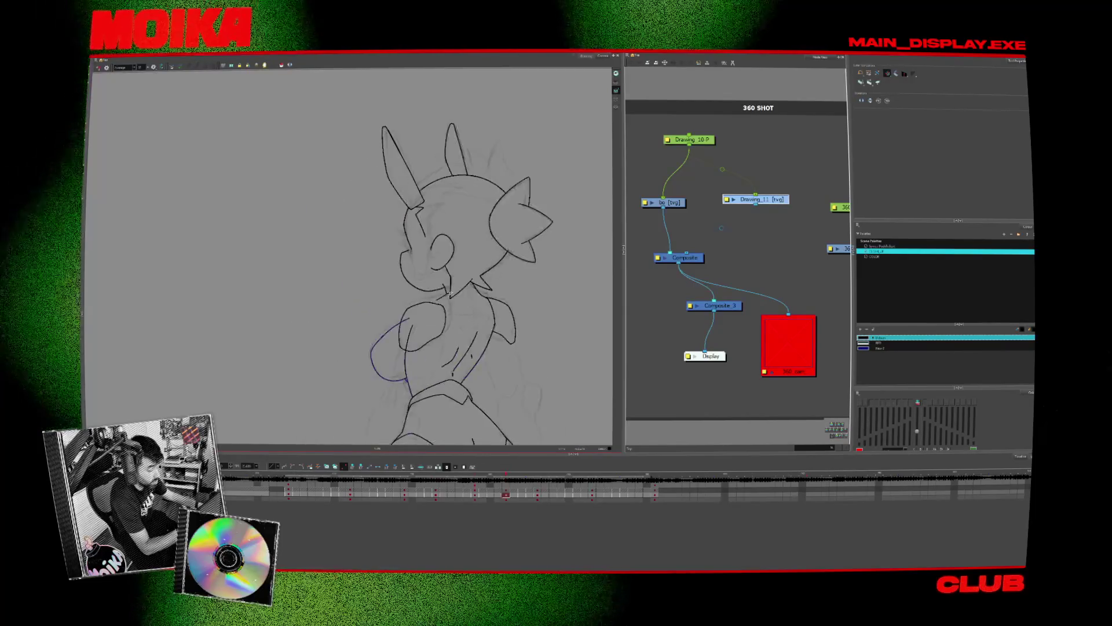
{"action": "key", "text": "g"}
{"action": "key", "text": "f"}
{"action": "key", "text": "f"}
{"action": "key", "text": "g"}
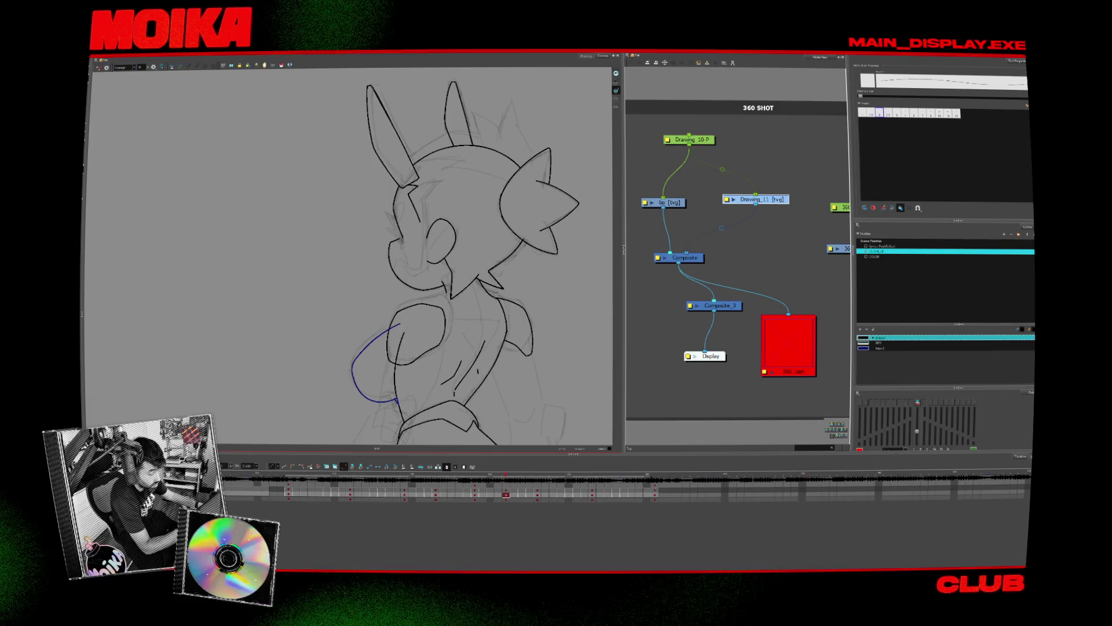
- Move to the next three-quarter side pose, mirror it and frame the head and chest
{"action": "key", "text": "alt+s"}
{"action": "key", "text": "g"}
{"action": "key", "text": "4"}
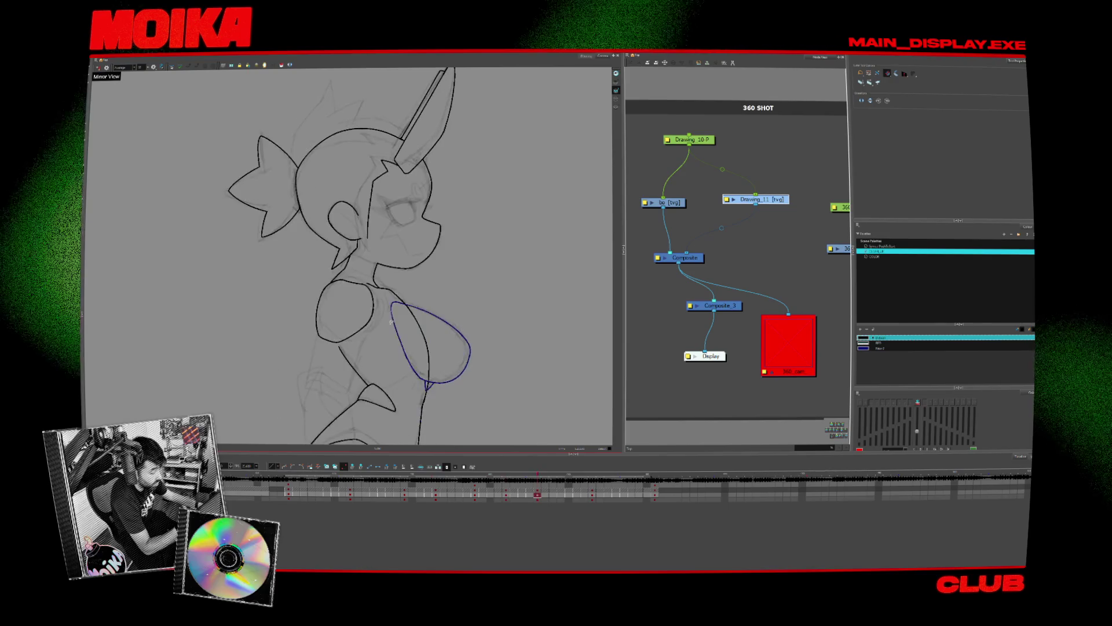
{"action": "left_click_drag", "start_coordinate": [447, 325], "coordinate": [493, 358]}
{"action": "key", "text": "alt+b"}
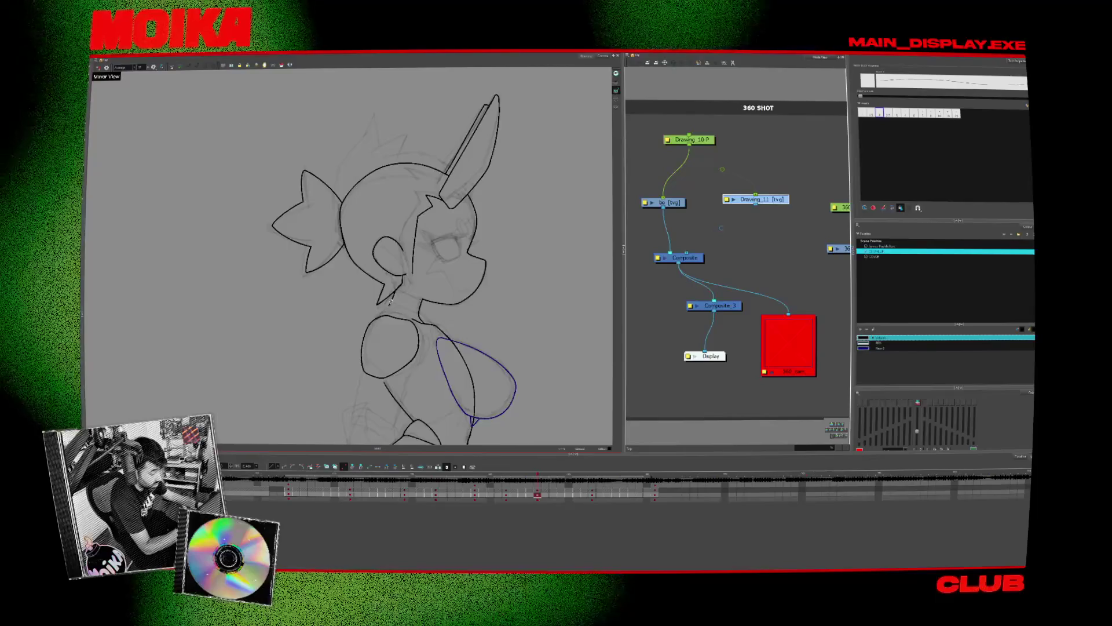
{"action": "key", "text": "alt+s"}
{"action": "key", "text": "f"}
{"action": "key", "text": "g"}
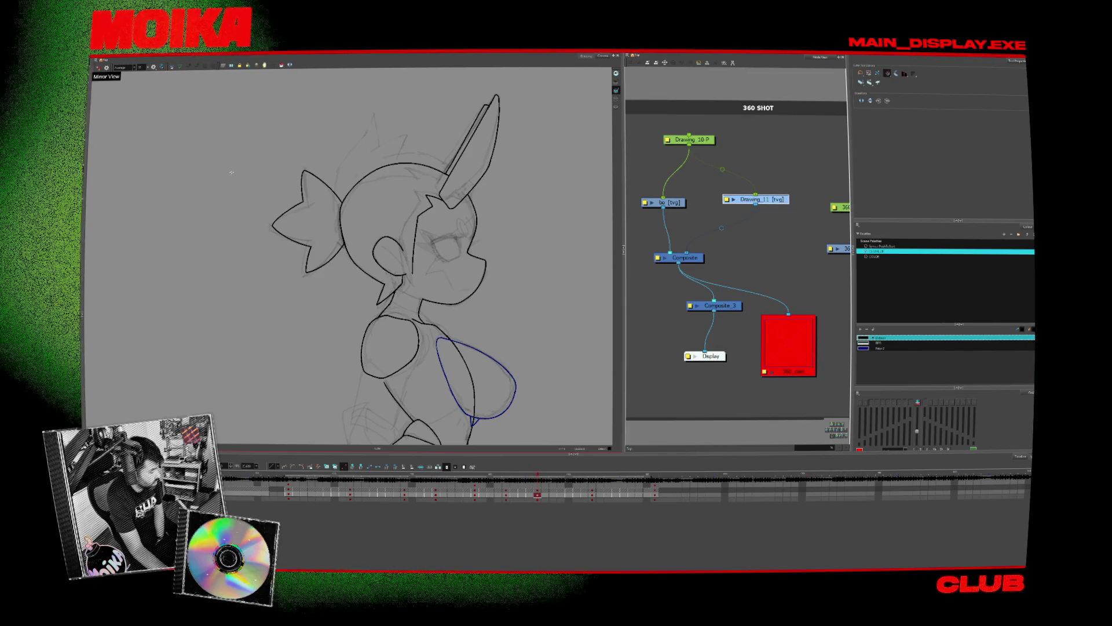
- Zoom the canvas, scrub back to the front-view sketch, and wire Drawing_11 into the network
{"action": "scroll", "coordinate": [247, 211], "scroll_direction": "down", "scroll_amount": 5}
{"action": "scroll", "coordinate": [287, 259], "scroll_direction": "up", "scroll_amount": 2}
{"action": "scroll", "coordinate": [296, 301], "scroll_direction": "down", "scroll_amount": 1}
{"action": "scroll", "coordinate": [342, 255], "scroll_direction": "down", "scroll_amount": 1}
{"action": "scroll", "coordinate": [318, 283], "scroll_direction": "up", "scroll_amount": 1}
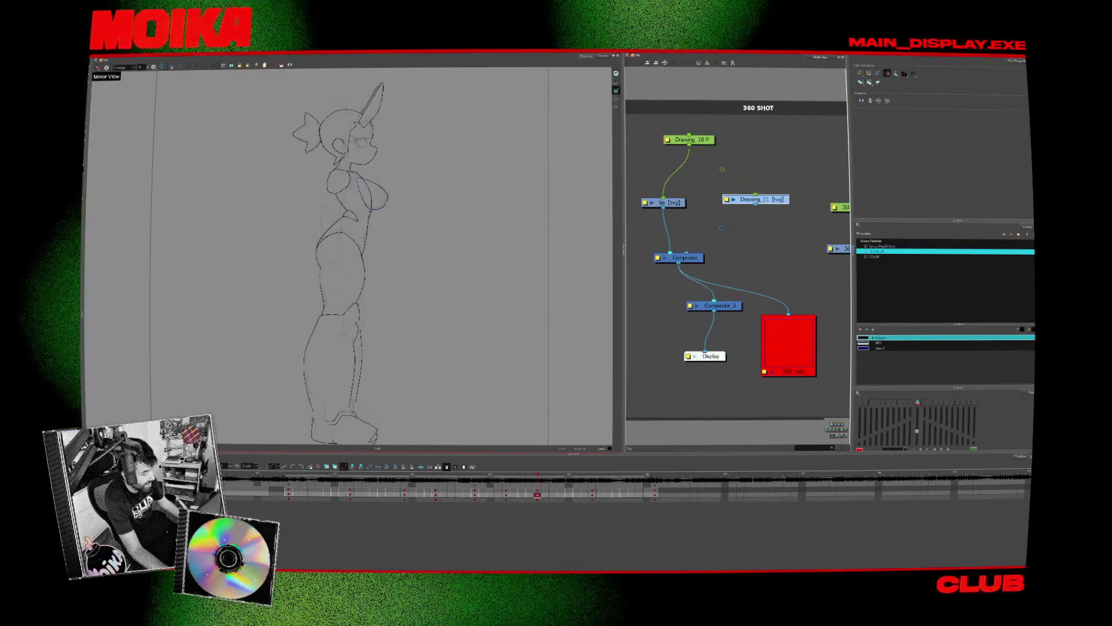
{"action": "left_click_drag", "start_coordinate": [287, 475], "coordinate": [296, 475]}
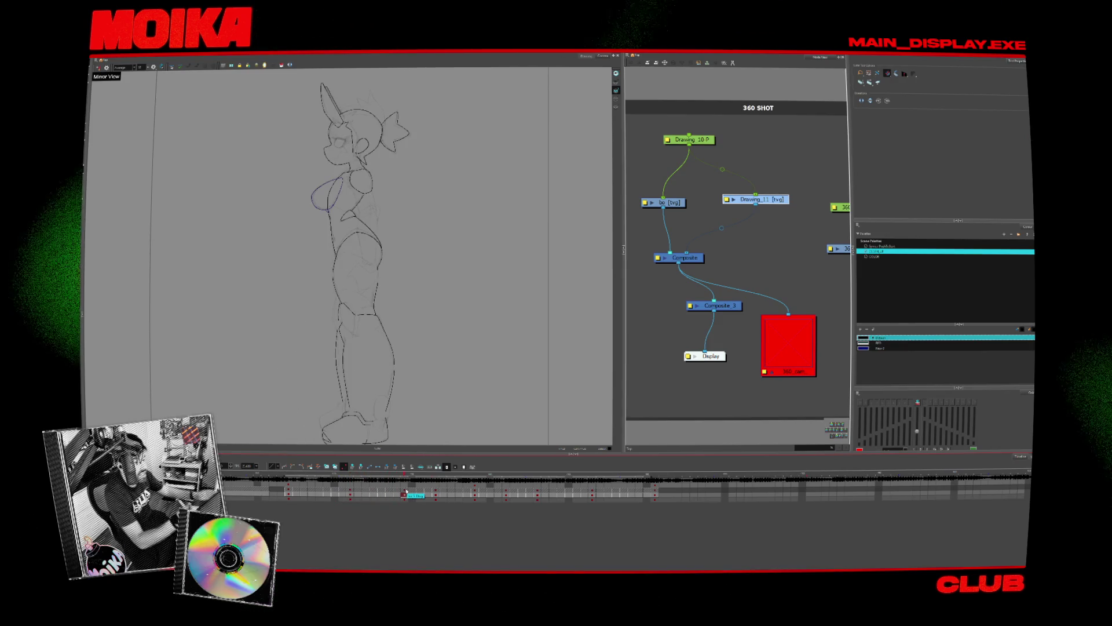
{"action": "left_click_drag", "start_coordinate": [390, 280], "coordinate": [412, 325]}
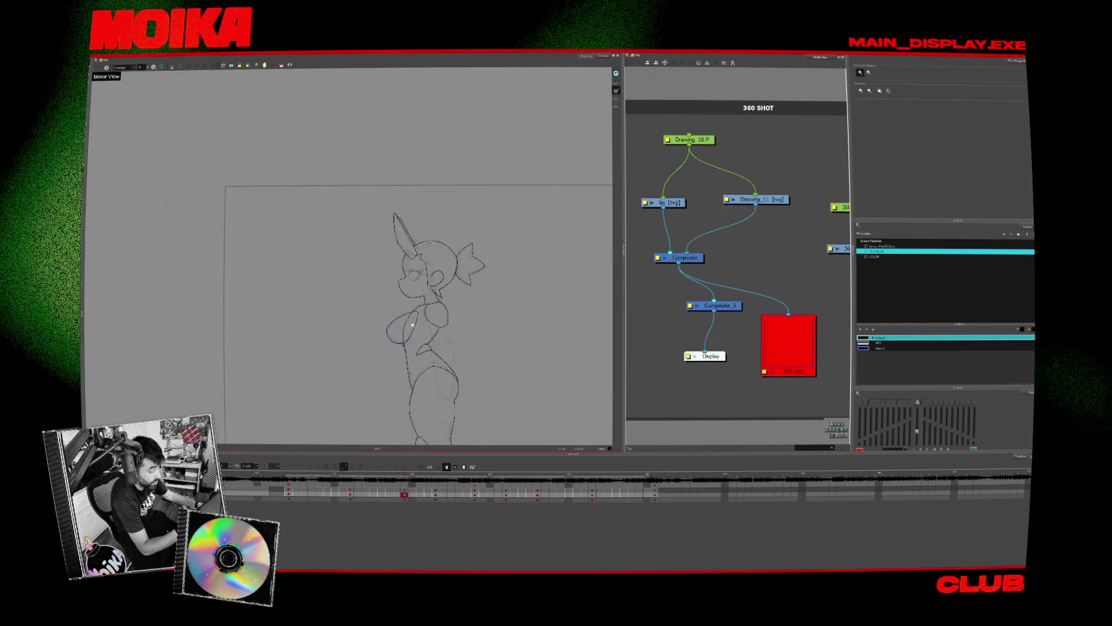
- Compare with the front view, then pencil a stroke closing the blue chest outline's bottom curve
{"action": "scroll", "coordinate": [412, 325], "scroll_direction": "up", "scroll_amount": 3}
{"action": "scroll", "coordinate": [411, 325], "scroll_direction": "up", "scroll_amount": 2}
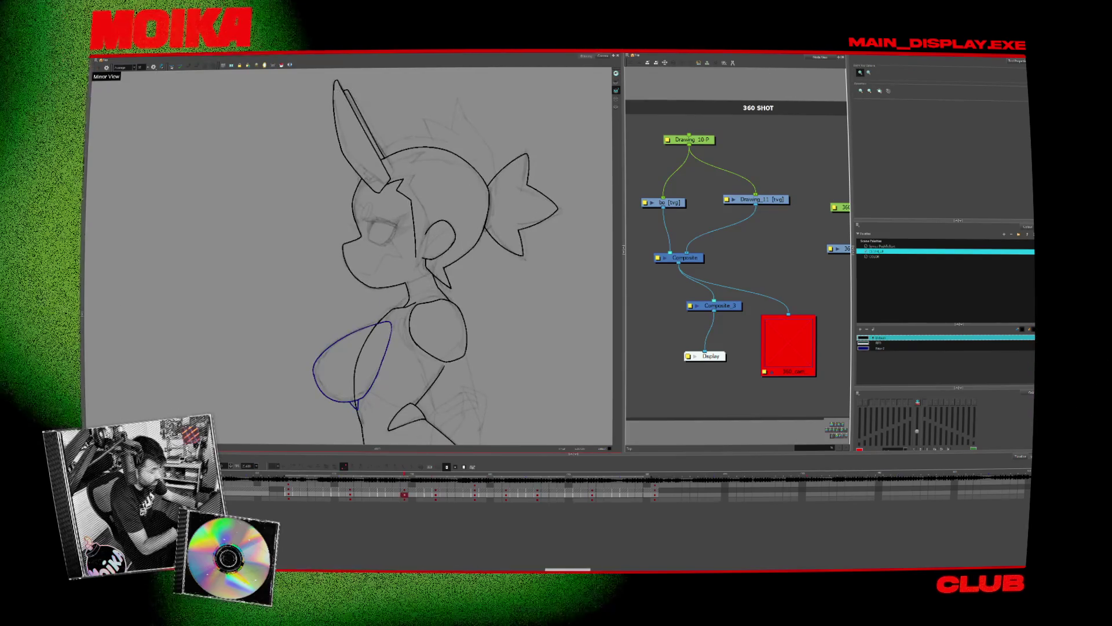
{"action": "key", "text": "comma"}
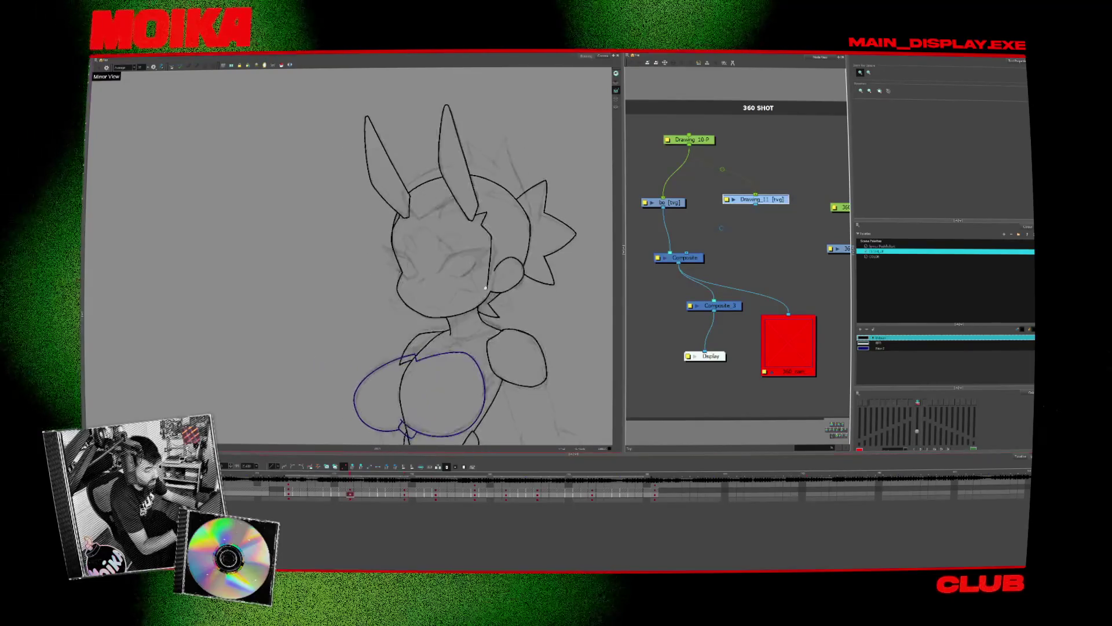
{"action": "key", "text": "period"}
{"action": "key", "text": "alt+b"}
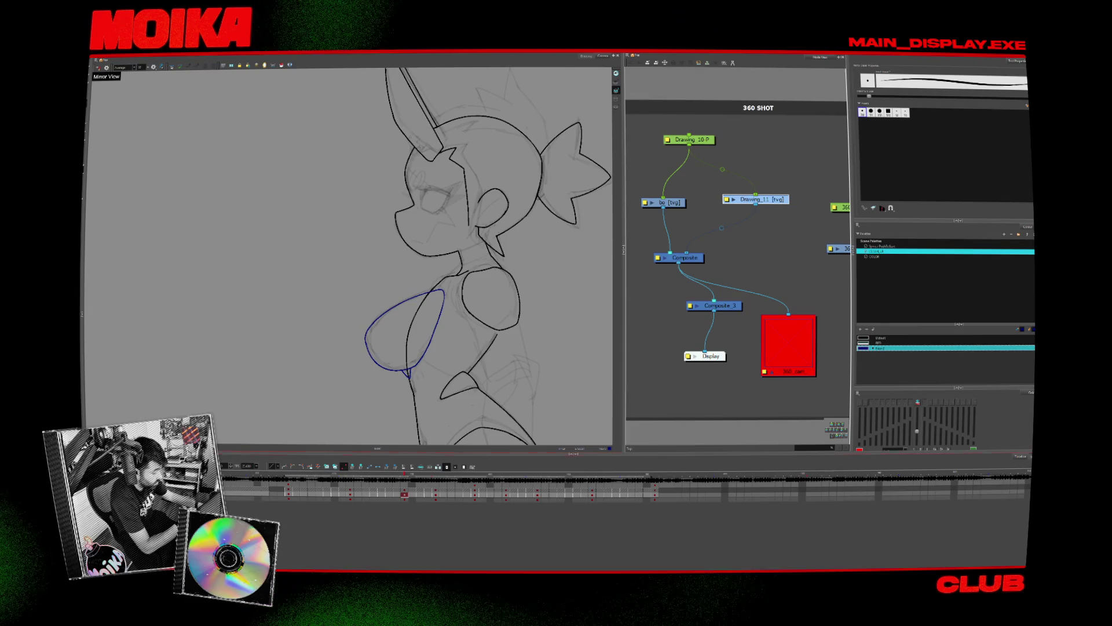
{"action": "left_click_drag", "start_coordinate": [347, 261], "coordinate": [360, 247]}
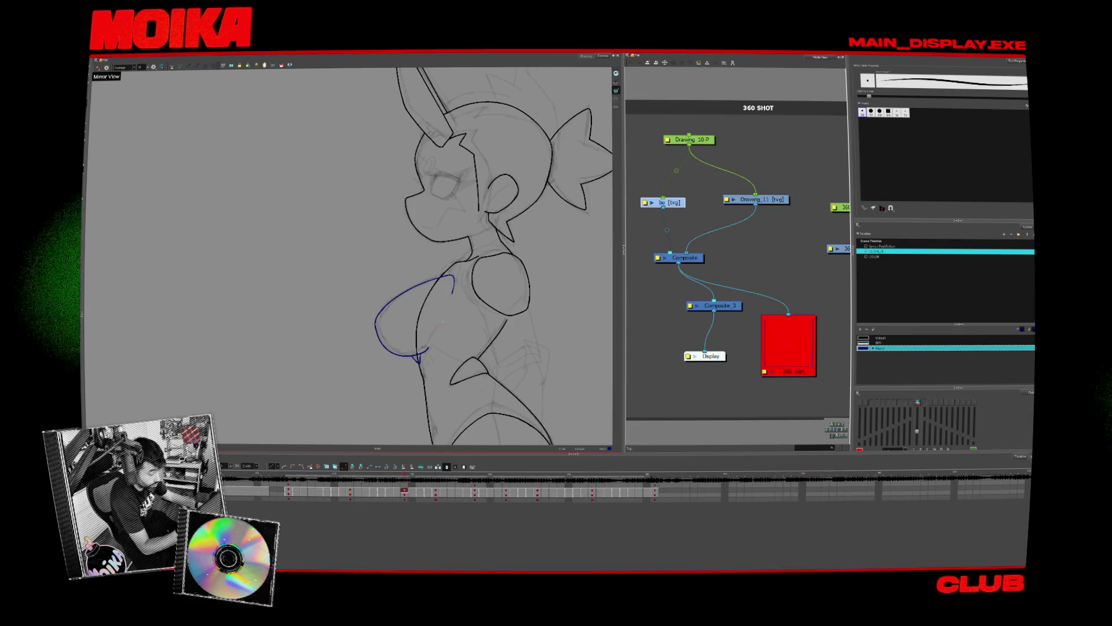
{"action": "key", "text": "alt+slash"}
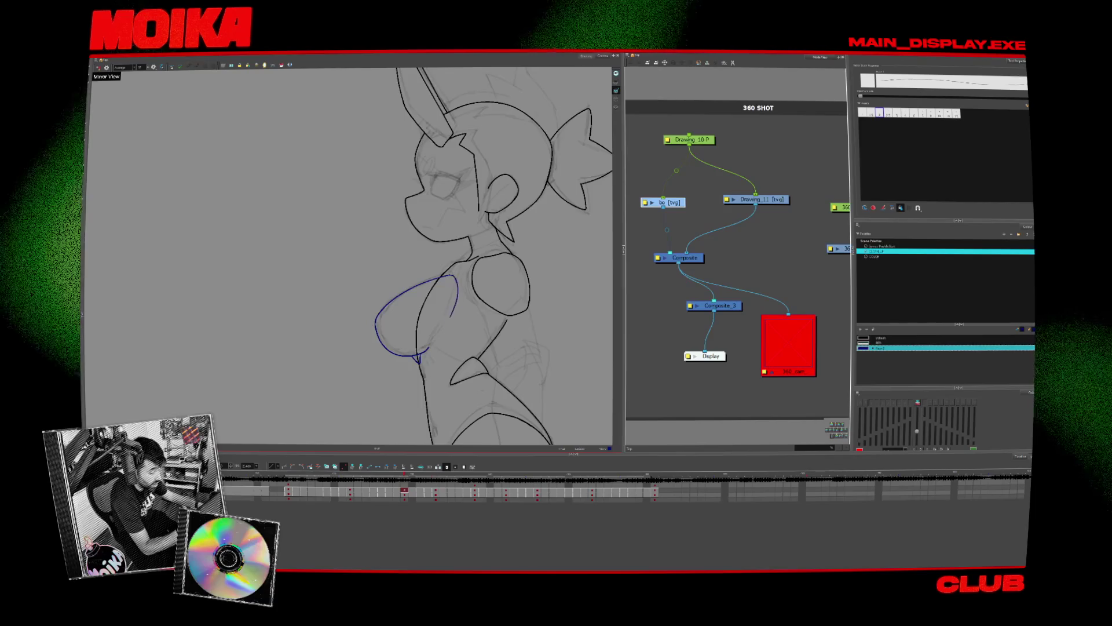
{"action": "left_click_drag", "start_coordinate": [452, 315], "coordinate": [432, 351]}
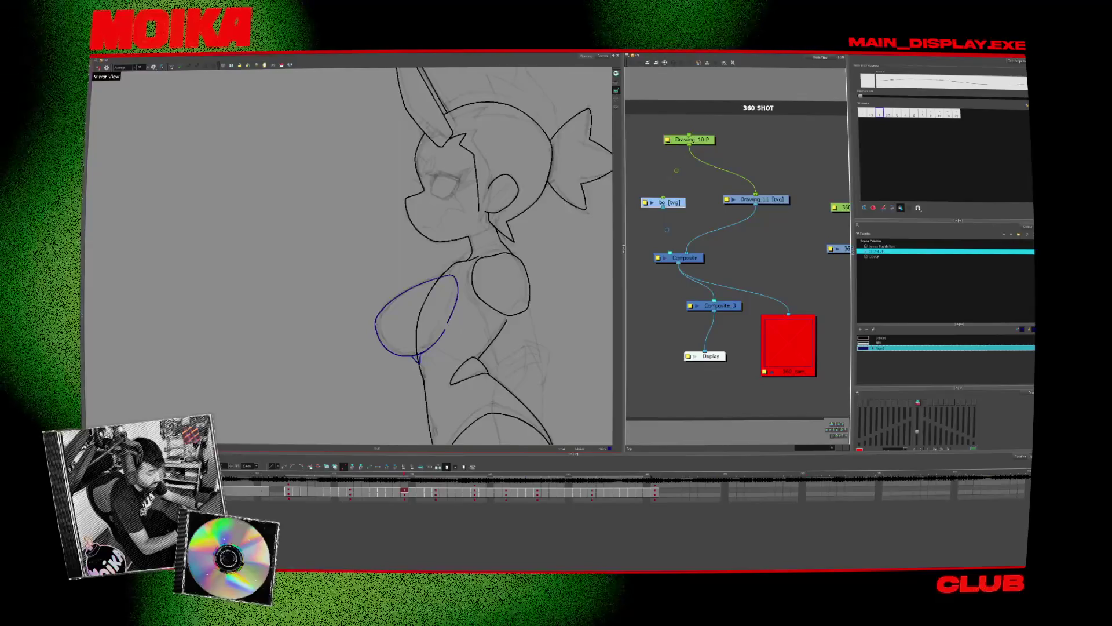
{"action": "left_click", "coordinate": [451, 322]}
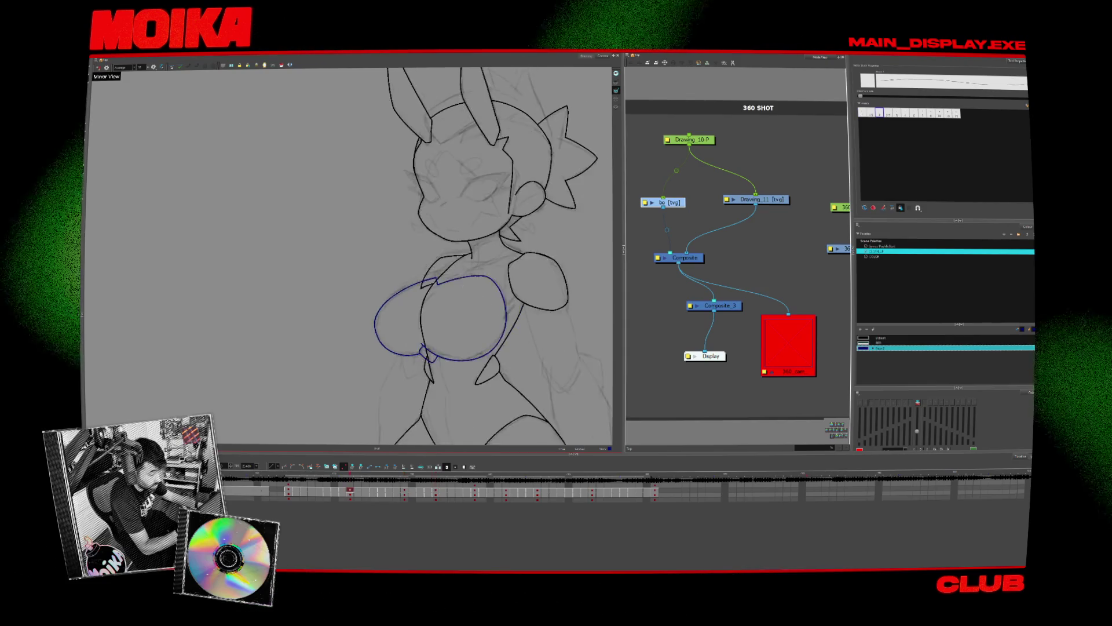
- Return to the Brush, fit the whole frame, and jump back to an earlier turnaround frame
{"action": "key", "text": "alt+b"}
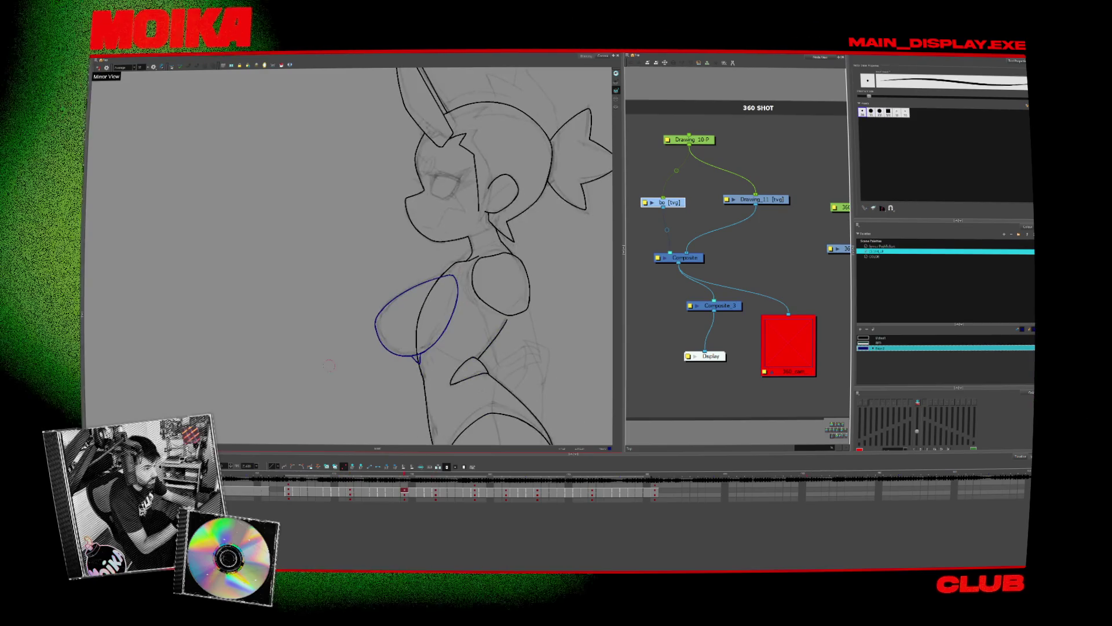
{"action": "key", "text": "shift+m"}
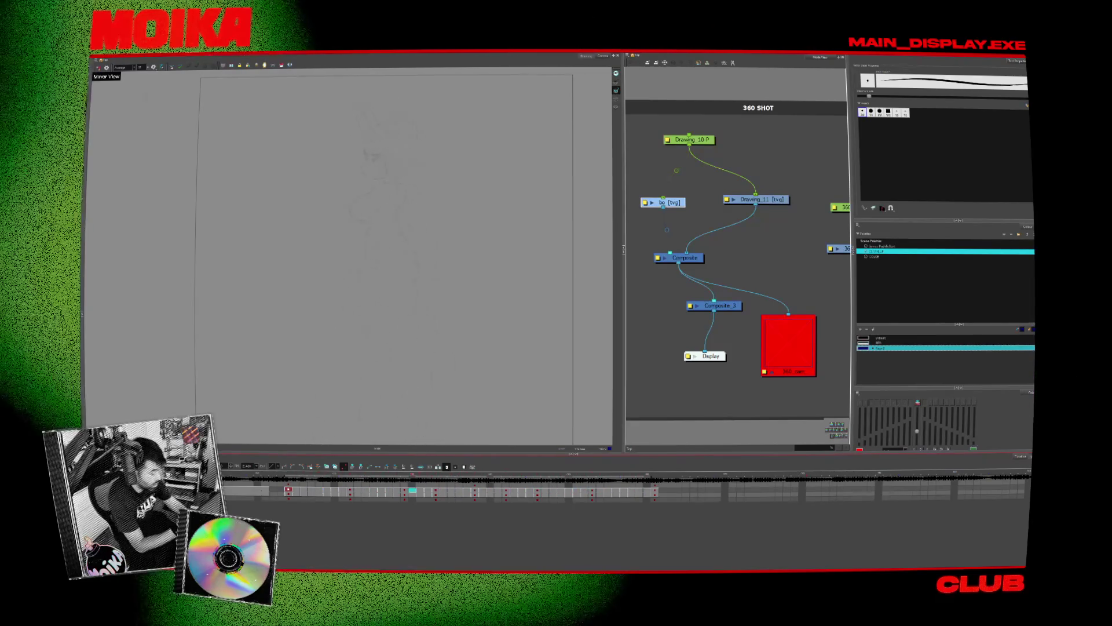
{"action": "left_click", "coordinate": [302, 493]}
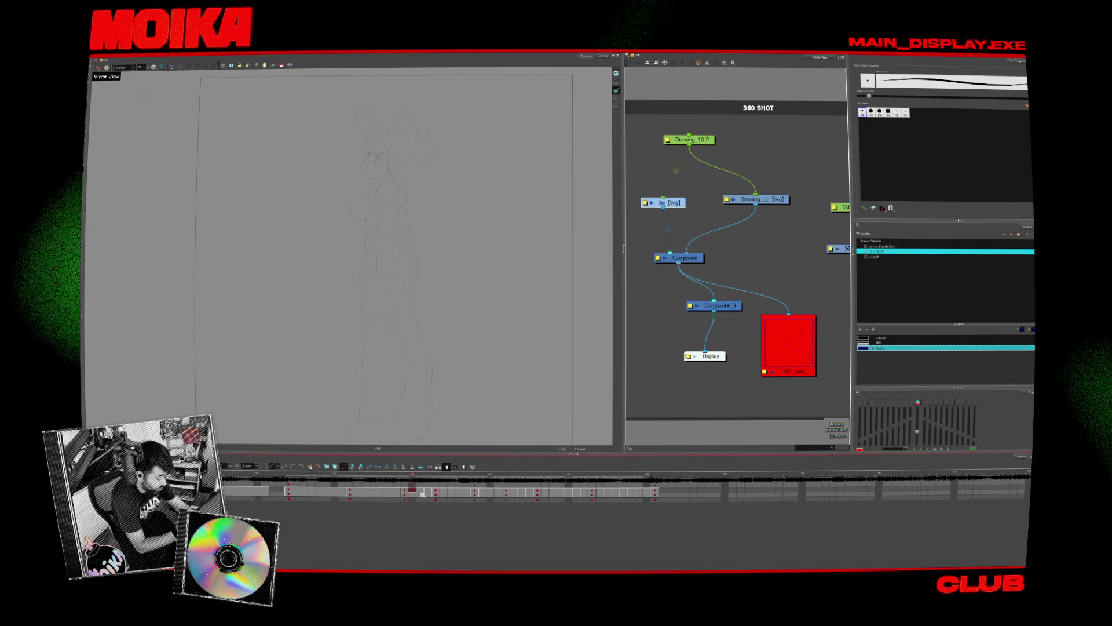
- Review the side, back, opposite side and front-view keys along the timeline
{"action": "left_click_drag", "start_coordinate": [410, 492], "coordinate": [430, 493]}
{"action": "left_click", "coordinate": [443, 492]}
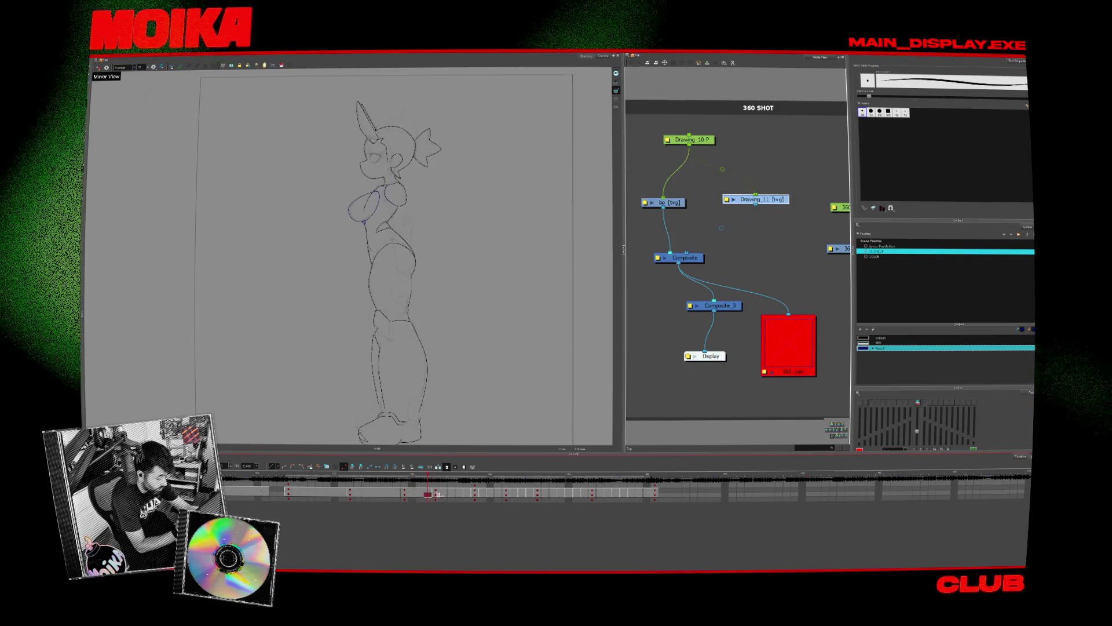
{"action": "left_click", "coordinate": [467, 493]}
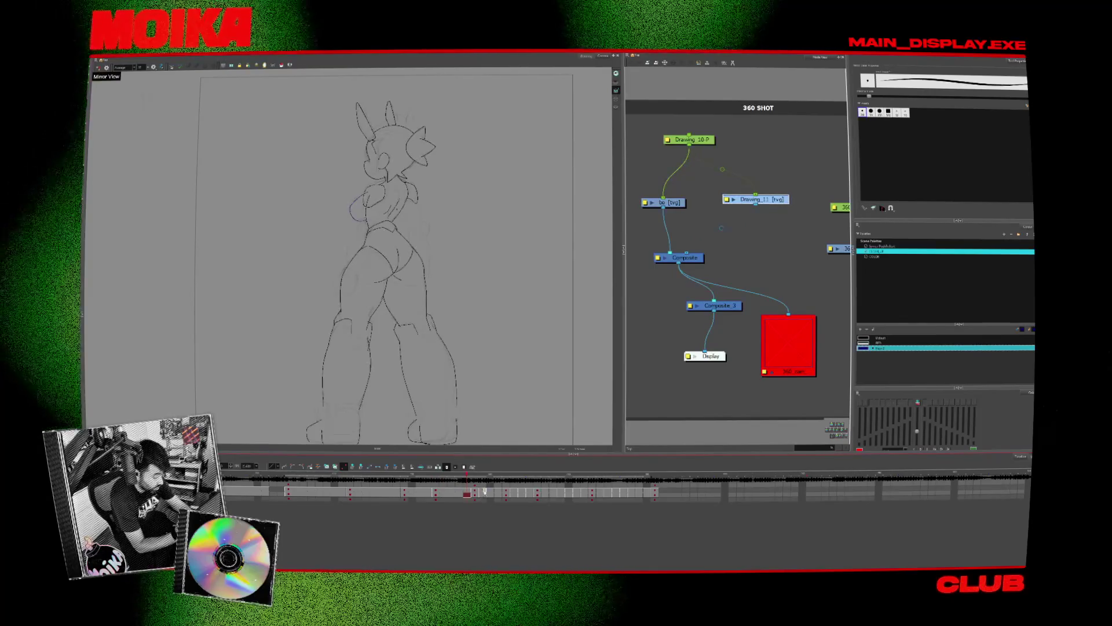
{"action": "left_click", "coordinate": [483, 492]}
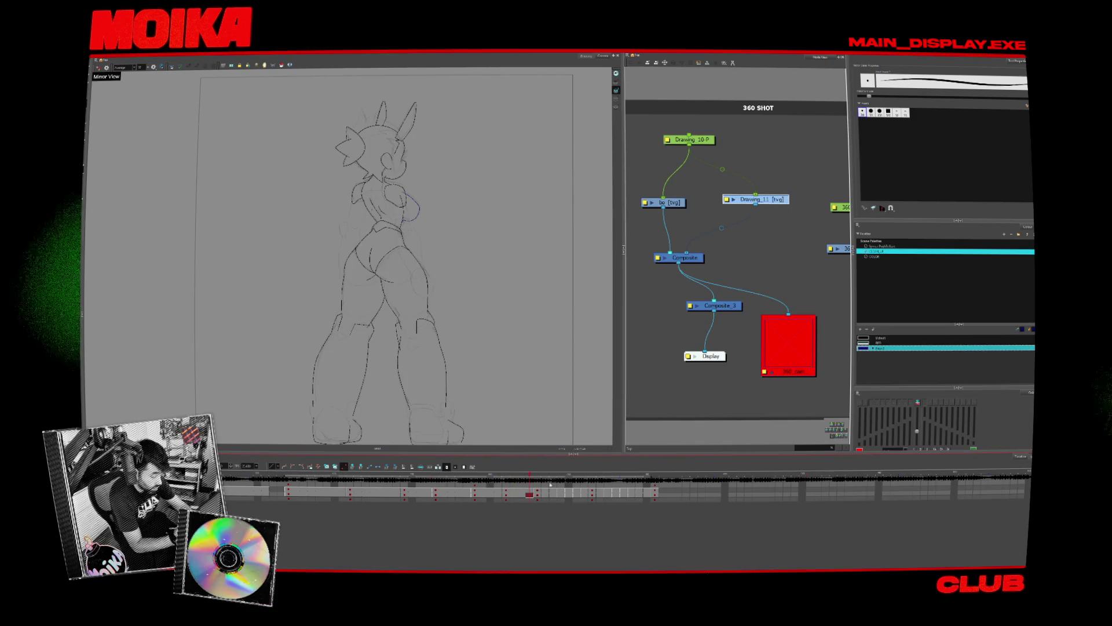
{"action": "left_click", "coordinate": [584, 493]}
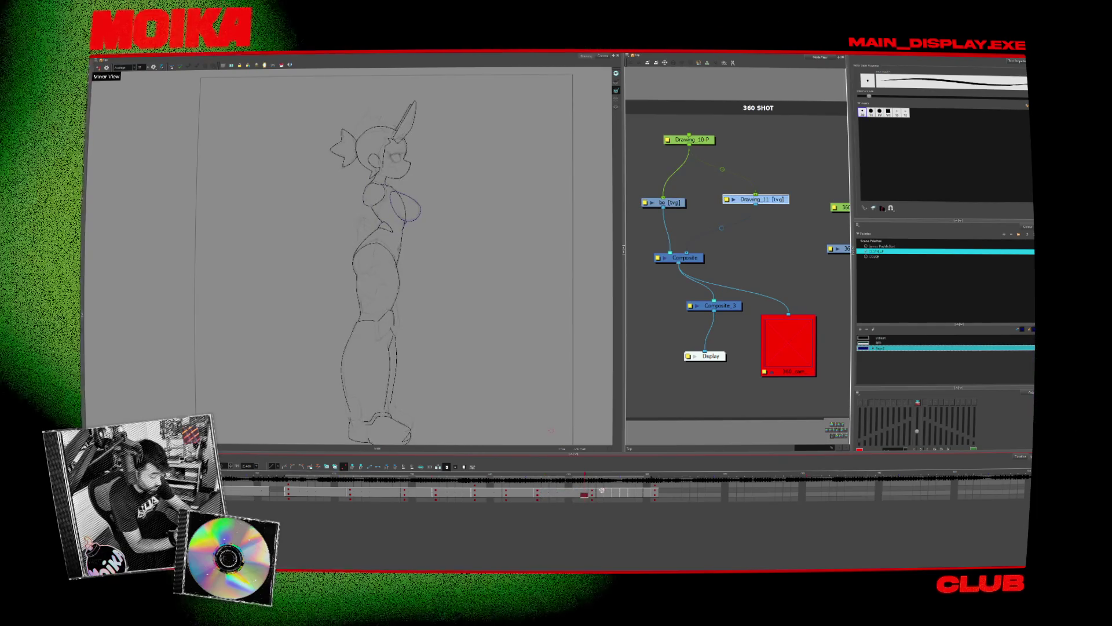
{"action": "key", "text": "g"}
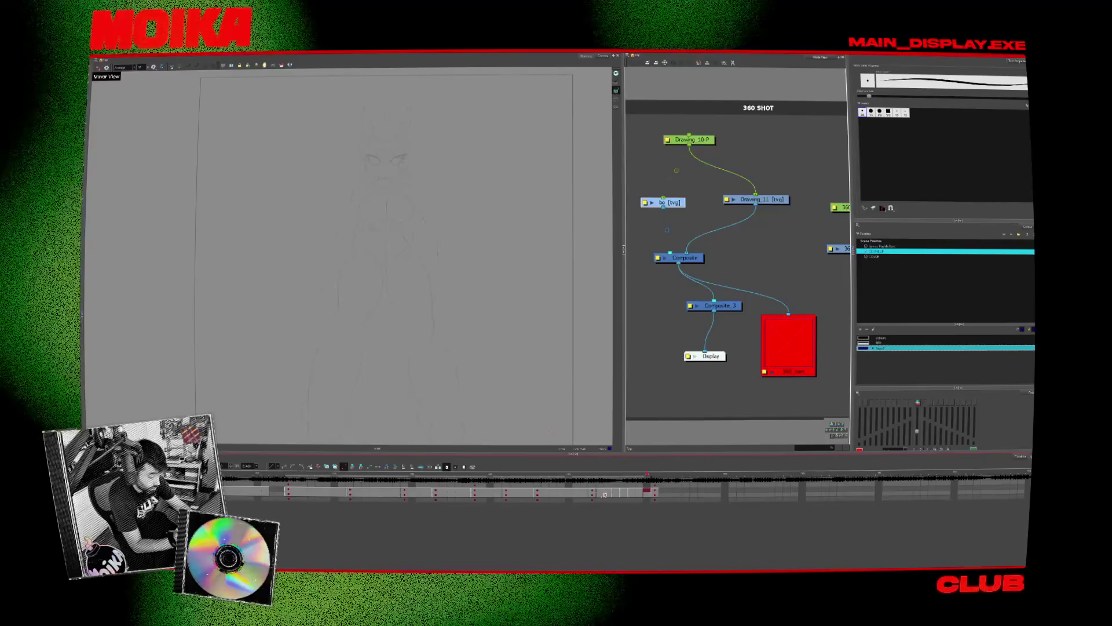
{"action": "left_click", "coordinate": [646, 493]}
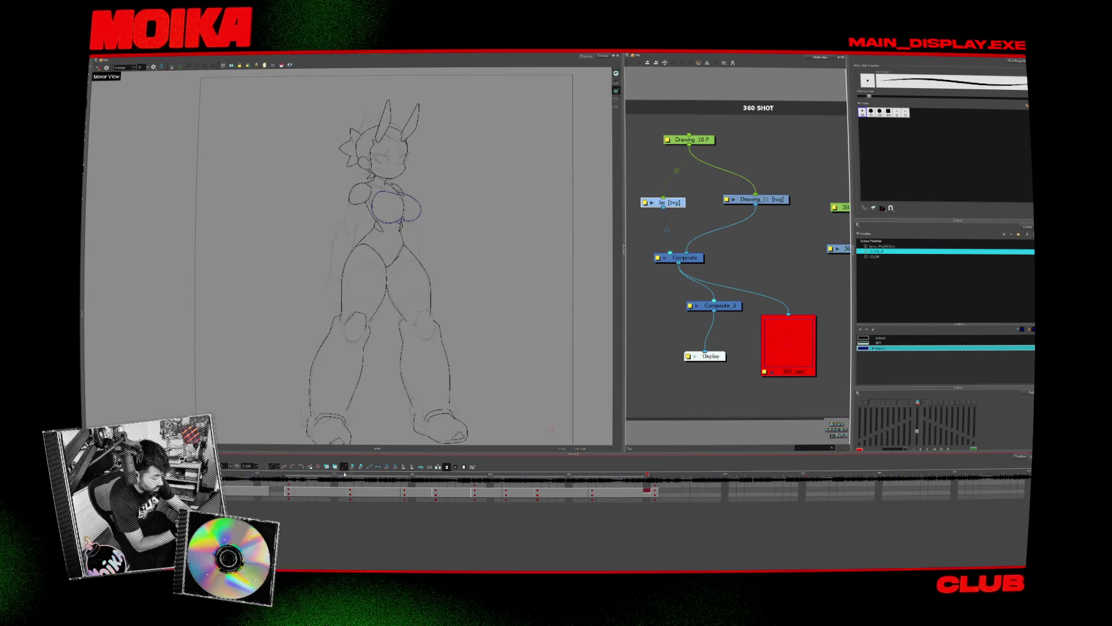
{"action": "key", "text": "g"}
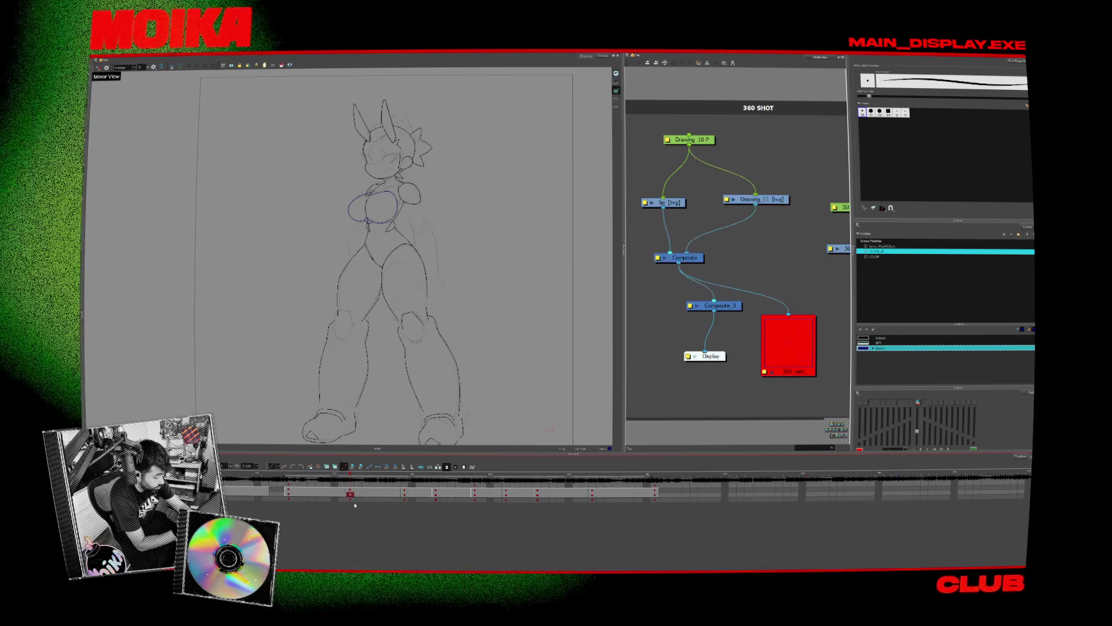
- Rewire the Composite node to the red output and shift a key exposure one cell earlier
{"action": "left_click", "coordinate": [678, 257]}
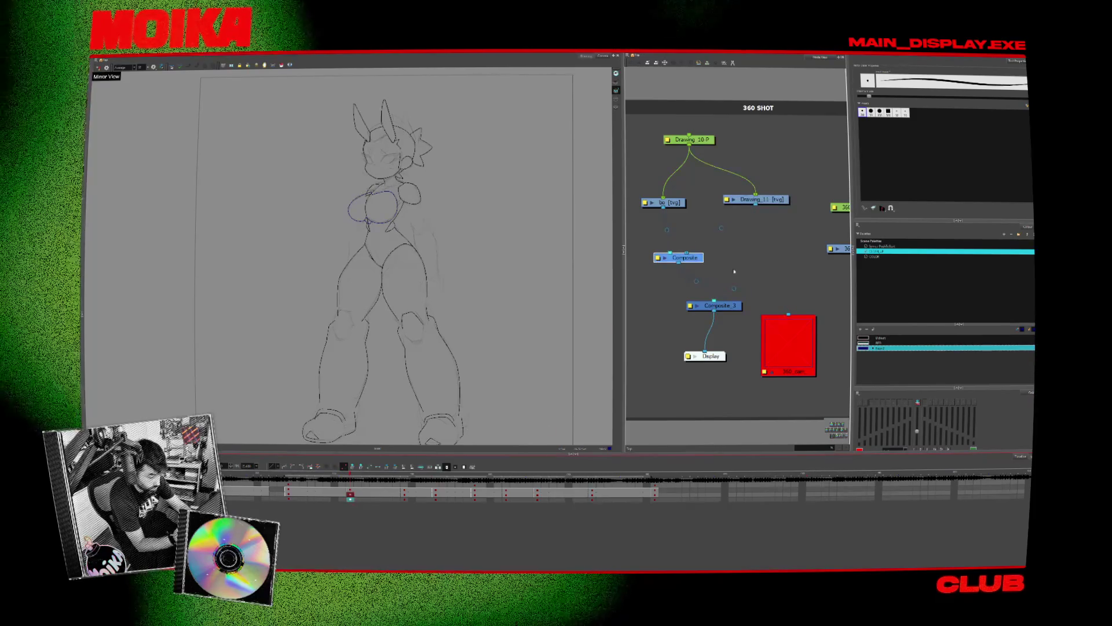
{"action": "left_click_drag", "start_coordinate": [679, 257], "coordinate": [687, 257]}
{"action": "left_click_drag", "start_coordinate": [712, 305], "coordinate": [698, 312]}
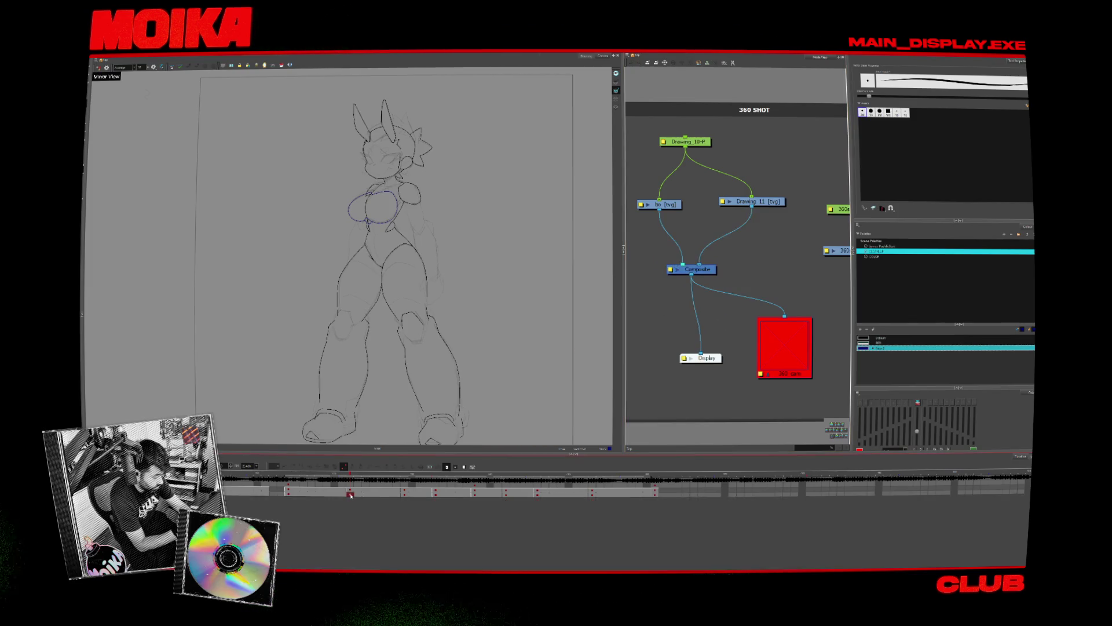
{"action": "left_click_drag", "start_coordinate": [349, 493], "coordinate": [280, 476]}
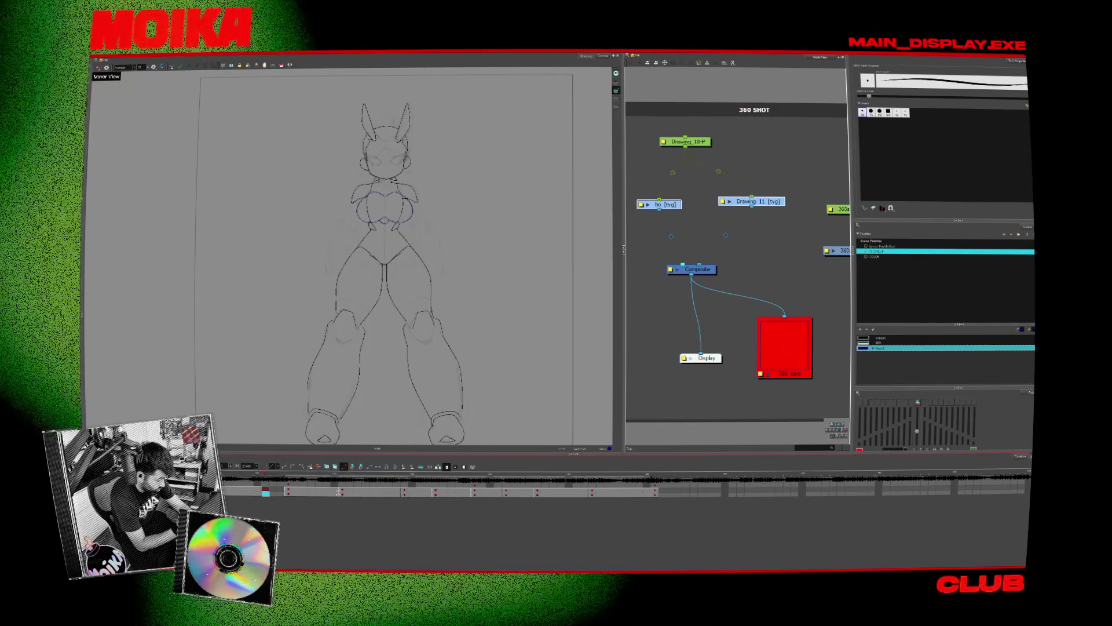
{"action": "left_click", "coordinate": [281, 492]}
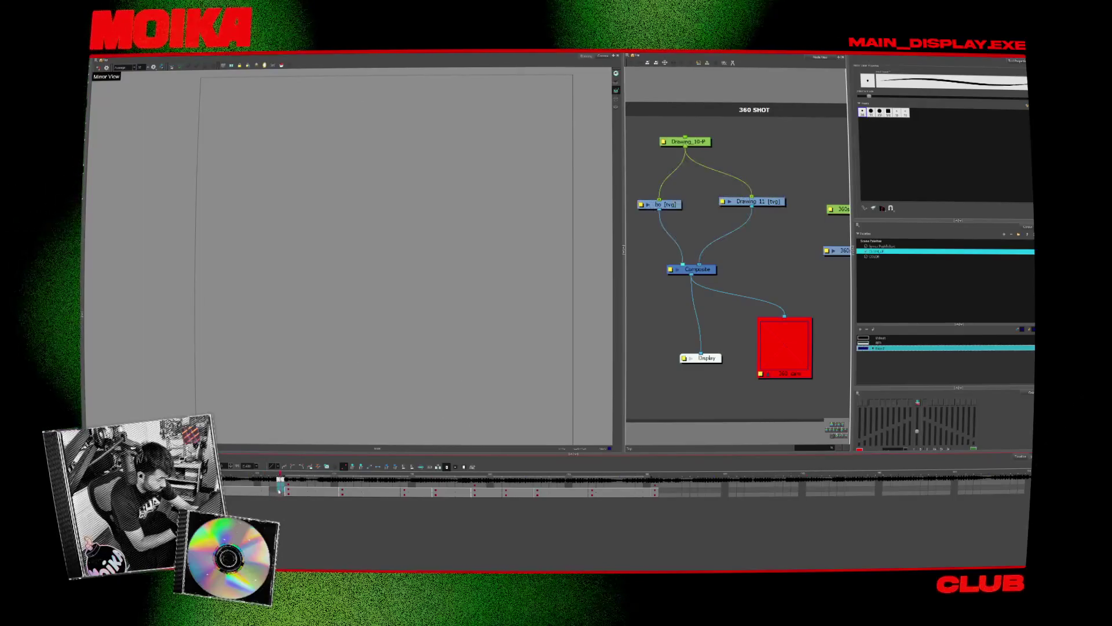
- Insert a blank first cell, then review the front, back and side-view keys before returning to the first
{"action": "key", "text": "plus"}
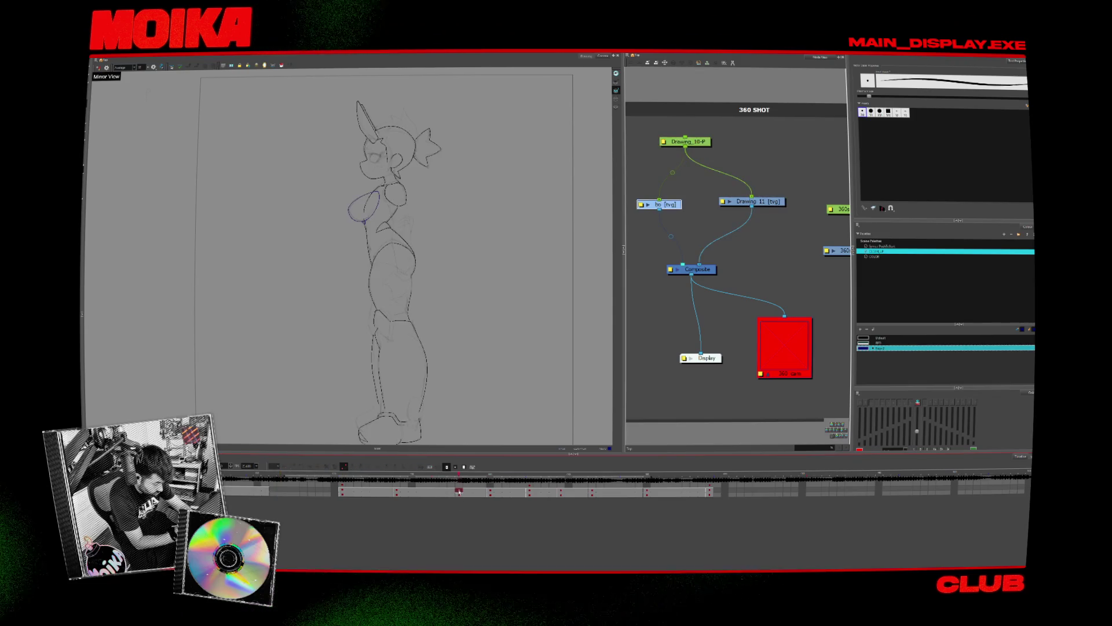
{"action": "left_click", "coordinate": [397, 493]}
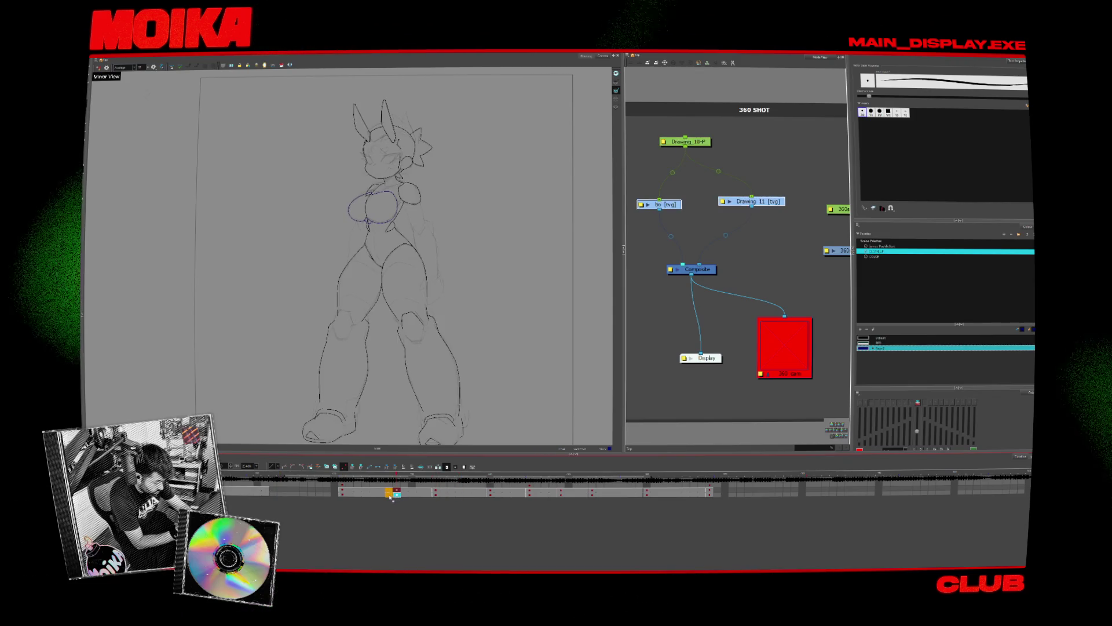
{"action": "left_click", "coordinate": [482, 493]}
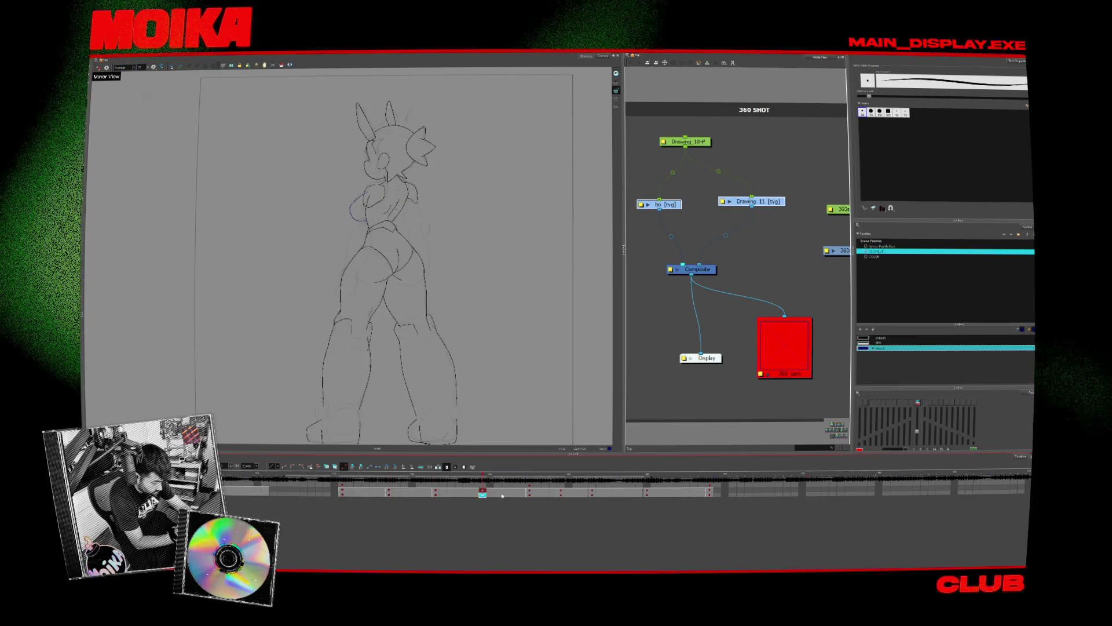
{"action": "left_click", "coordinate": [647, 493]}
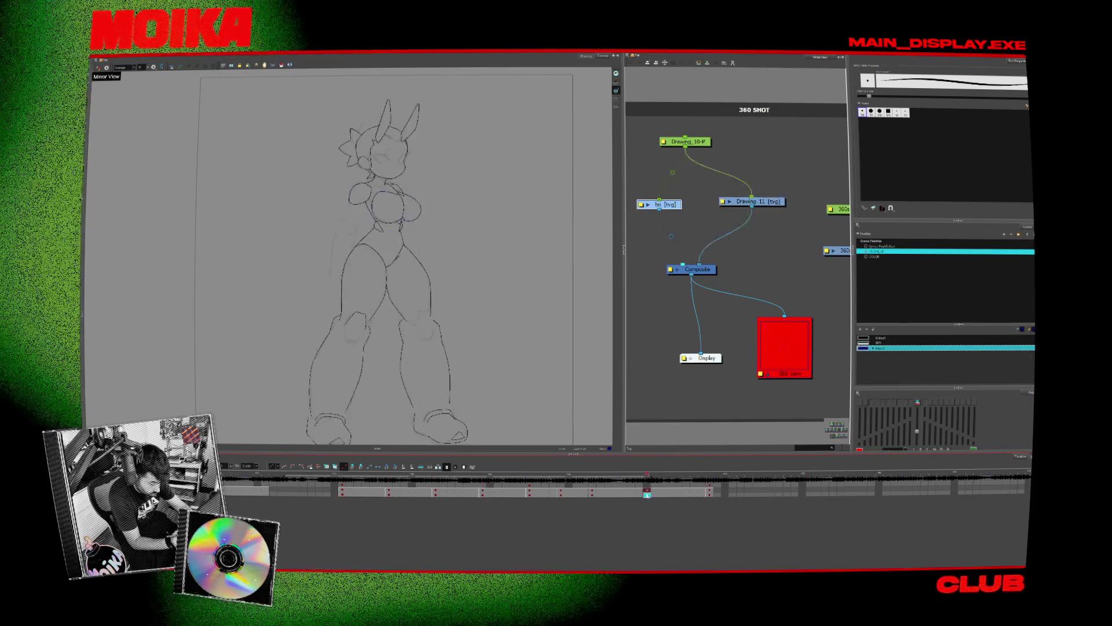
{"action": "left_click", "coordinate": [592, 493]}
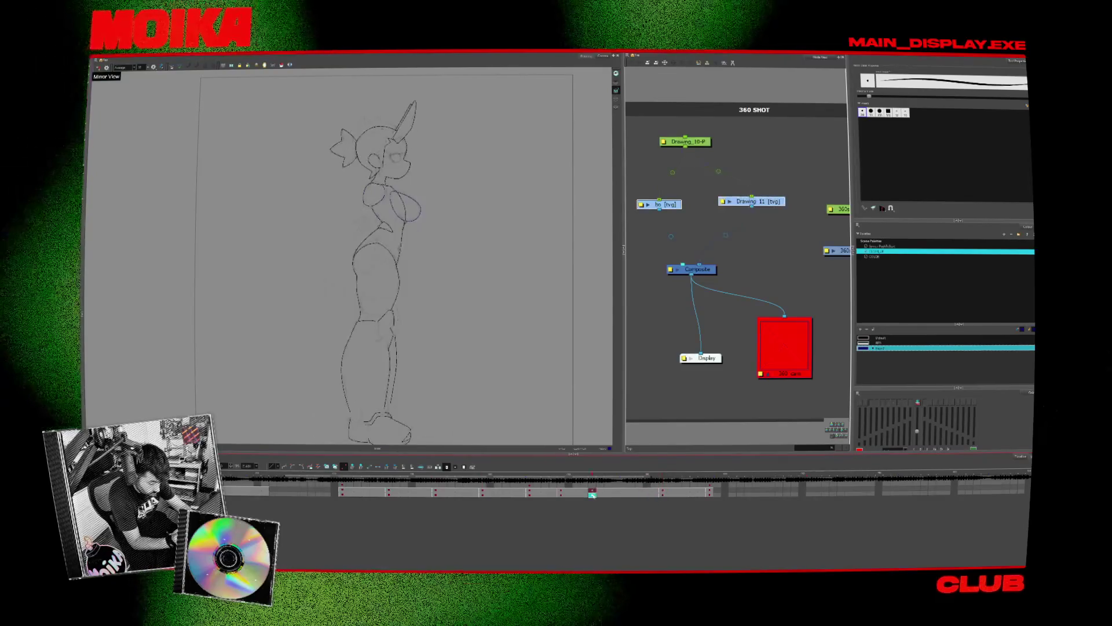
{"action": "left_click", "coordinate": [561, 493]}
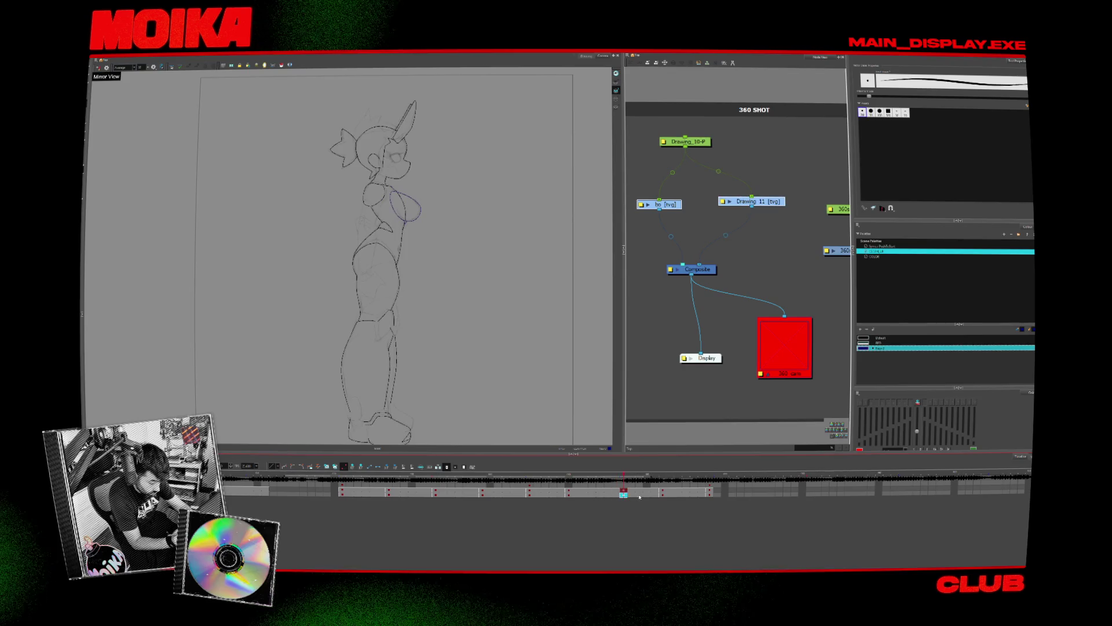
{"action": "left_click", "coordinate": [663, 493]}
{"action": "left_click", "coordinate": [569, 494]}
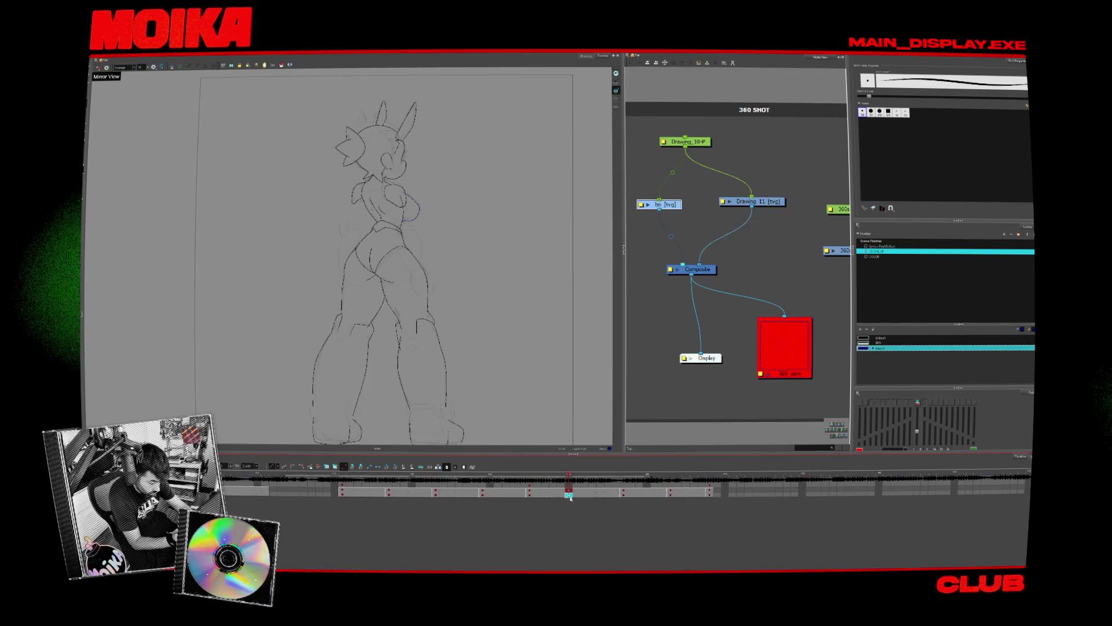
{"action": "left_click", "coordinate": [576, 494]}
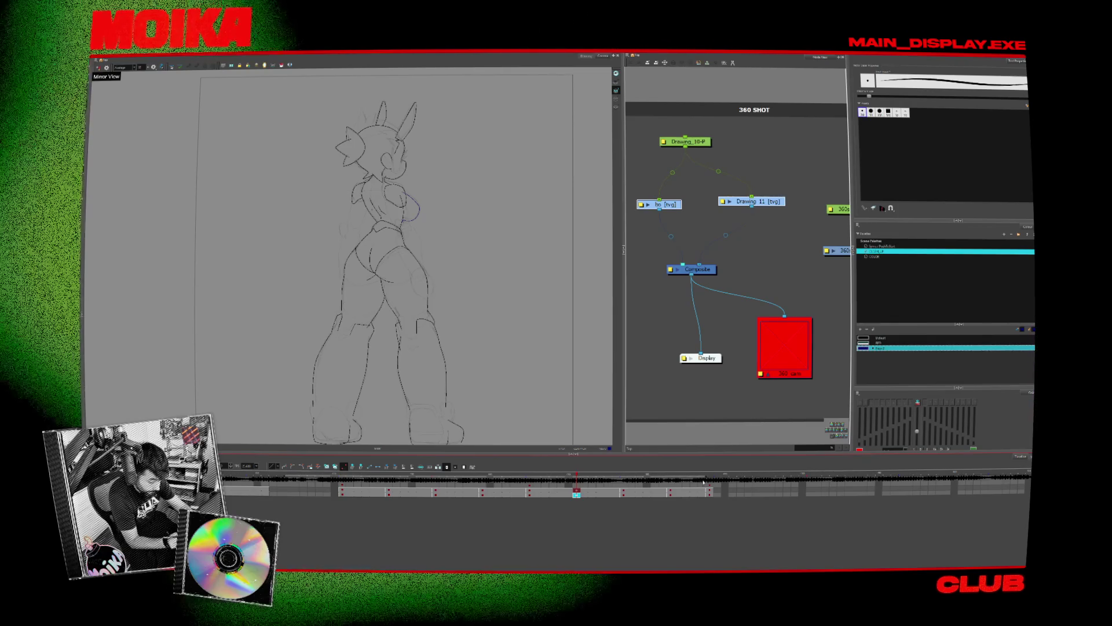
{"action": "left_click", "coordinate": [342, 491]}
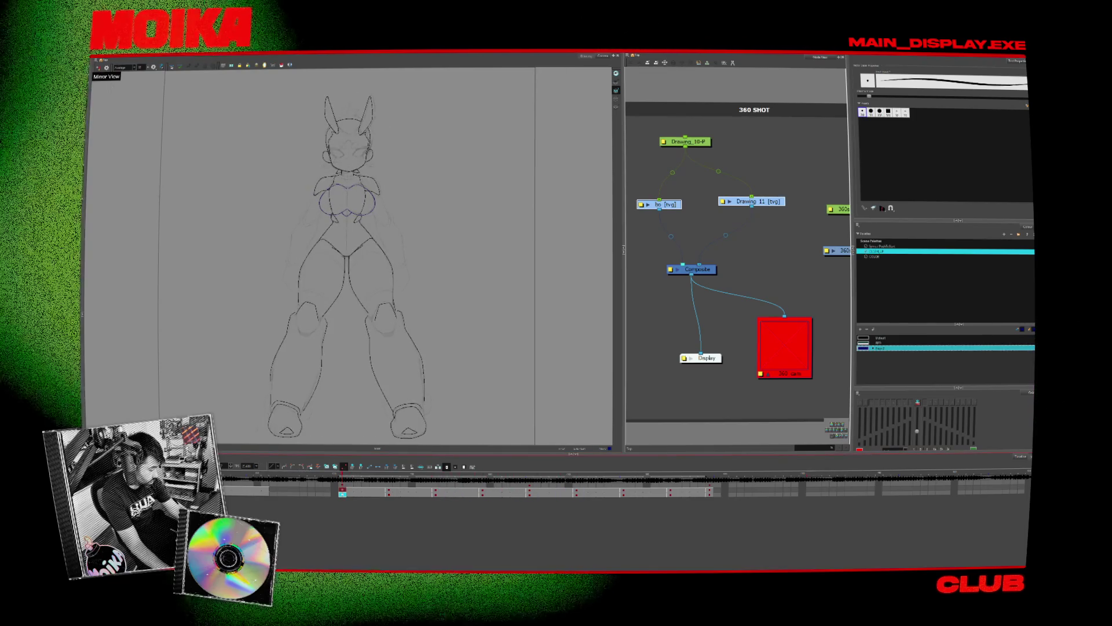
{"action": "right_click", "coordinate": [124, 324]}
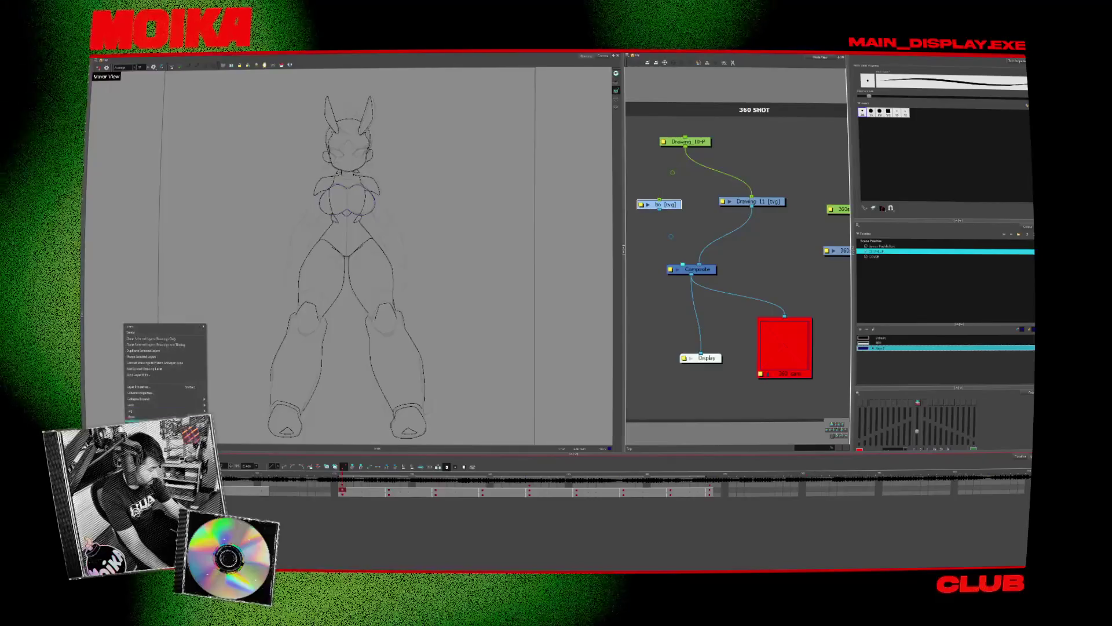
- Add a new drawing layer and name it FACE
{"action": "left_click", "coordinate": [150, 338]}
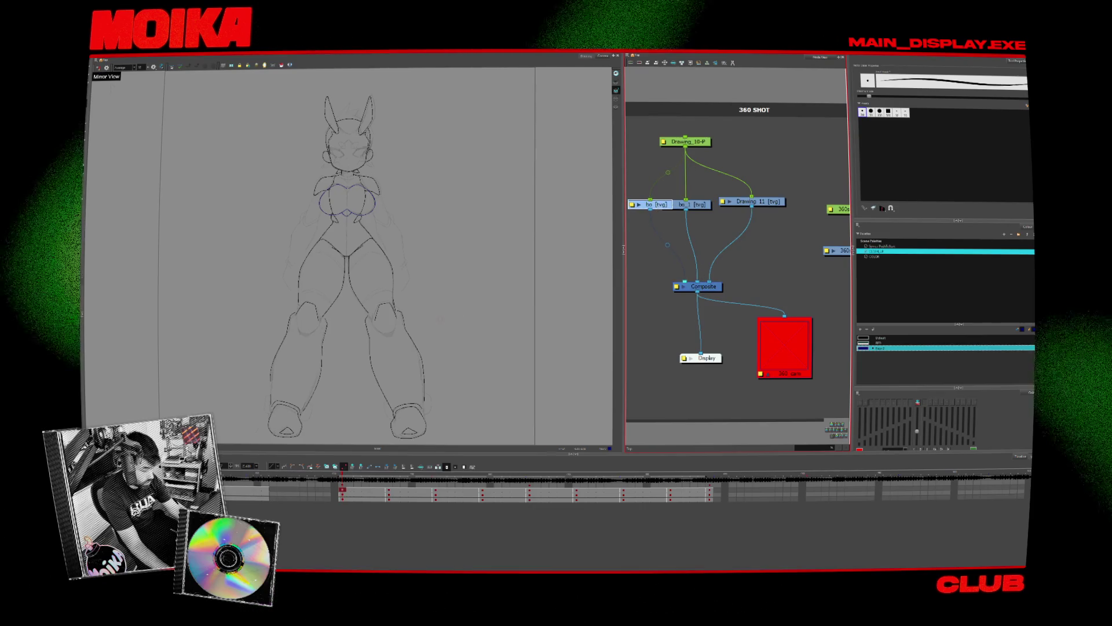
{"action": "key", "text": "Caps_Lock"}
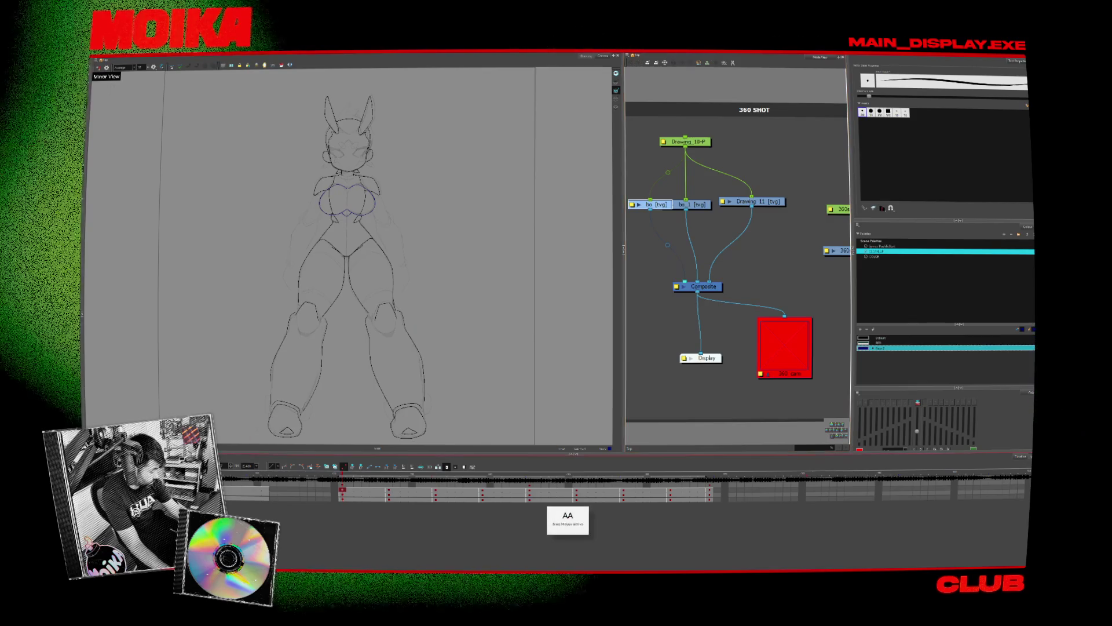
{"action": "type", "text": "FACE"}
{"action": "key", "text": "Return"}
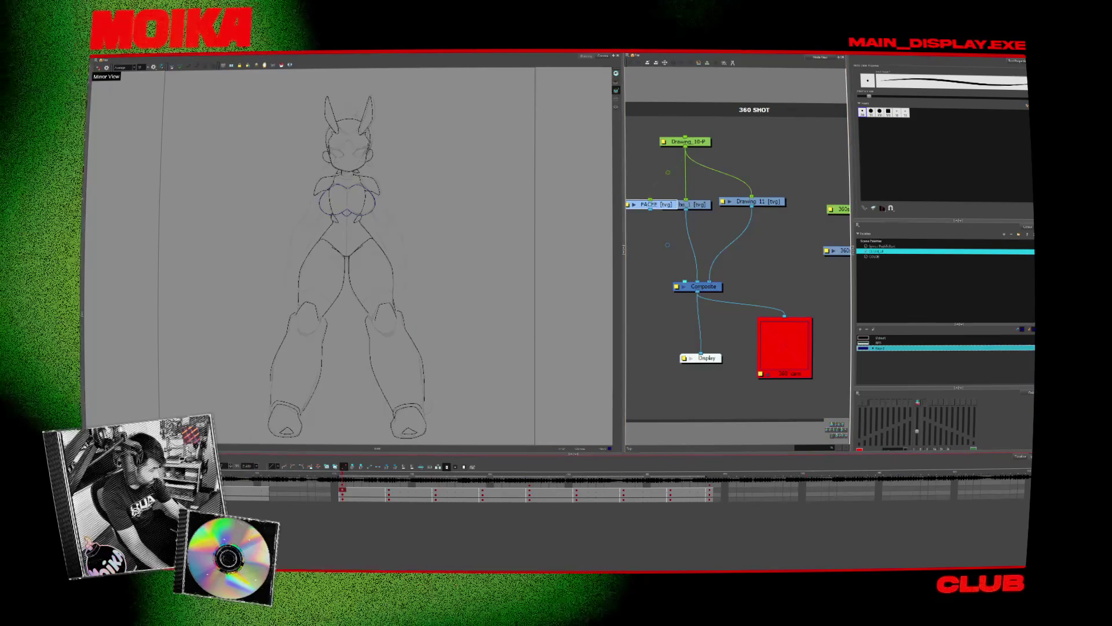
{"action": "key", "text": "alt+s"}
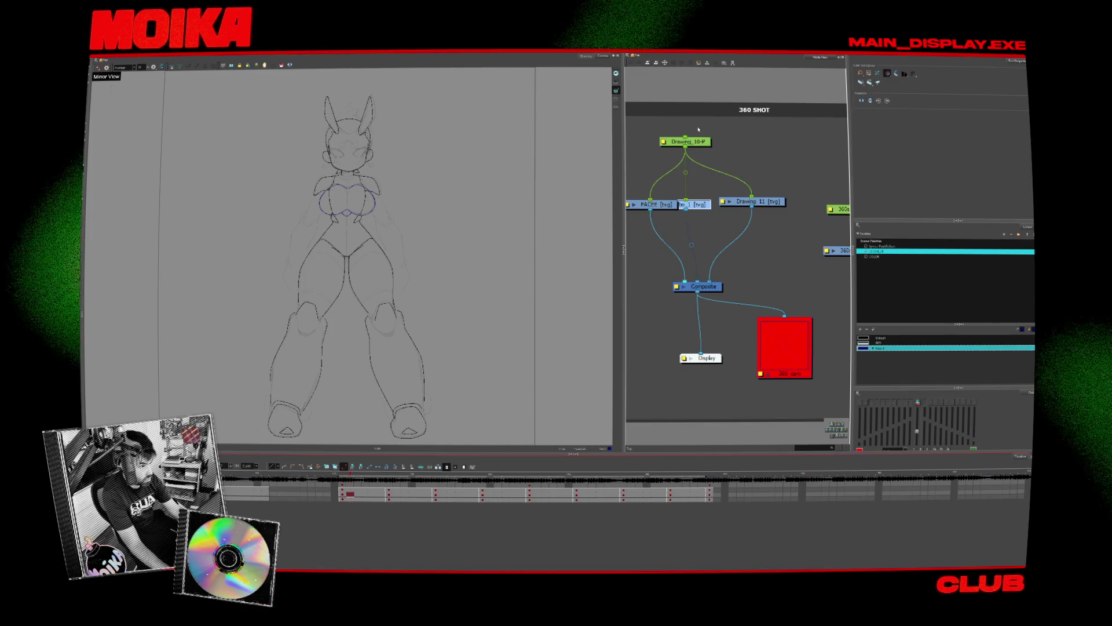
- Select the face and chest strokes, make Drawing 11 the active layer, and return to the Brush
{"action": "left_click", "coordinate": [870, 83]}
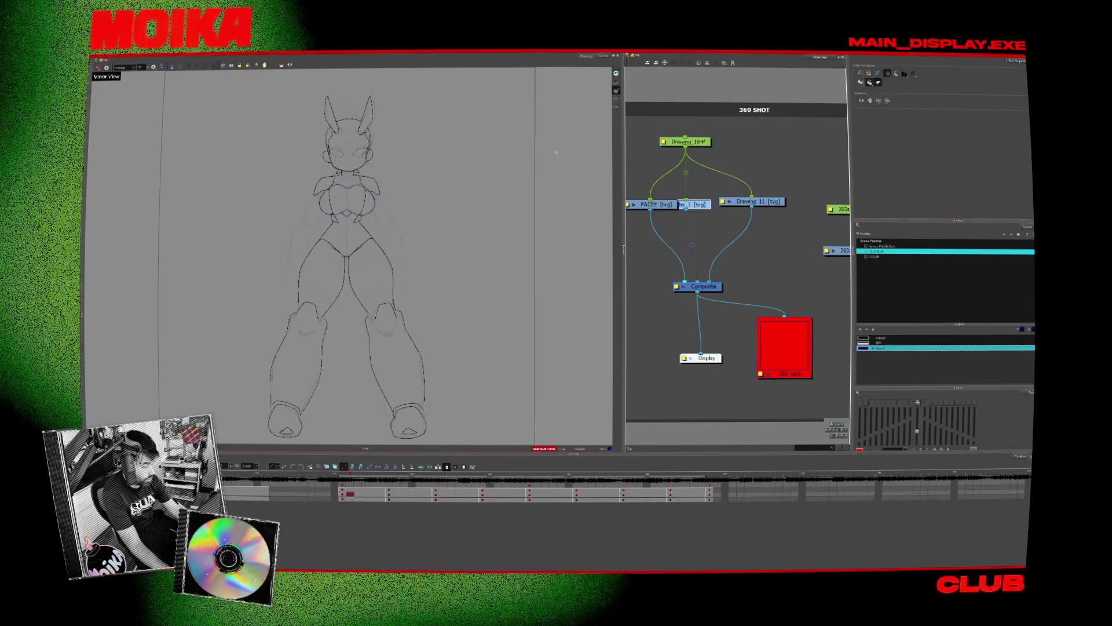
{"action": "left_click", "coordinate": [876, 102]}
{"action": "left_click", "coordinate": [877, 84]}
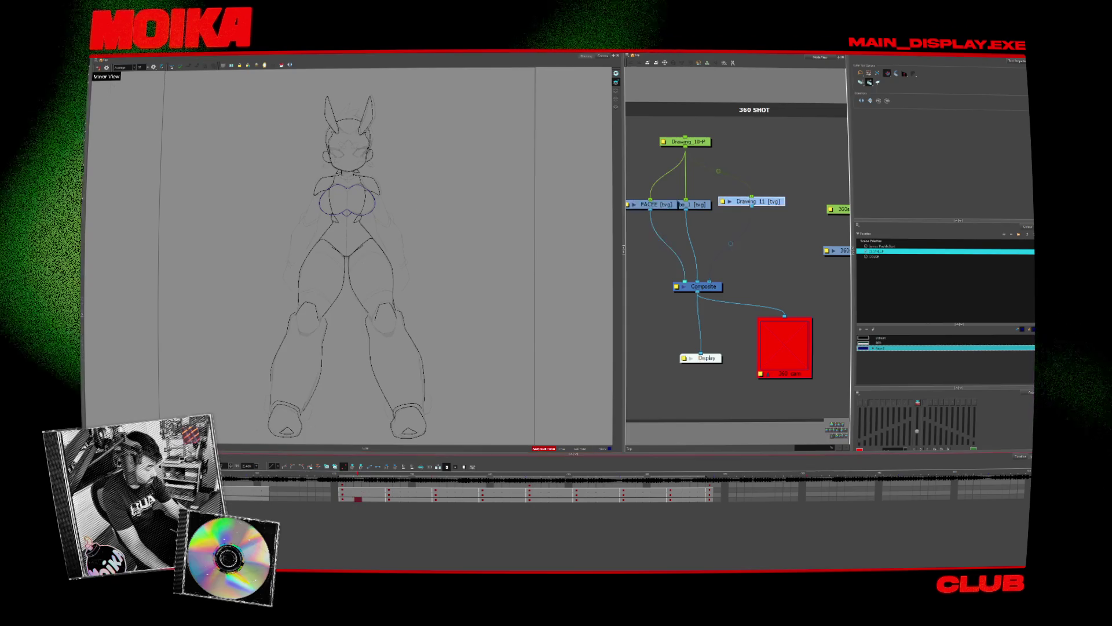
{"action": "left_click", "coordinate": [346, 174]}
{"action": "left_click", "coordinate": [873, 84]}
{"action": "key", "text": "alt+b"}
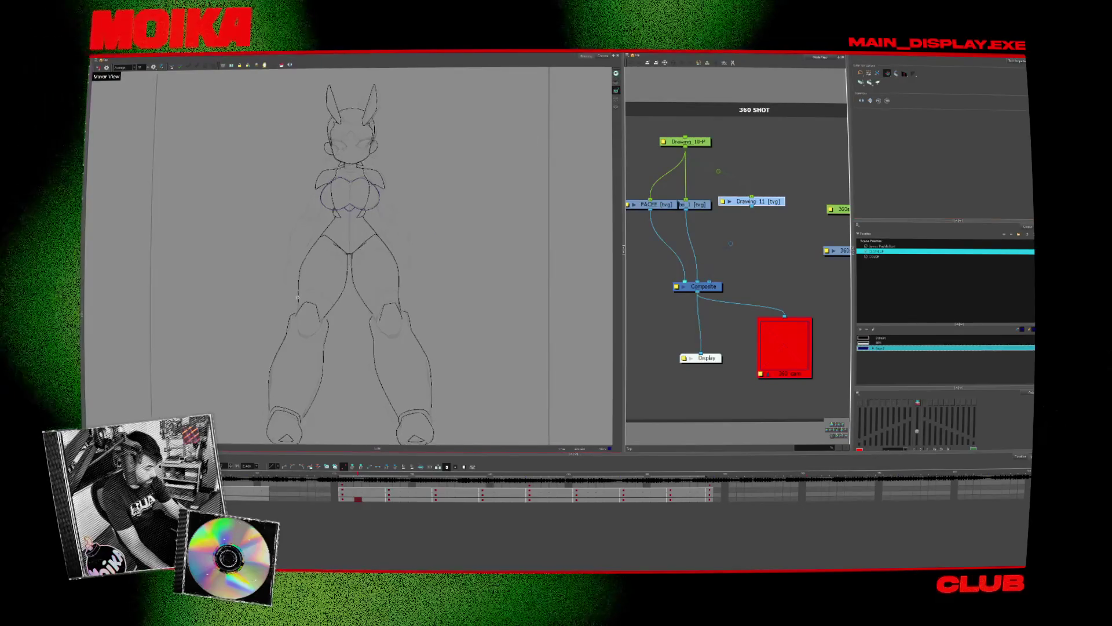
{"action": "scroll", "coordinate": [301, 332], "scroll_direction": "up", "scroll_amount": 2}
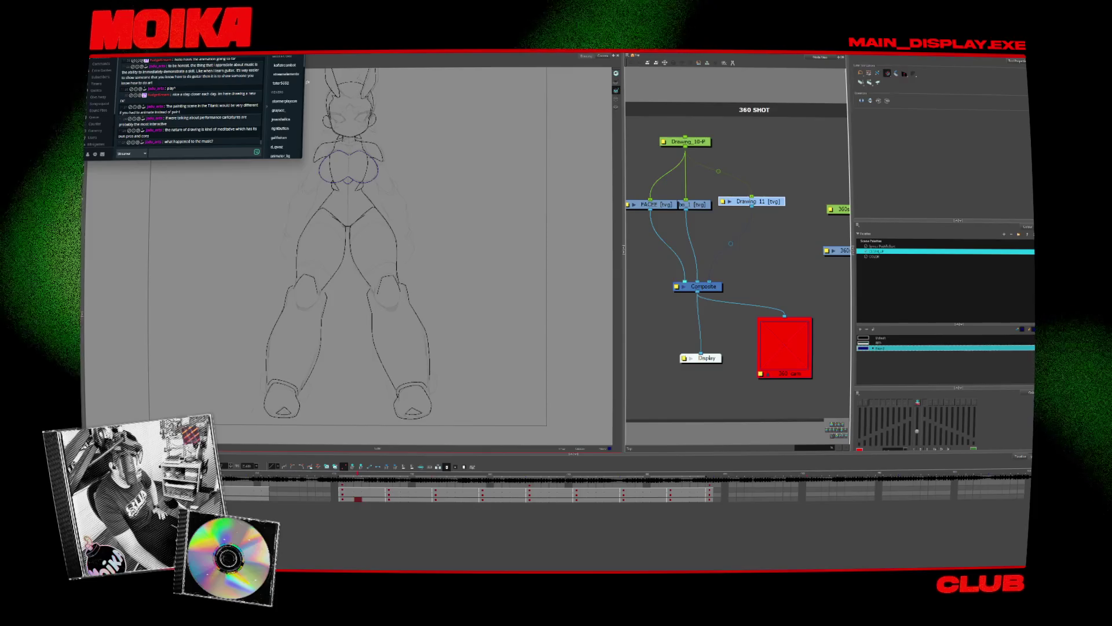
- Open the song request player, reposition its window, and close the node view
{"action": "left_click", "coordinate": [99, 104]}
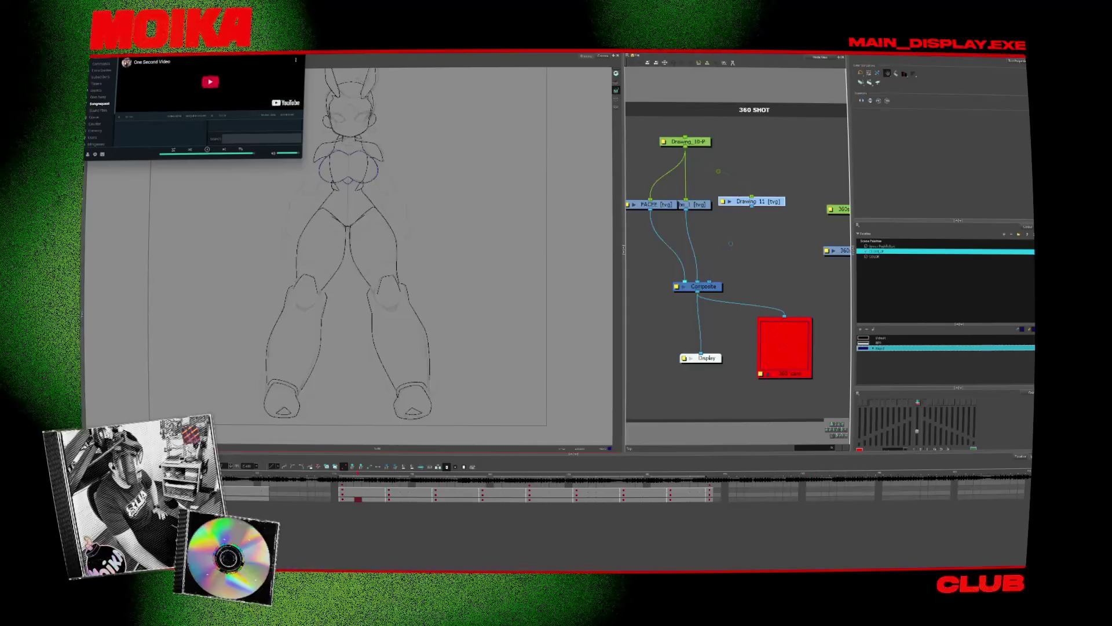
{"action": "left_click_drag", "start_coordinate": [205, 61], "coordinate": [318, 88]}
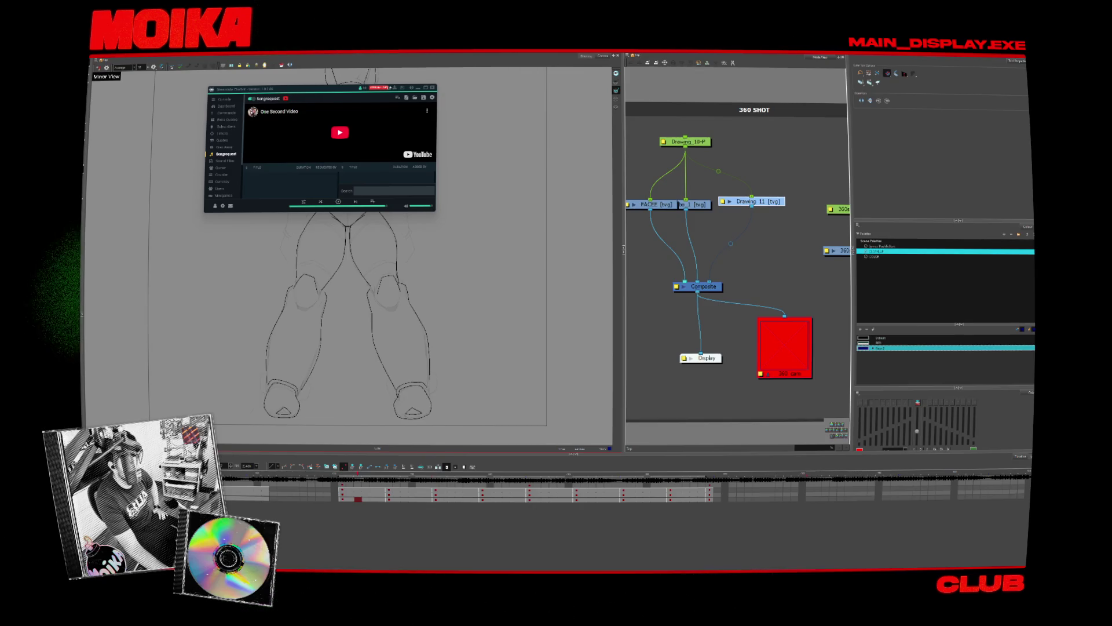
{"action": "left_click_drag", "start_coordinate": [419, 90], "coordinate": [869, 80]}
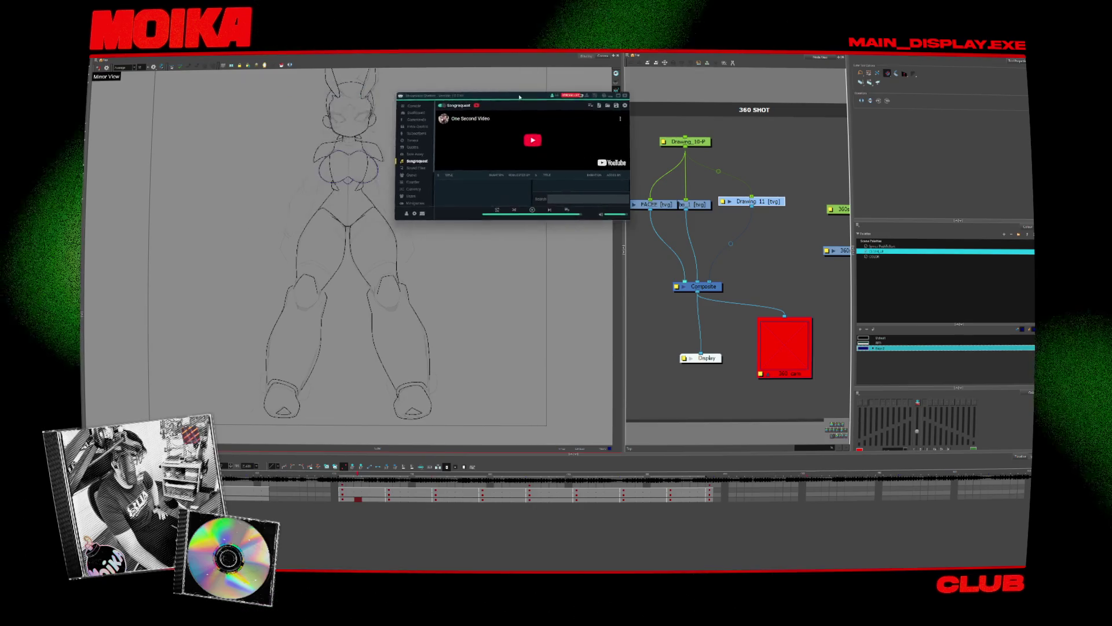
{"action": "left_click", "coordinate": [681, 233]}
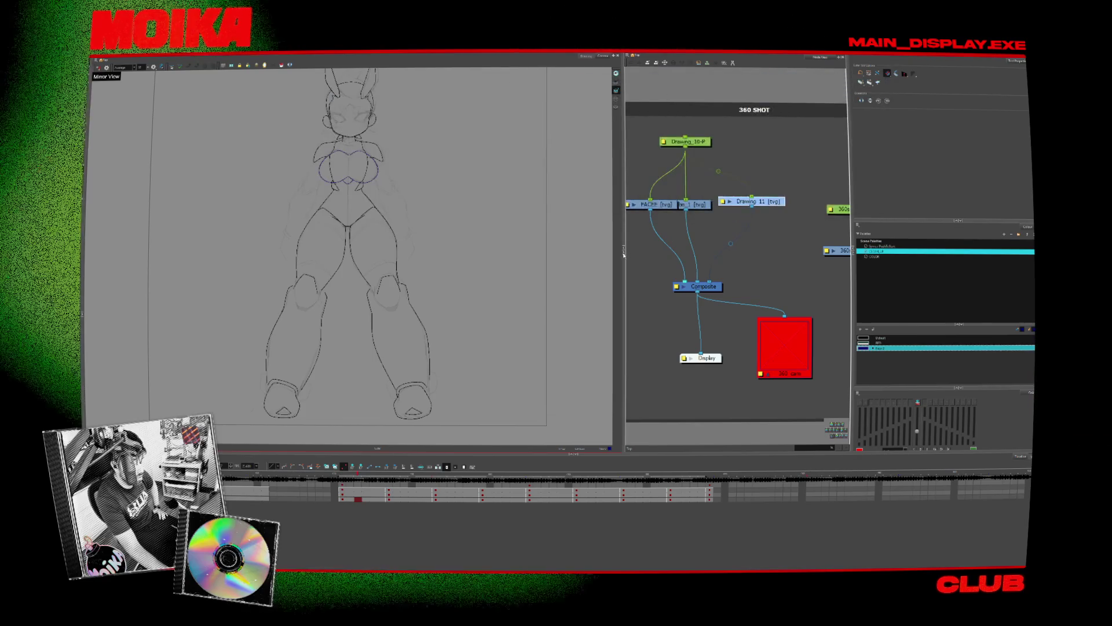
- Zoom out, recentre the sketch, then jump to the later side-view frame and zoom back in
{"action": "scroll", "coordinate": [614, 290], "scroll_direction": "down", "scroll_amount": 2}
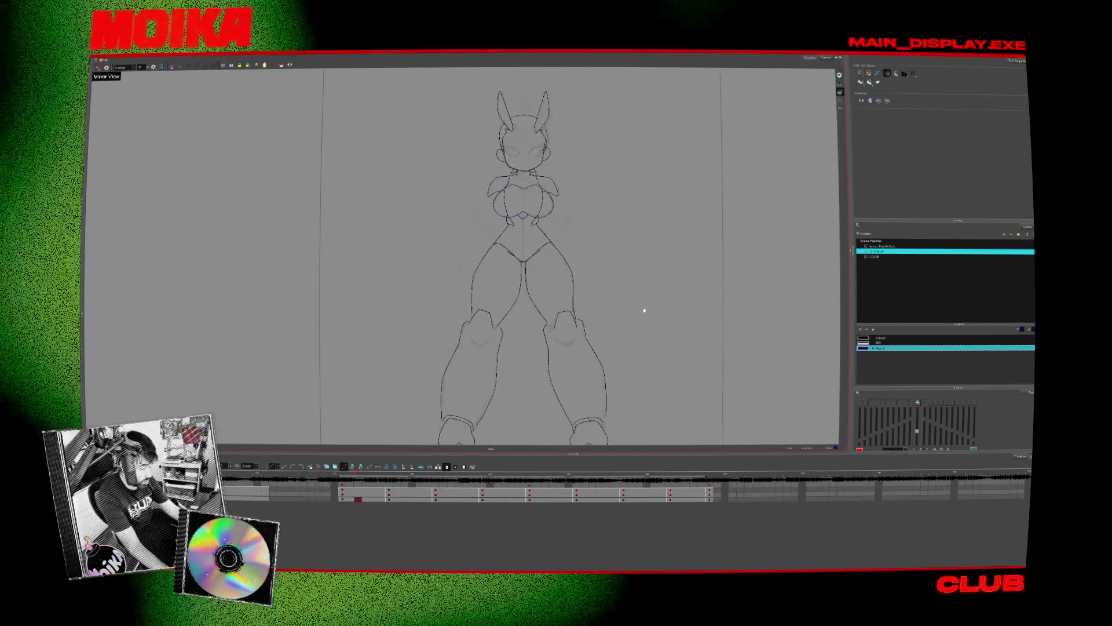
{"action": "scroll", "coordinate": [596, 290], "scroll_direction": "down", "scroll_amount": 2}
{"action": "left_click_drag", "start_coordinate": [596, 289], "coordinate": [574, 292]}
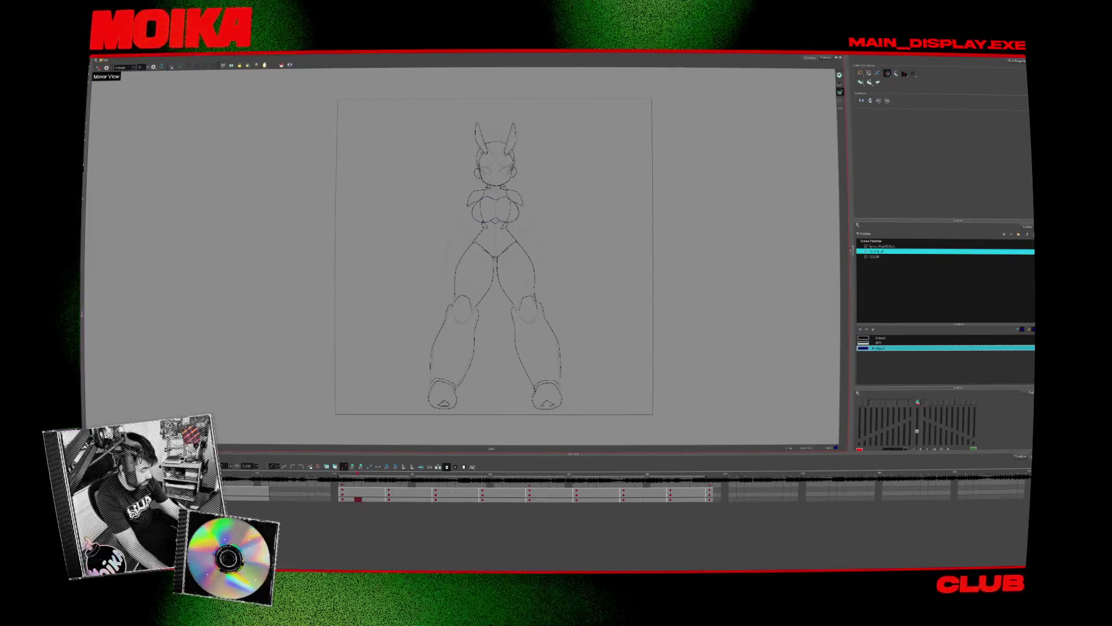
{"action": "left_click", "coordinate": [459, 499]}
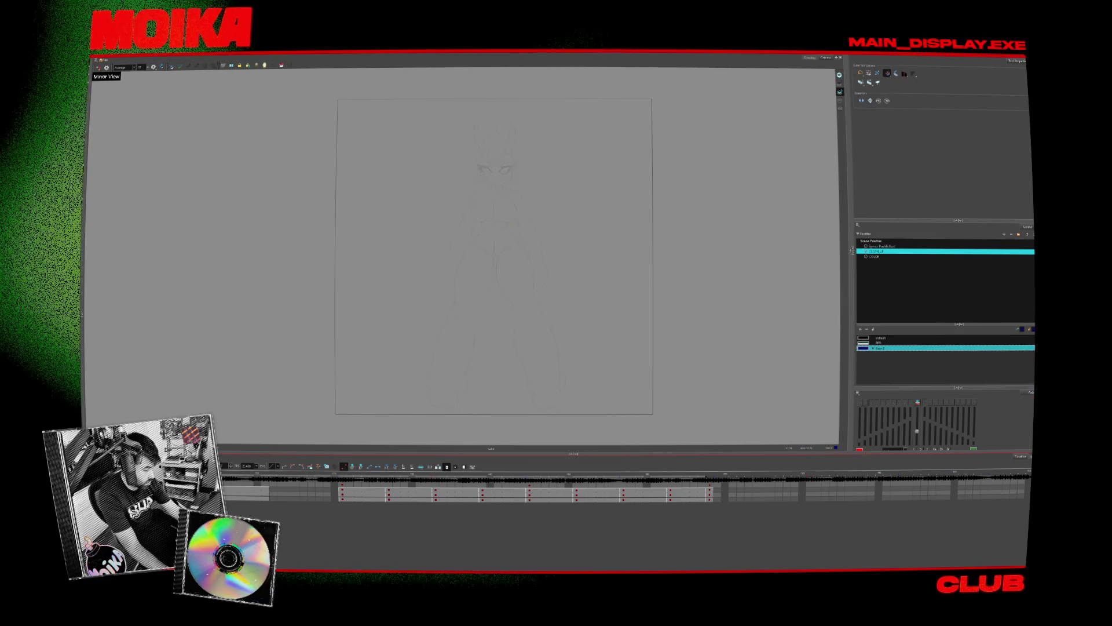
{"action": "scroll", "coordinate": [518, 313], "scroll_direction": "up", "scroll_amount": 1}
{"action": "scroll", "coordinate": [518, 313], "scroll_direction": "up", "scroll_amount": 2}
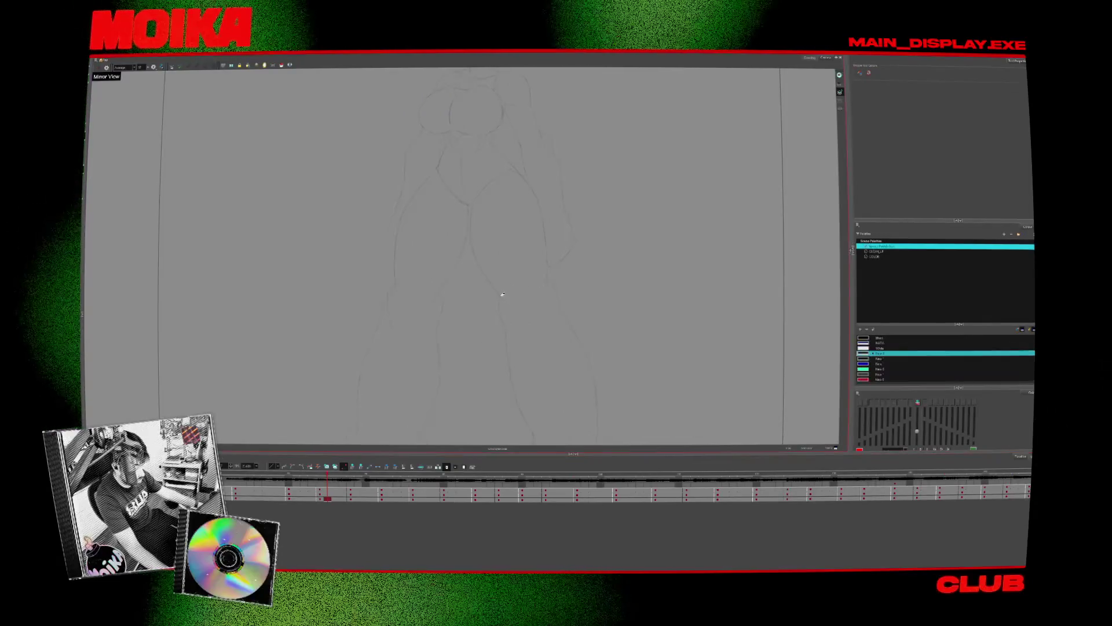
- Adjust a palette swatch colour, then play back the turnaround to review the girl's poses
{"action": "double_click", "coordinate": [863, 354]}
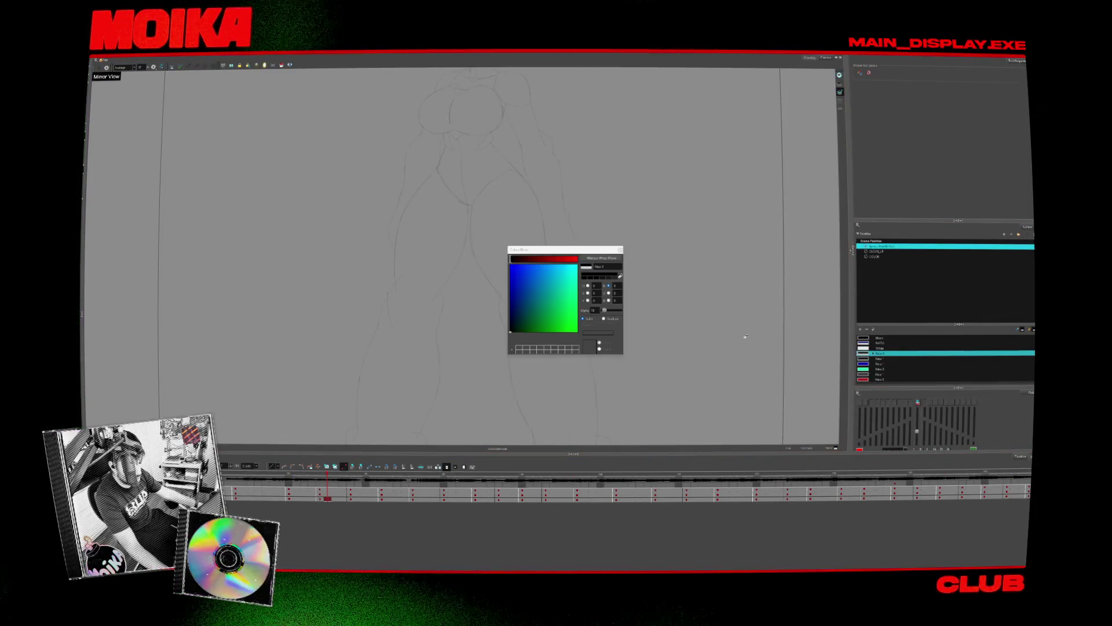
{"action": "left_click", "coordinate": [621, 250]}
{"action": "scroll", "coordinate": [543, 279], "scroll_direction": "down", "scroll_amount": 2}
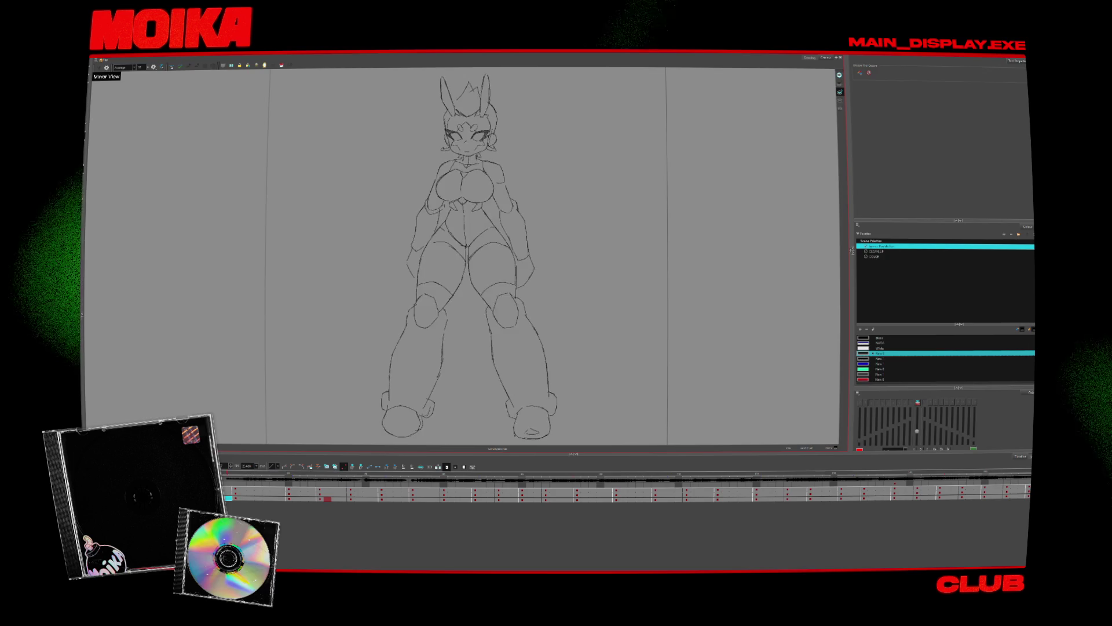
{"action": "key", "text": "space"}
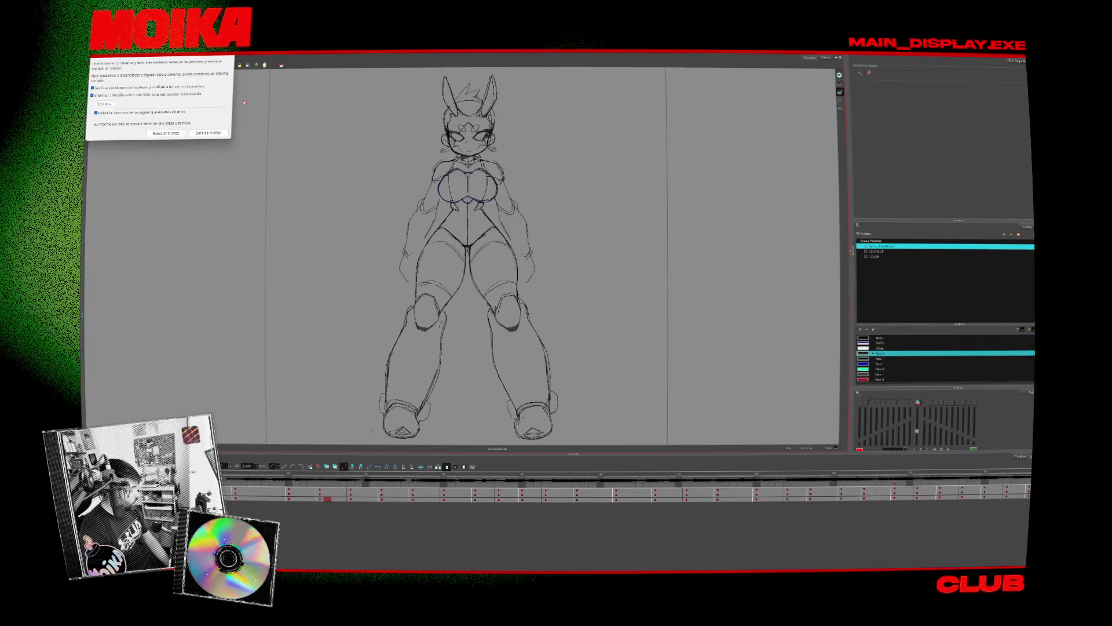
{"action": "left_click", "coordinate": [107, 68]}
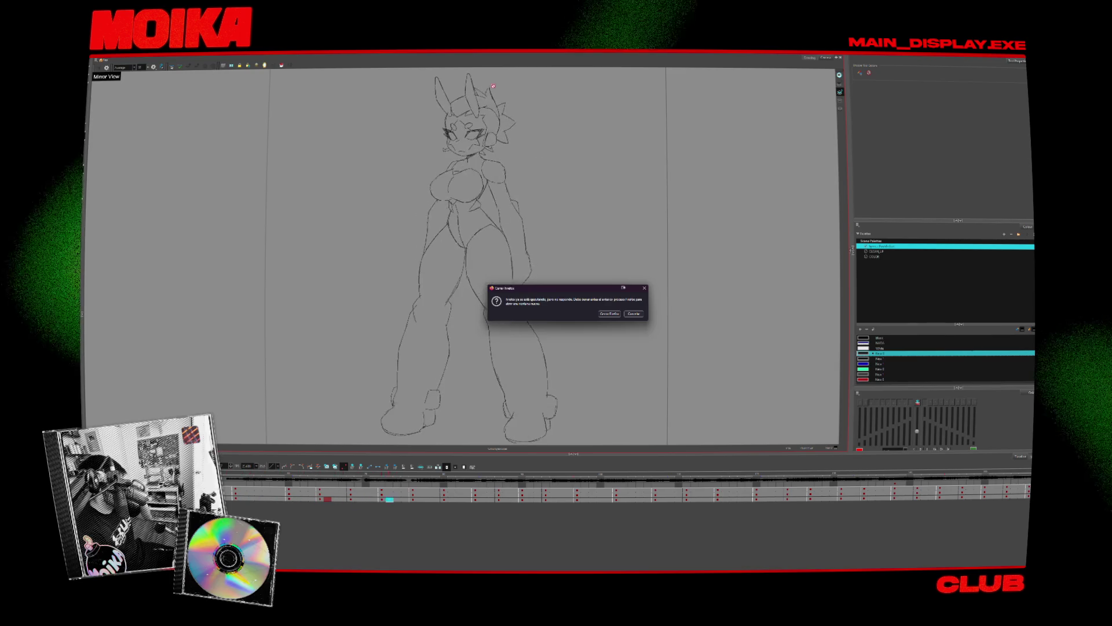
- Dismiss the Firefox close warning so the turnaround plays unobstructed in the Camera view
{"action": "left_click", "coordinate": [612, 313]}
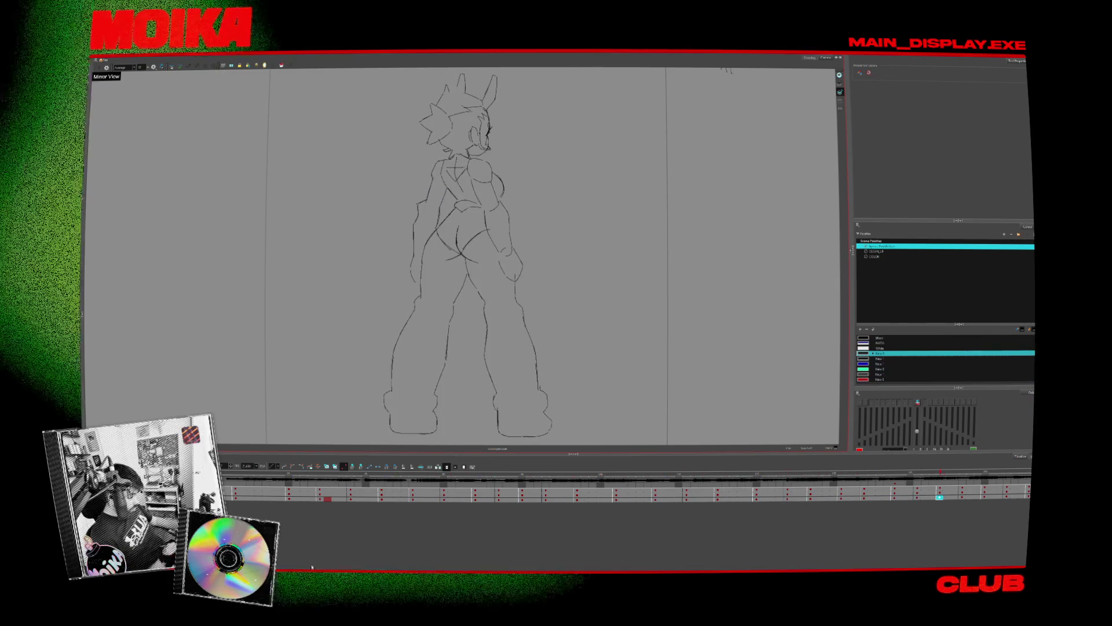
- Zoom the timeline and open the Colour Picker for the sketch line colour swatch
{"action": "scroll", "coordinate": [454, 553], "scroll_direction": "up", "scroll_amount": 3}
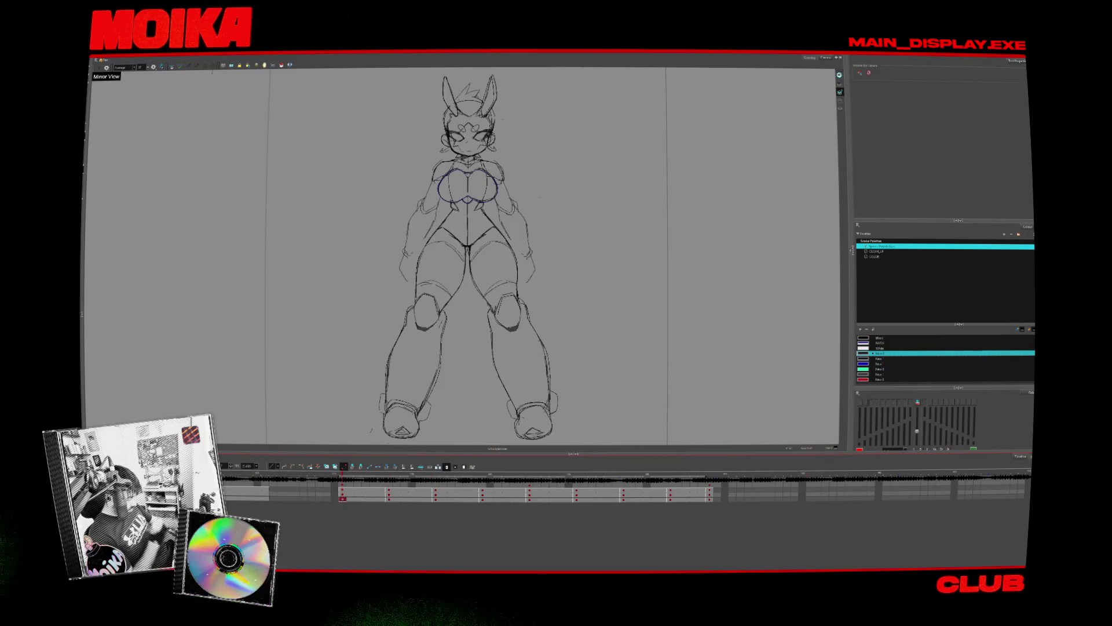
{"action": "double_click", "coordinate": [875, 354]}
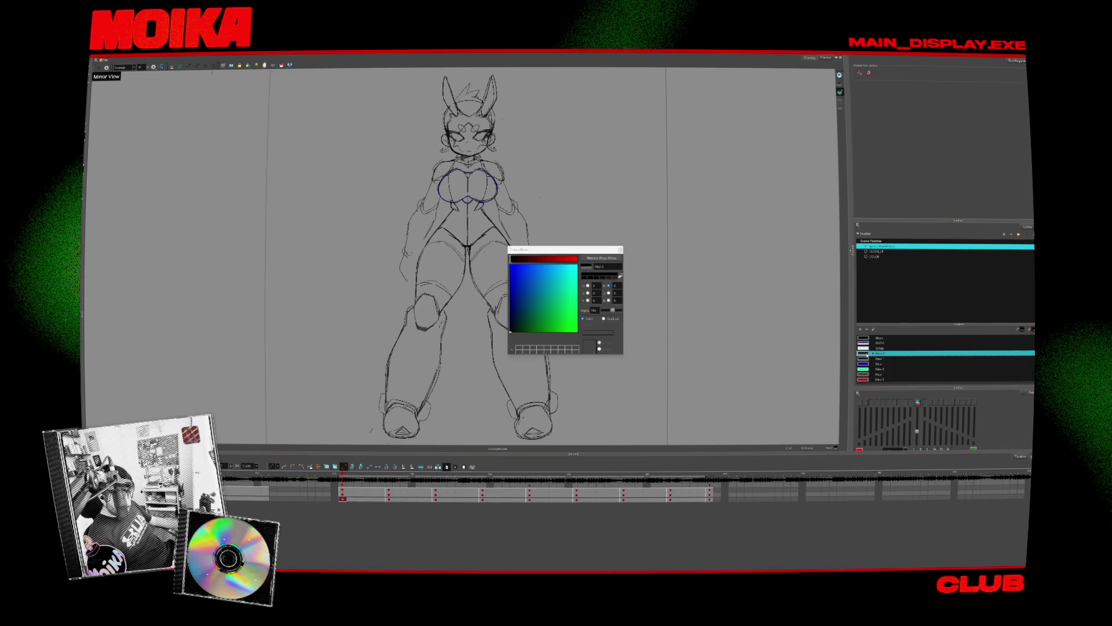
- Make the rough sketch lines nearly transparent and switch to the CLEAN_LP palette
{"action": "left_click_drag", "start_coordinate": [613, 310], "coordinate": [604, 310]}
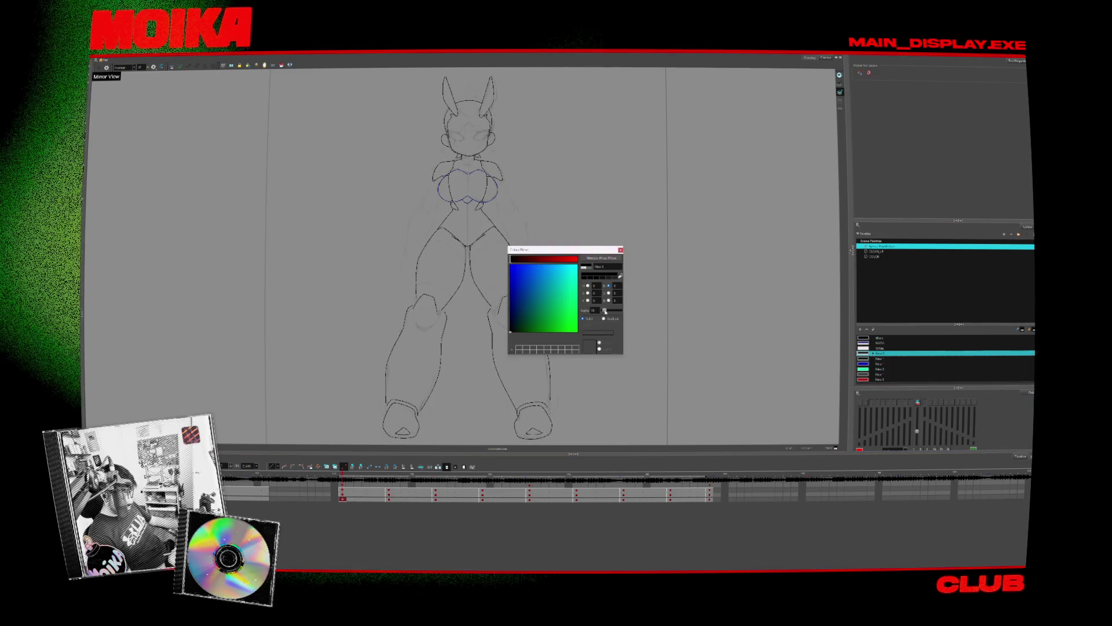
{"action": "left_click", "coordinate": [621, 250]}
{"action": "left_click_drag", "start_coordinate": [494, 164], "coordinate": [502, 180]}
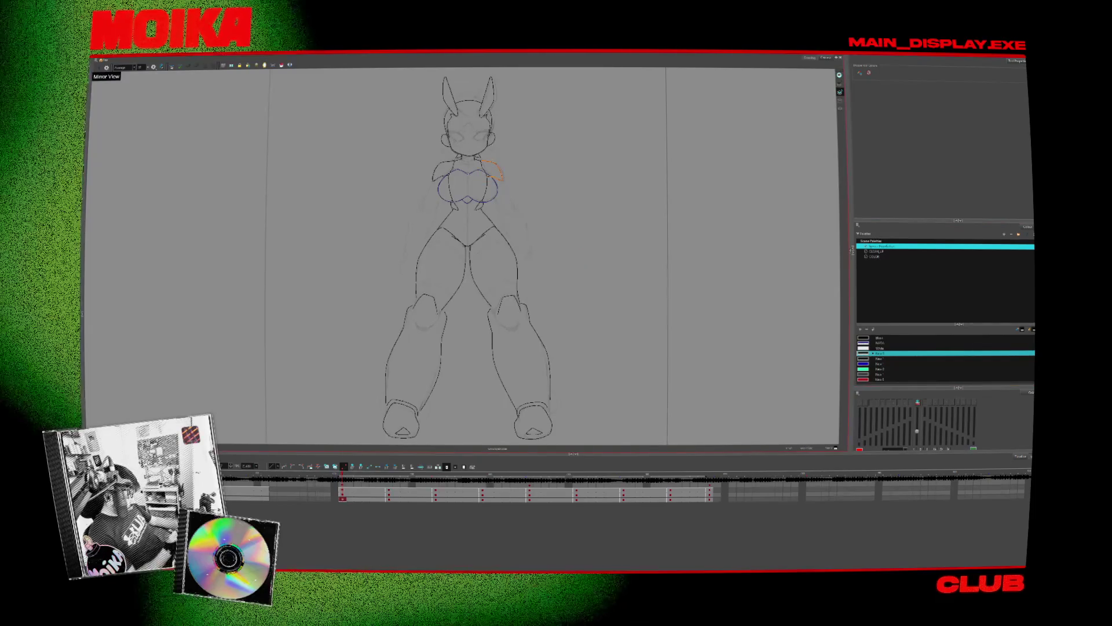
{"action": "scroll", "coordinate": [473, 120], "scroll_direction": "up", "scroll_amount": 3}
{"action": "scroll", "coordinate": [473, 120], "scroll_direction": "up", "scroll_amount": 3}
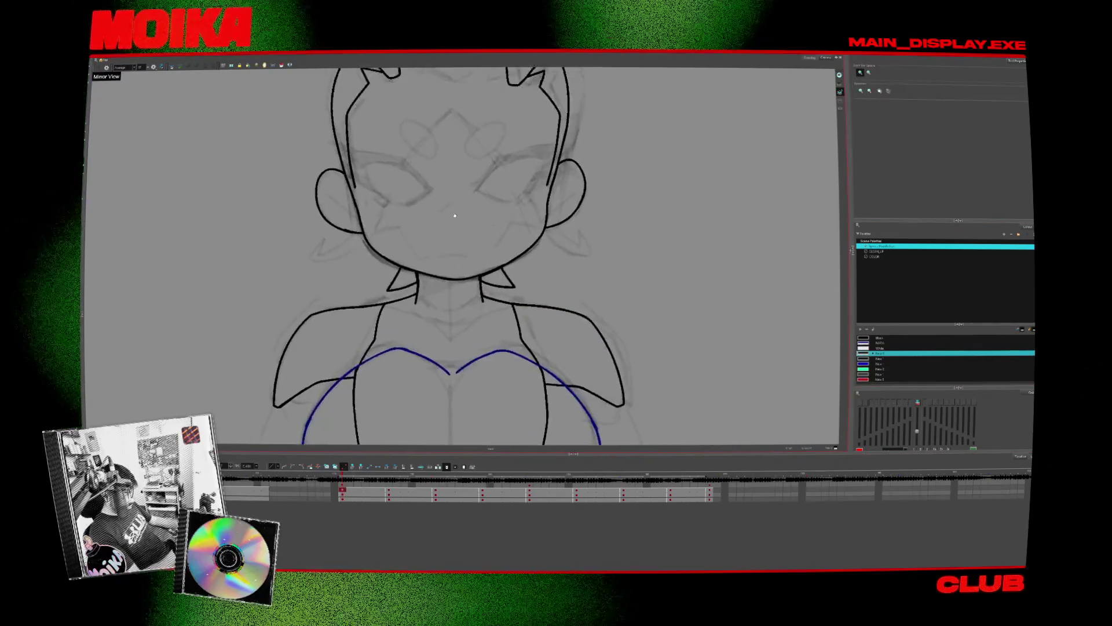
{"action": "scroll", "coordinate": [473, 120], "scroll_direction": "up", "scroll_amount": 3}
{"action": "left_click", "coordinate": [876, 251]}
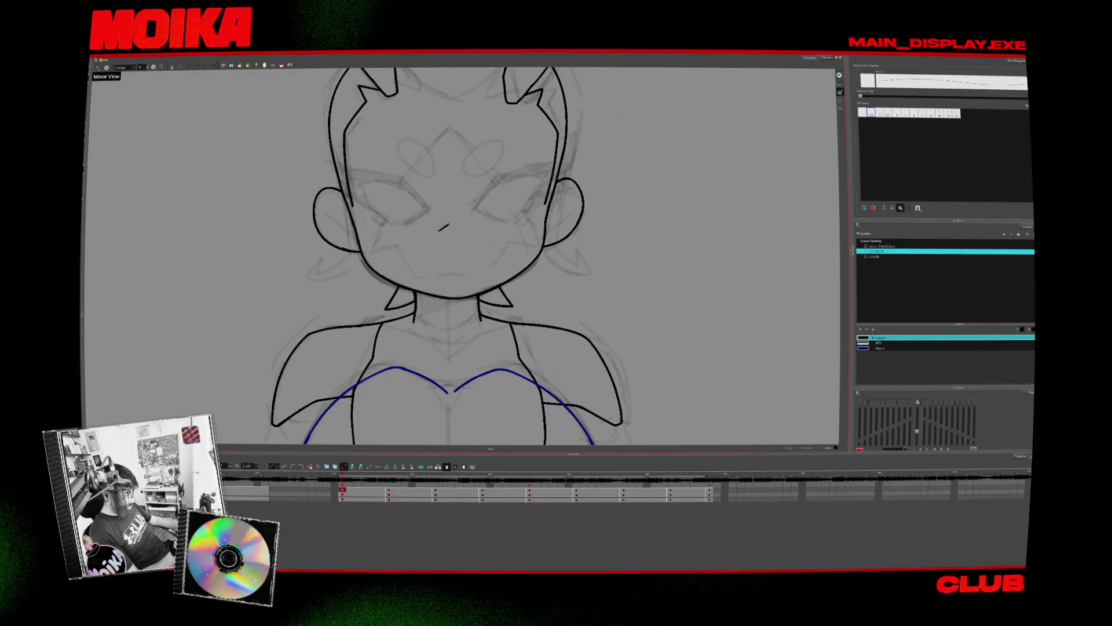
- Step through the turnaround drawings, removing a stray mouth stroke and lengthening the profile's mouth line
{"action": "key", "text": "period"}
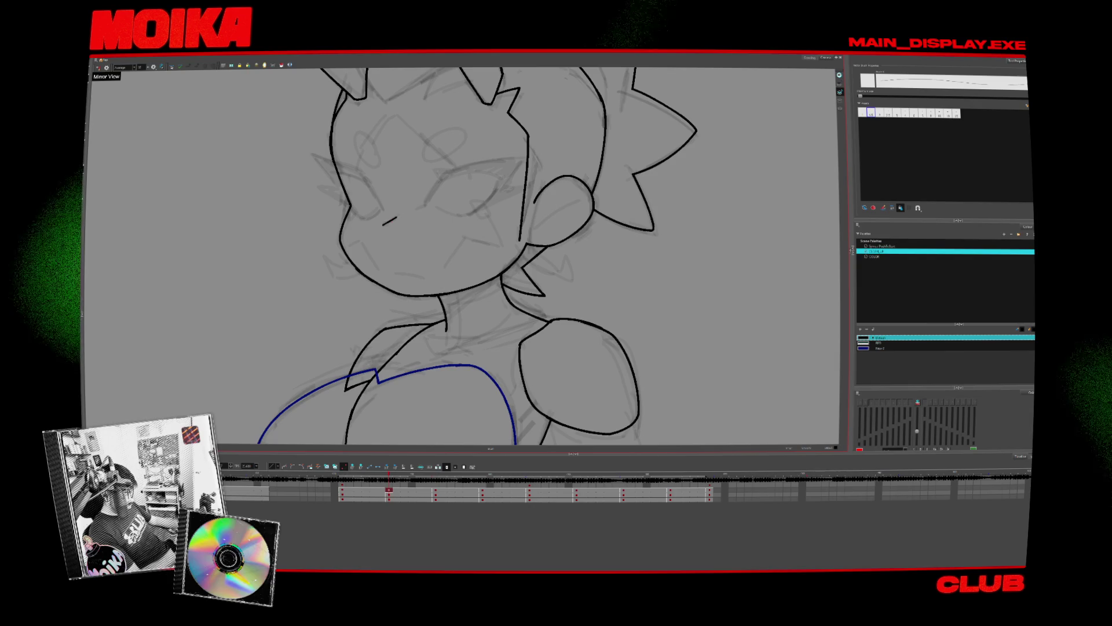
{"action": "key", "text": "ctrl+z"}
{"action": "key", "text": "period"}
{"action": "key", "text": "period"}
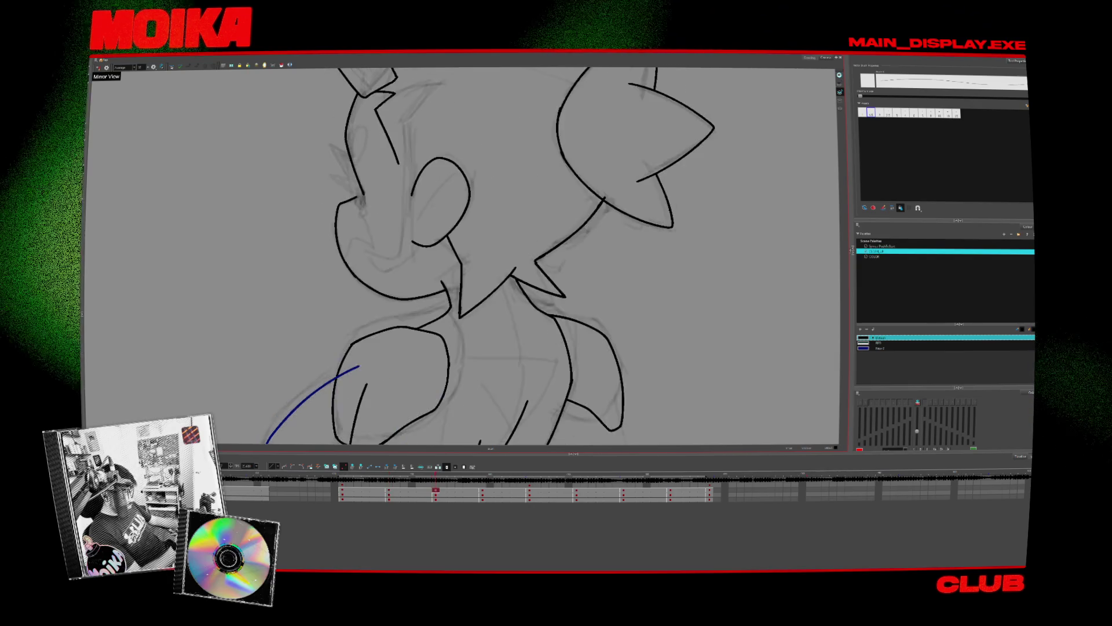
{"action": "key", "text": "period"}
{"action": "key", "text": "period"}
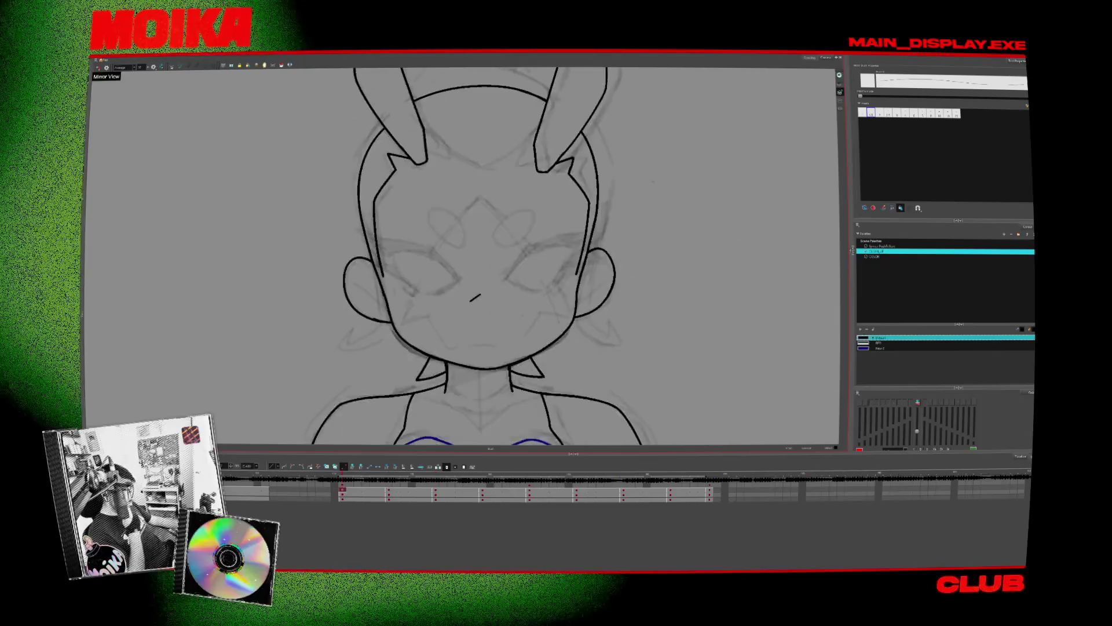
{"action": "key", "text": "period"}
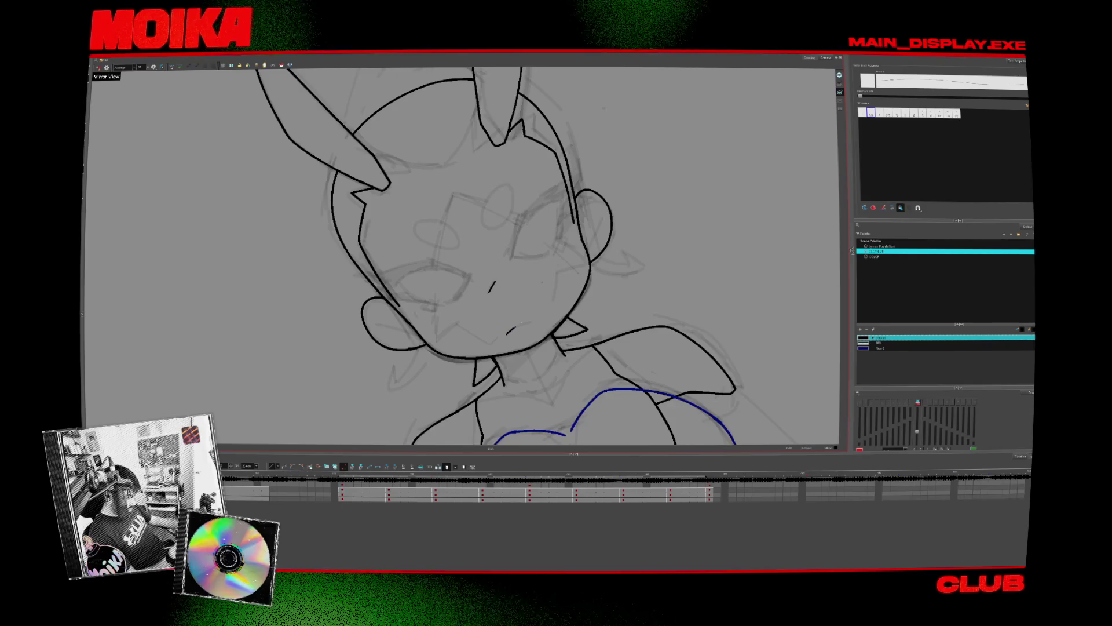
{"action": "key", "text": "period"}
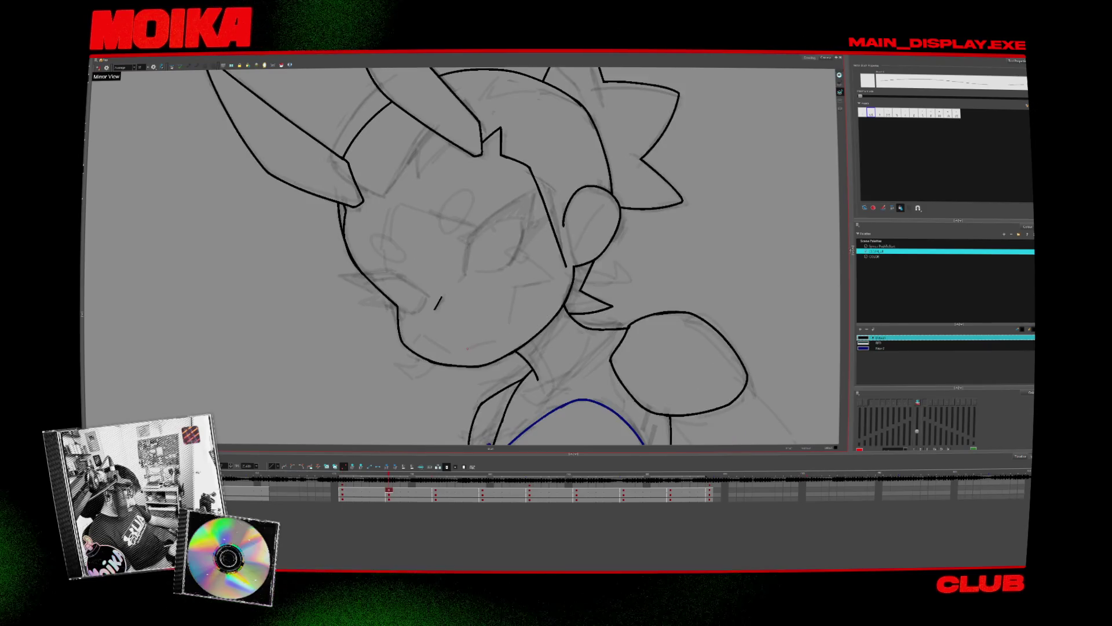
{"action": "key", "text": "period"}
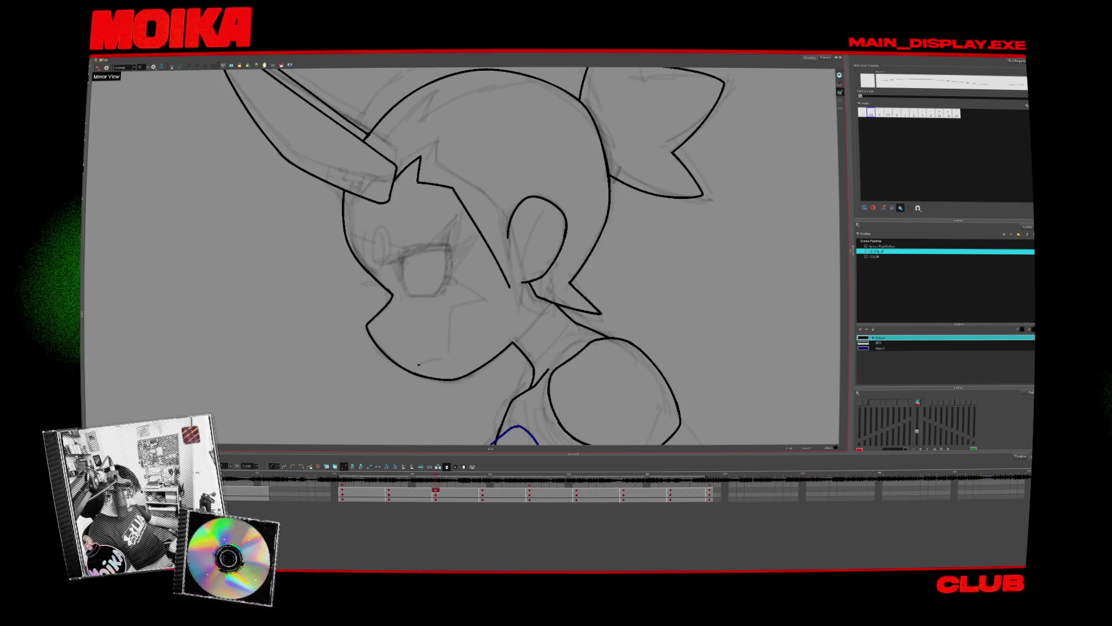
{"action": "left_click_drag", "start_coordinate": [417, 364], "coordinate": [442, 360]}
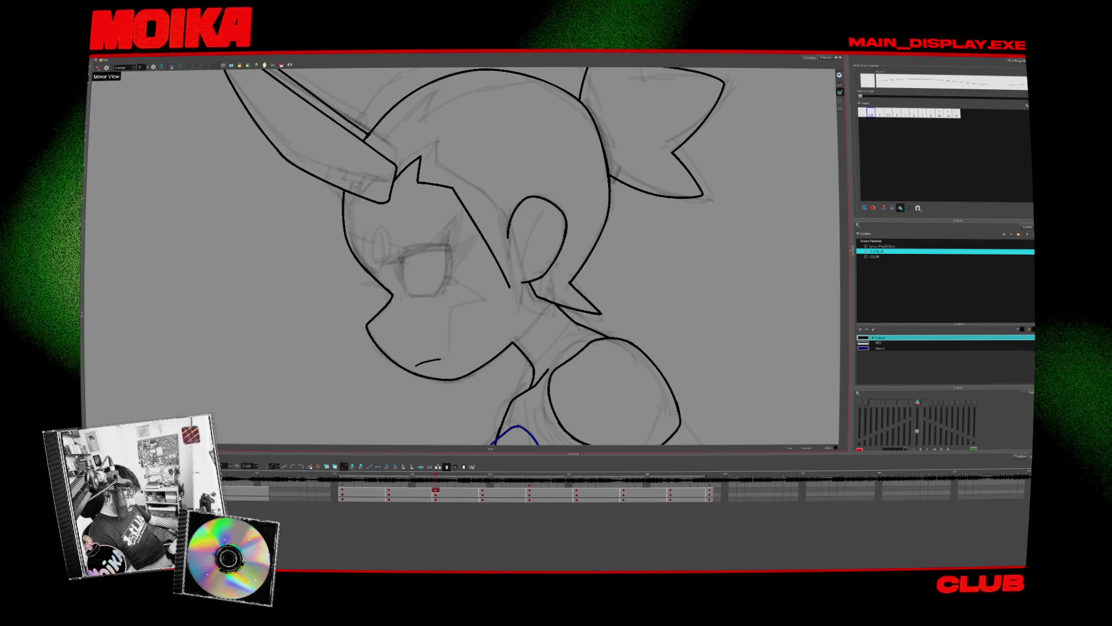
{"action": "key", "text": "period"}
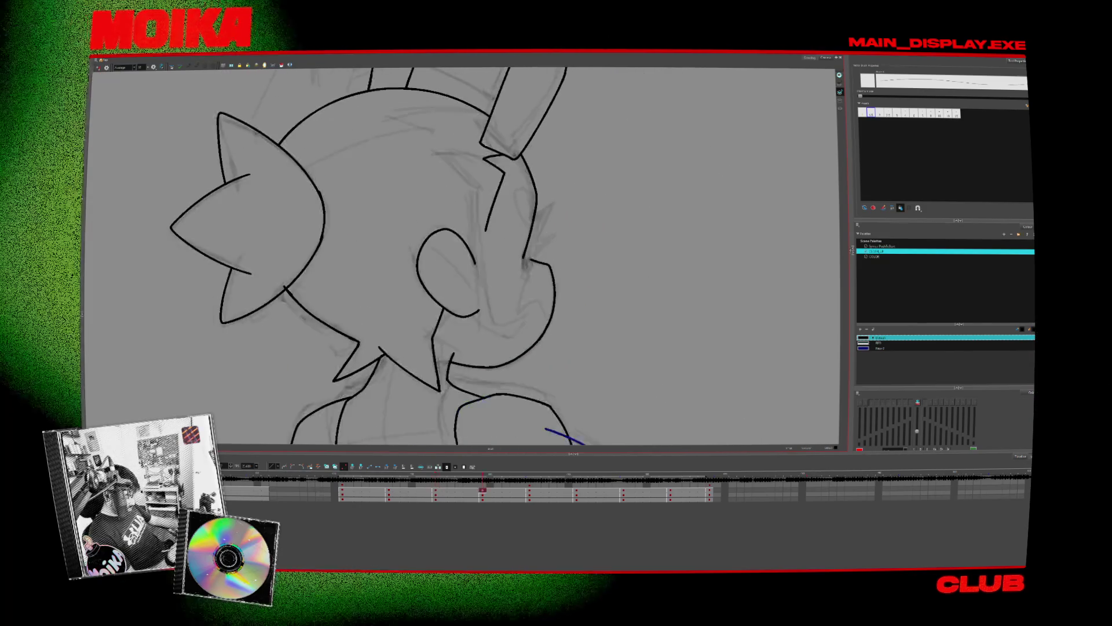
{"action": "key", "text": "period"}
- Flip between neighbouring drawings back to the front view and play the head-turn animation
{"action": "key", "text": "comma"}
{"action": "key", "text": "comma"}
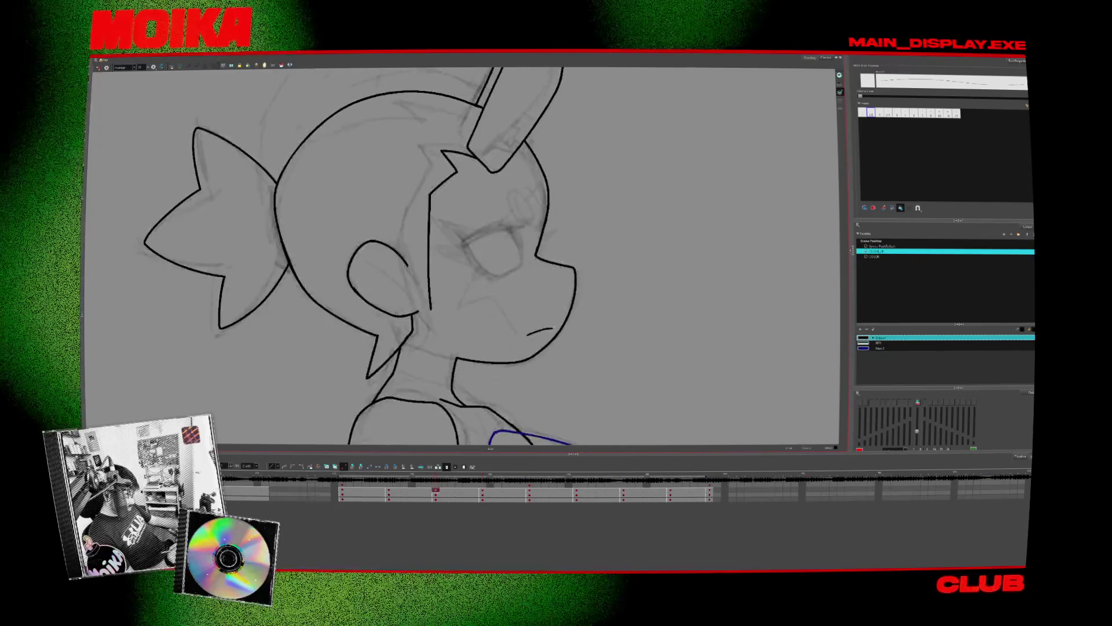
{"action": "key", "text": "period"}
{"action": "key", "text": "comma"}
{"action": "key", "text": "comma"}
{"action": "key", "text": "period"}
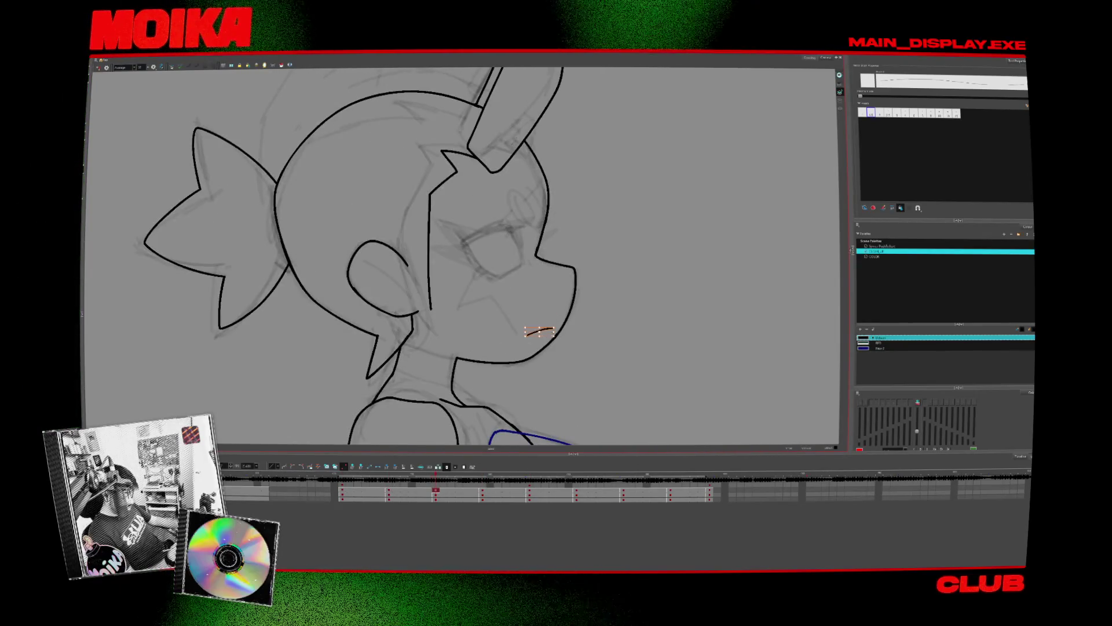
{"action": "key", "text": "comma"}
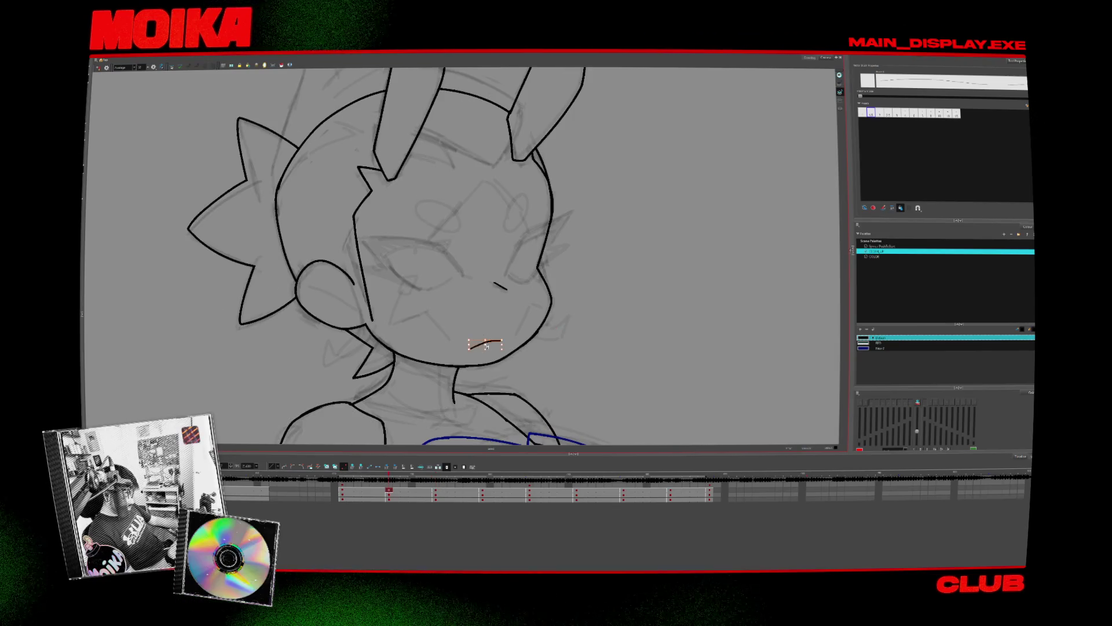
{"action": "key", "text": "comma"}
{"action": "key", "text": "period"}
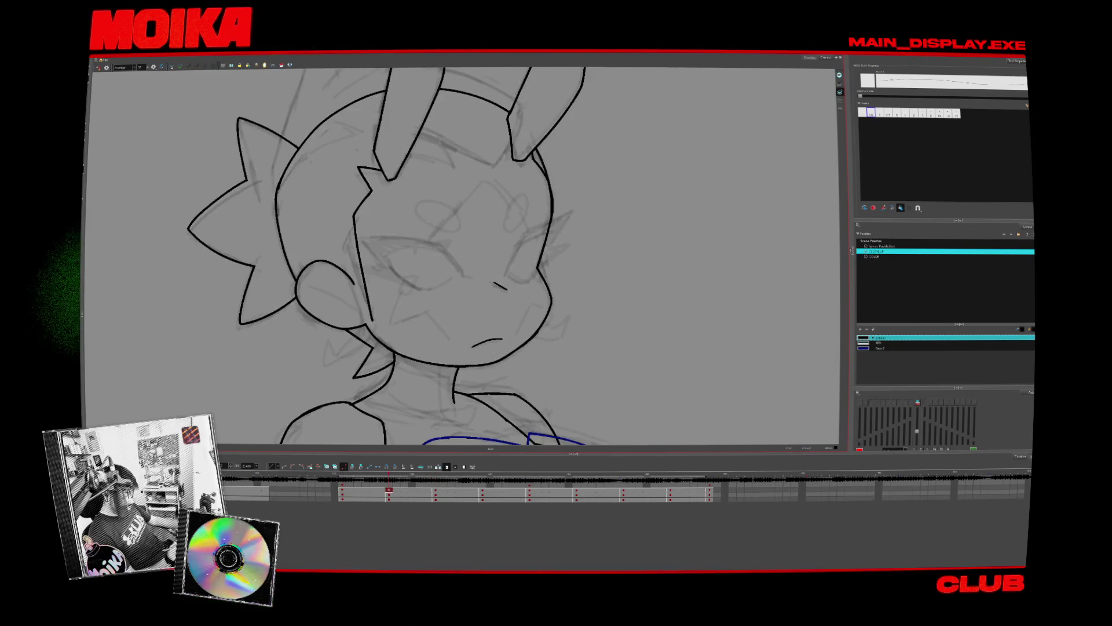
{"action": "key", "text": "comma"}
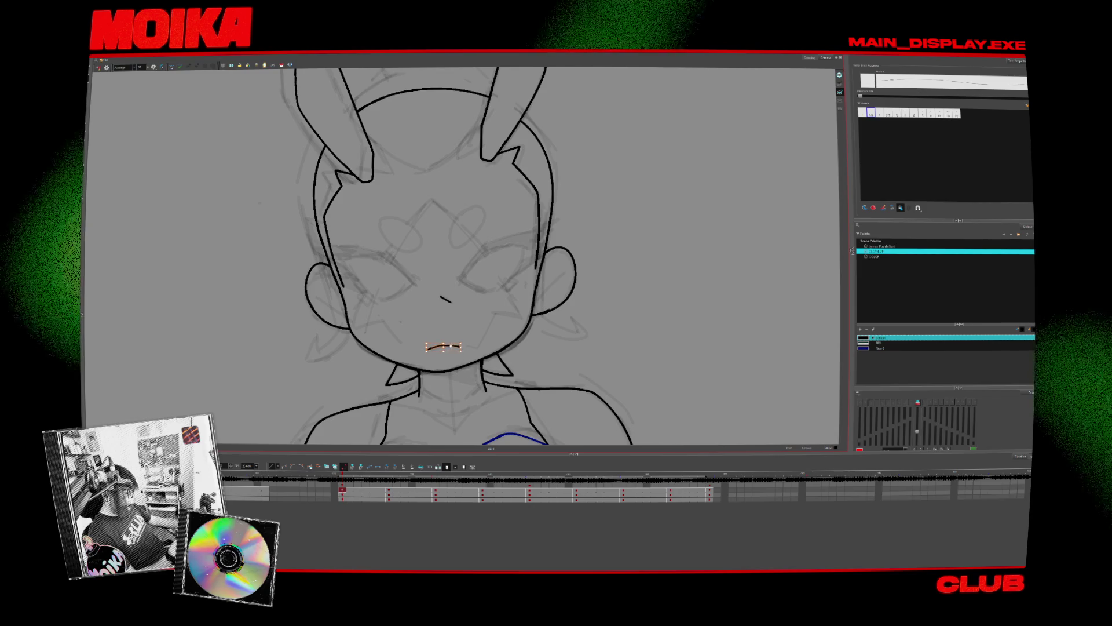
{"action": "left_click", "coordinate": [342, 497]}
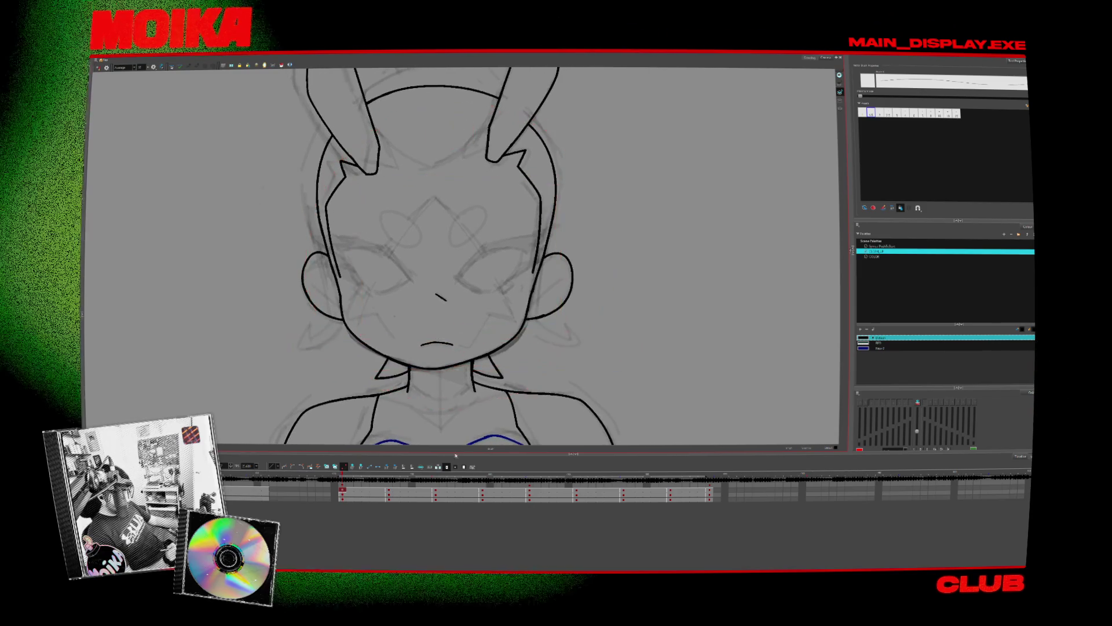
{"action": "left_click", "coordinate": [437, 368]}
{"action": "key", "text": "Escape"}
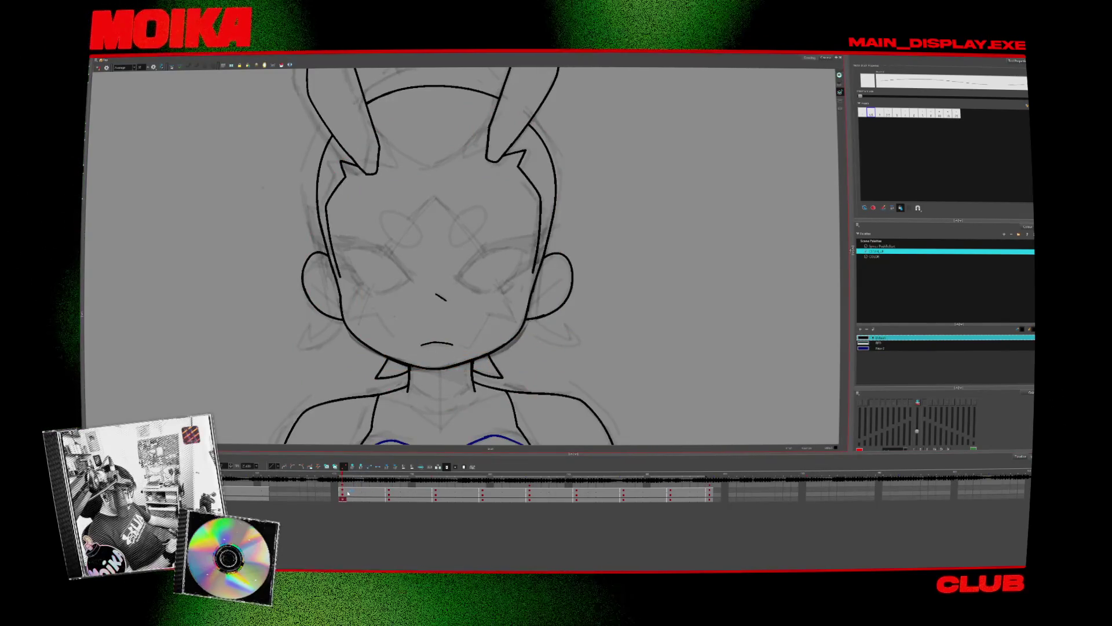
{"action": "key", "text": "Return"}
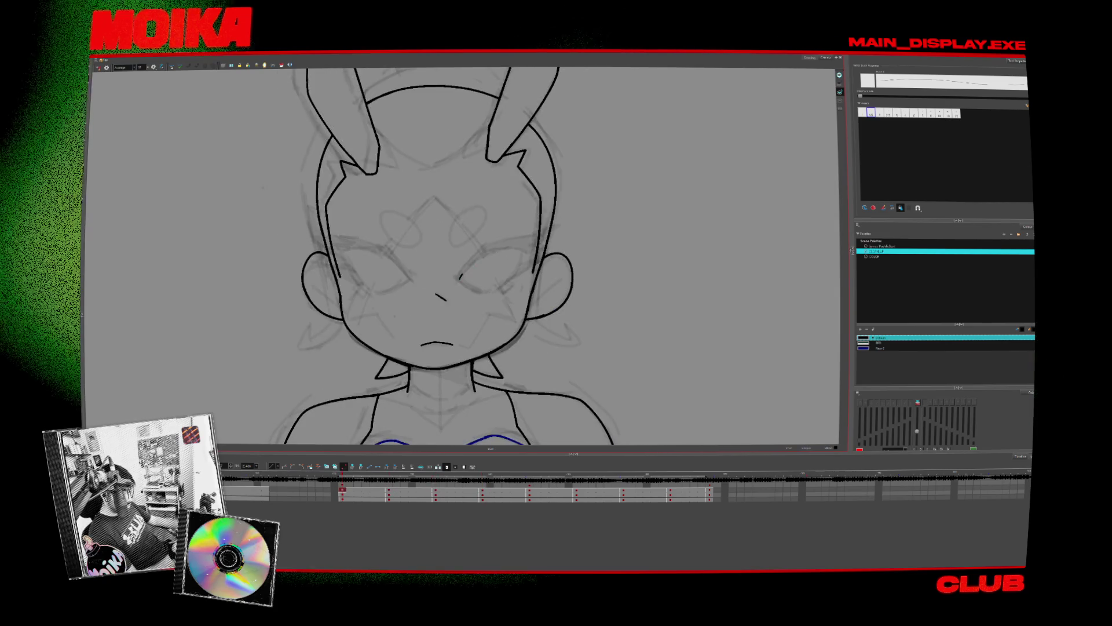
- Try a curve over the right eye, undo it, and compare the front and turned drawings
{"action": "left_click_drag", "start_coordinate": [485, 254], "coordinate": [462, 279]}
{"action": "key", "text": "ctrl+z"}
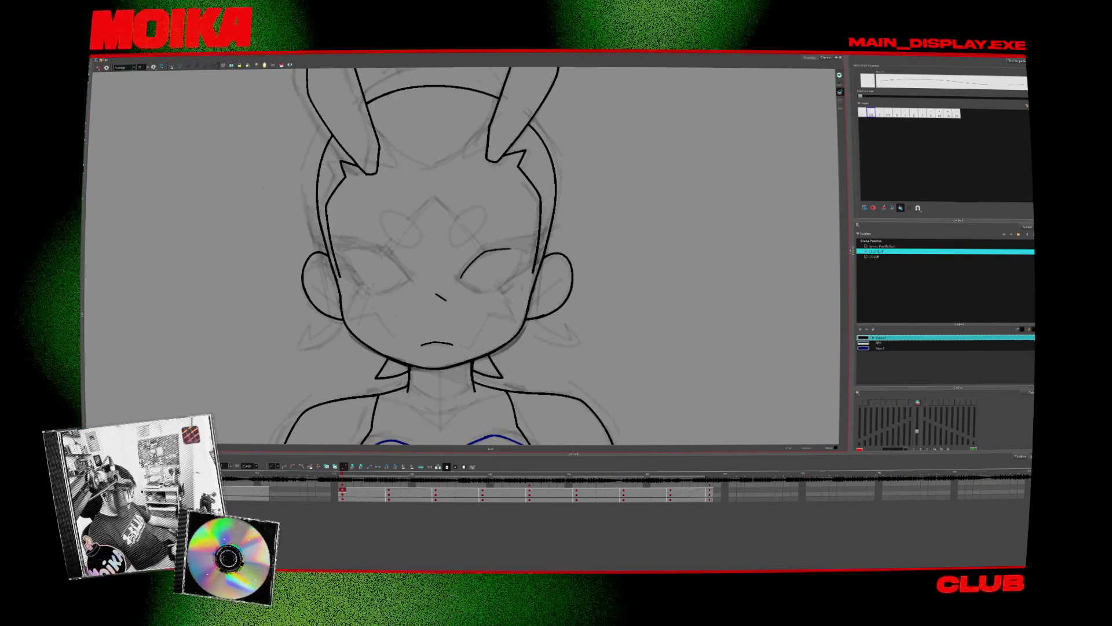
{"action": "key", "text": "g"}
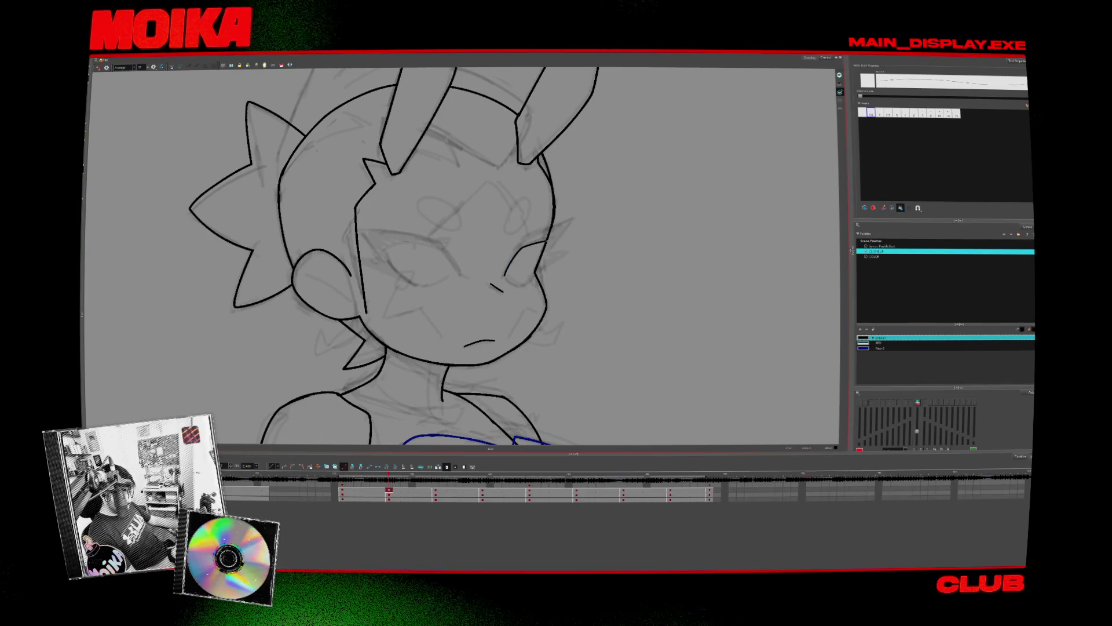
{"action": "key", "text": "g"}
{"action": "key", "text": "f"}
{"action": "key", "text": "f"}
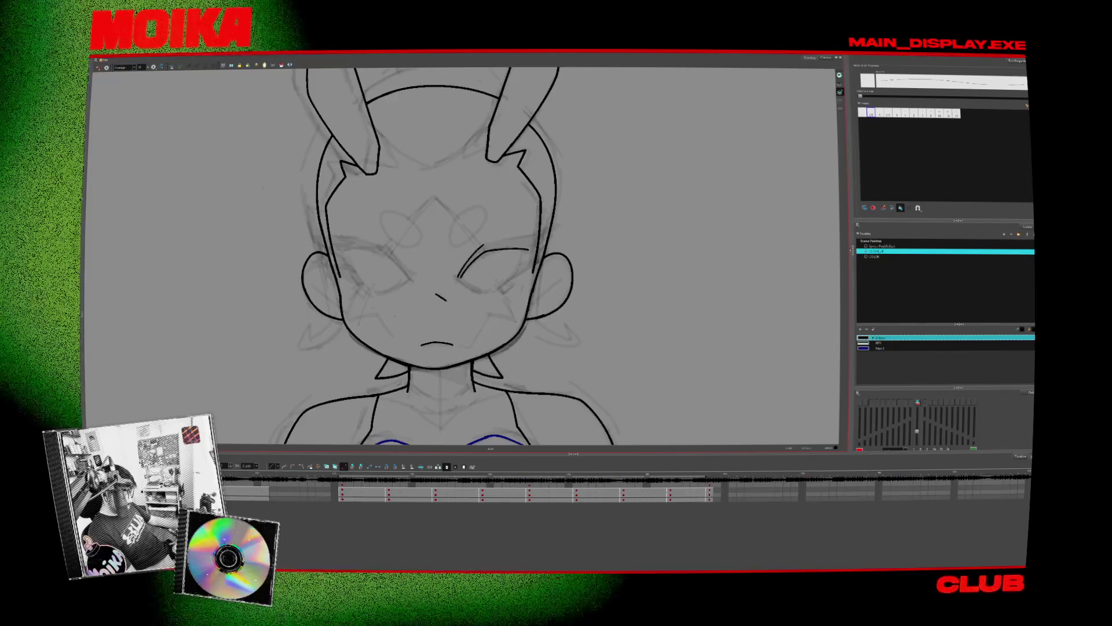
{"action": "key", "text": "g"}
{"action": "key", "text": "f"}
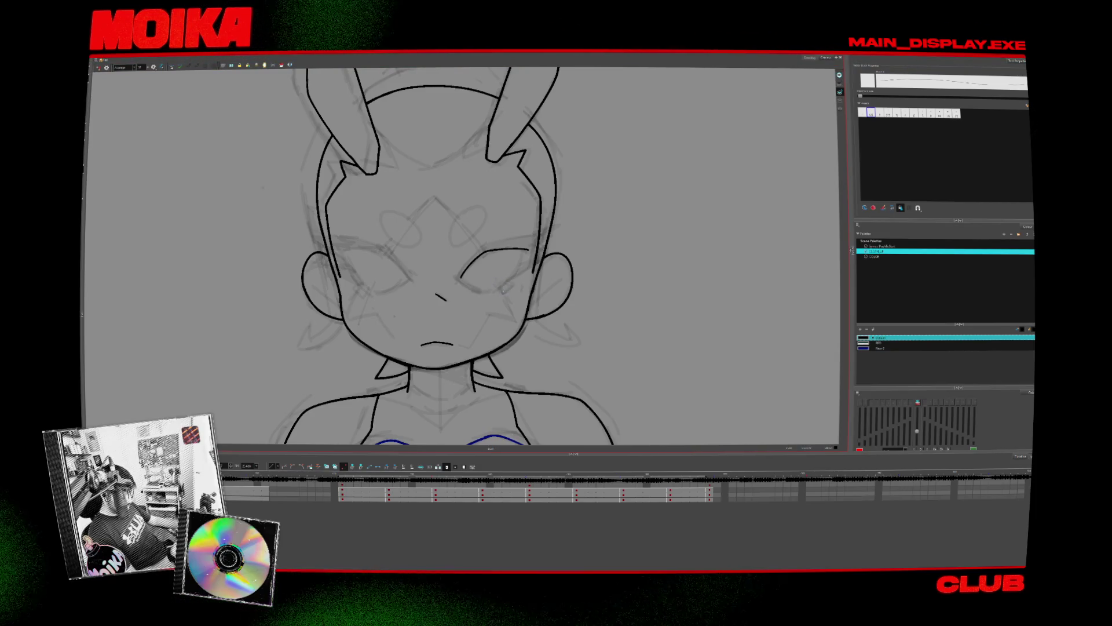
{"action": "key", "text": "g"}
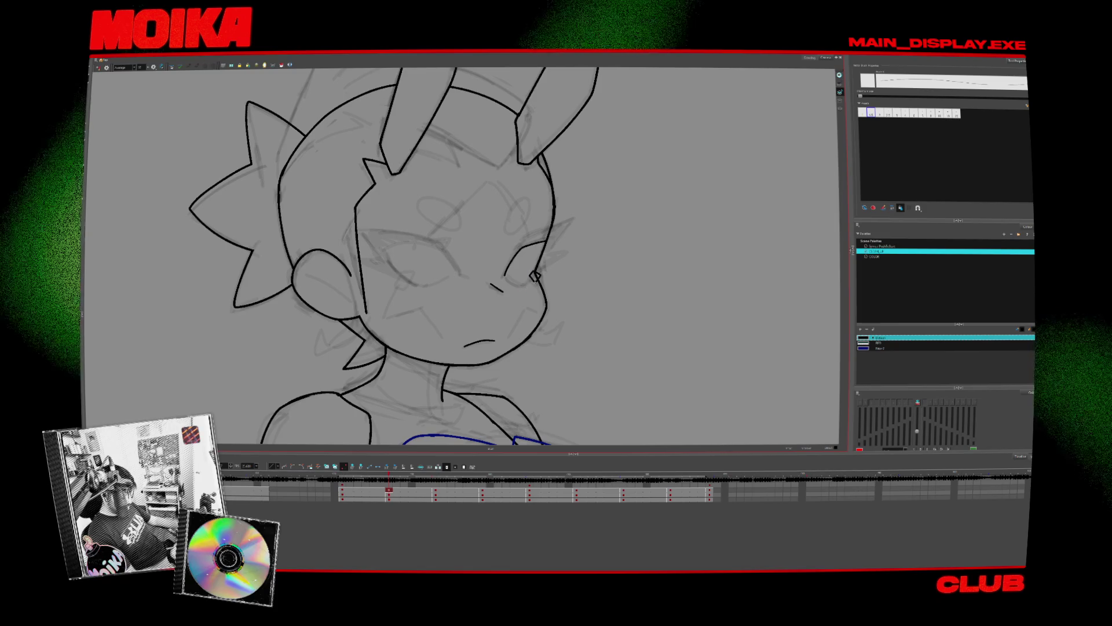
{"action": "key", "text": "f"}
{"action": "key", "text": "g"}
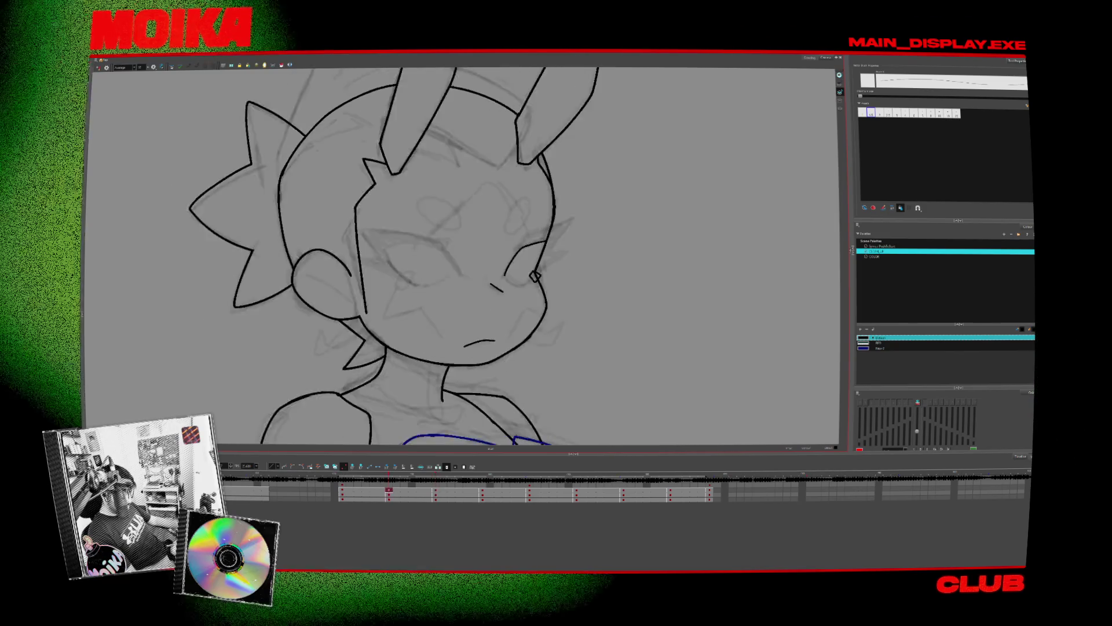
{"action": "key", "text": "g"}
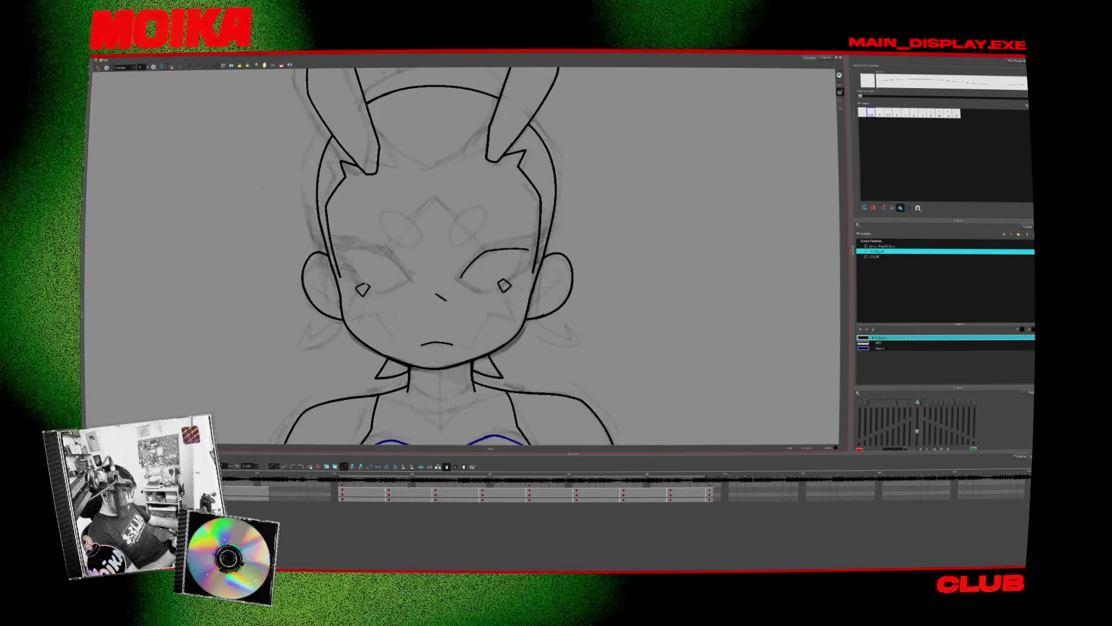
{"action": "key", "text": "f"}
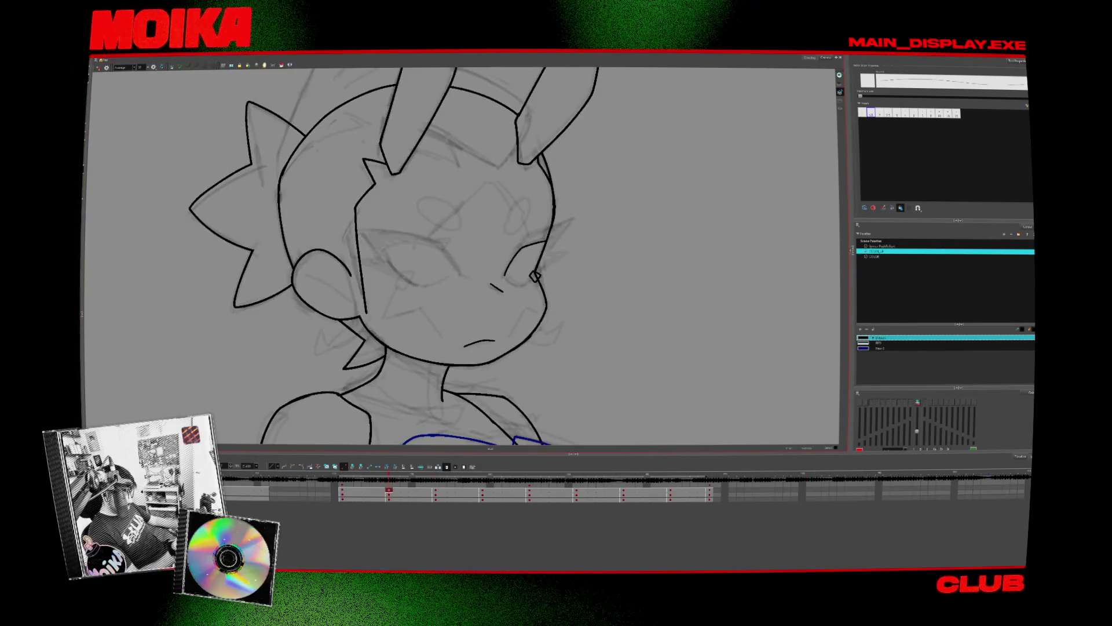
{"action": "key", "text": "g"}
{"action": "key", "text": "f"}
{"action": "key", "text": "g"}
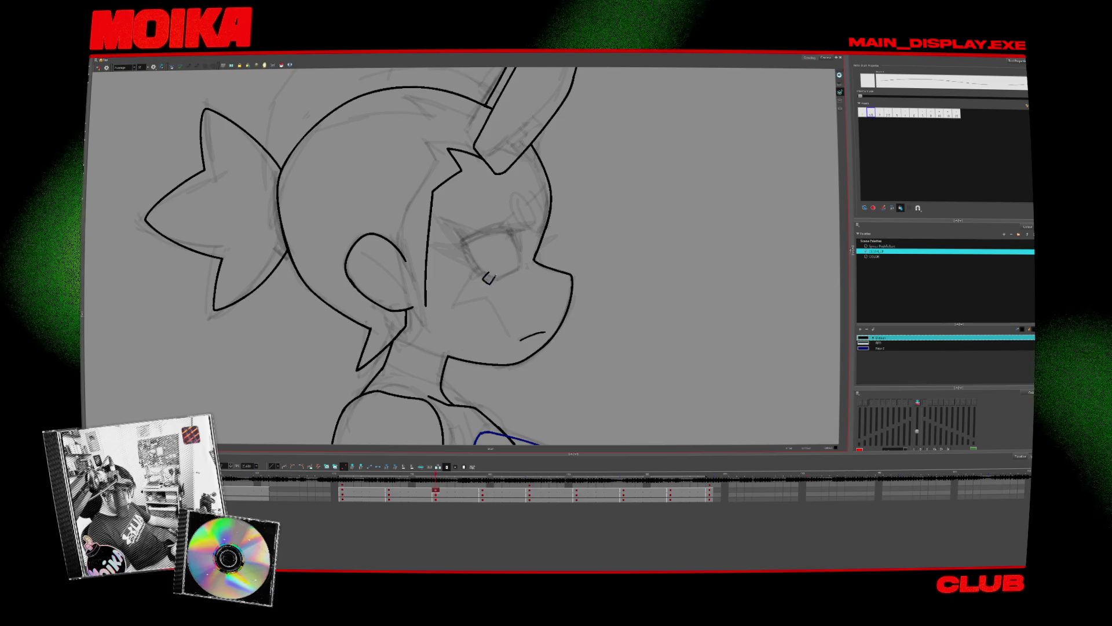
{"action": "key", "text": "g"}
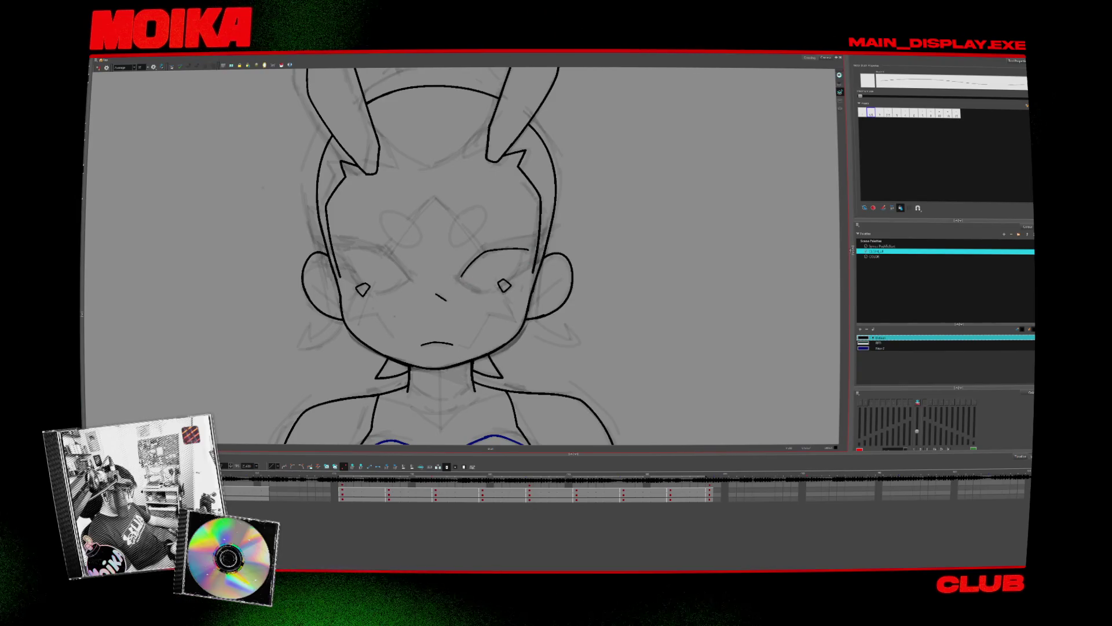
{"action": "key", "text": "g"}
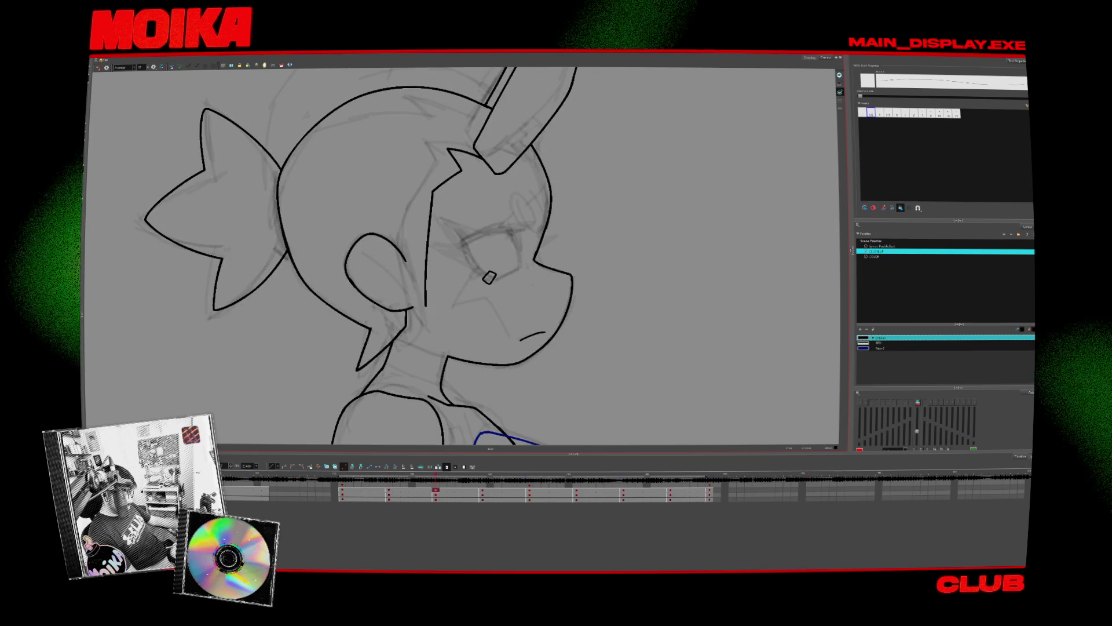
{"action": "key", "text": "g"}
{"action": "key", "text": "f"}
{"action": "key", "text": "f"}
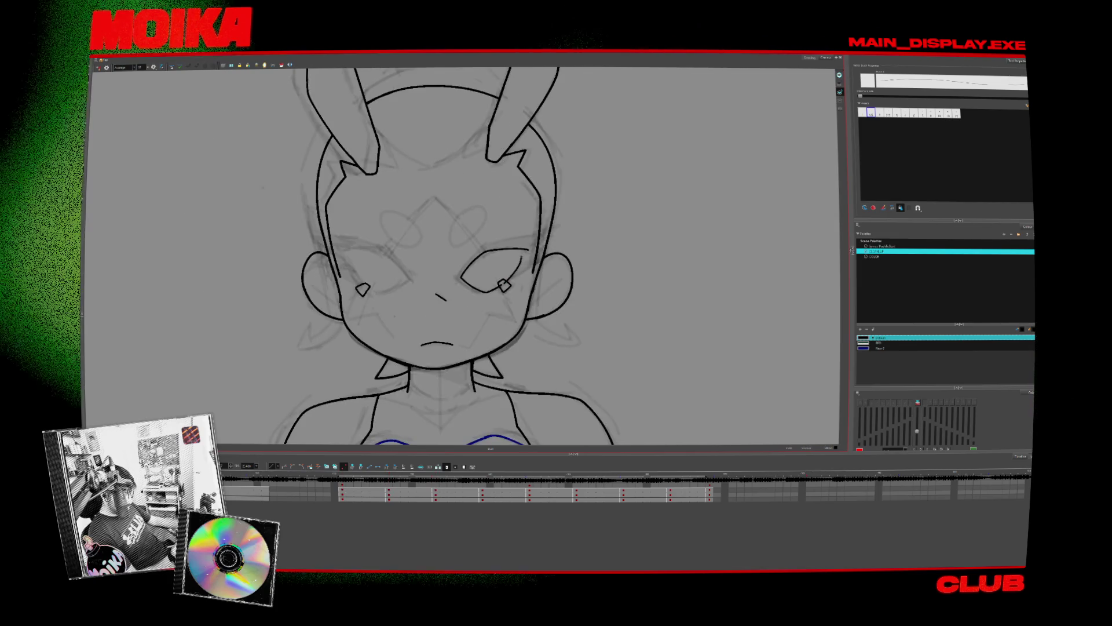
{"action": "key", "text": "g"}
{"action": "key", "text": "g"}
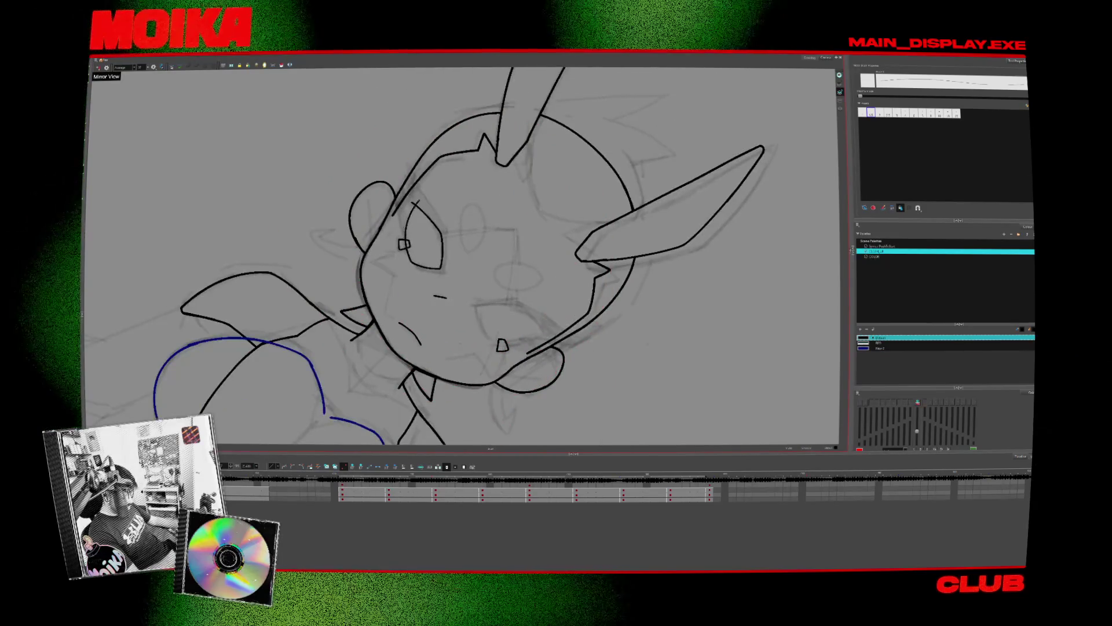
{"action": "key", "text": "f"}
{"action": "key", "text": "f"}
{"action": "key", "text": "g"}
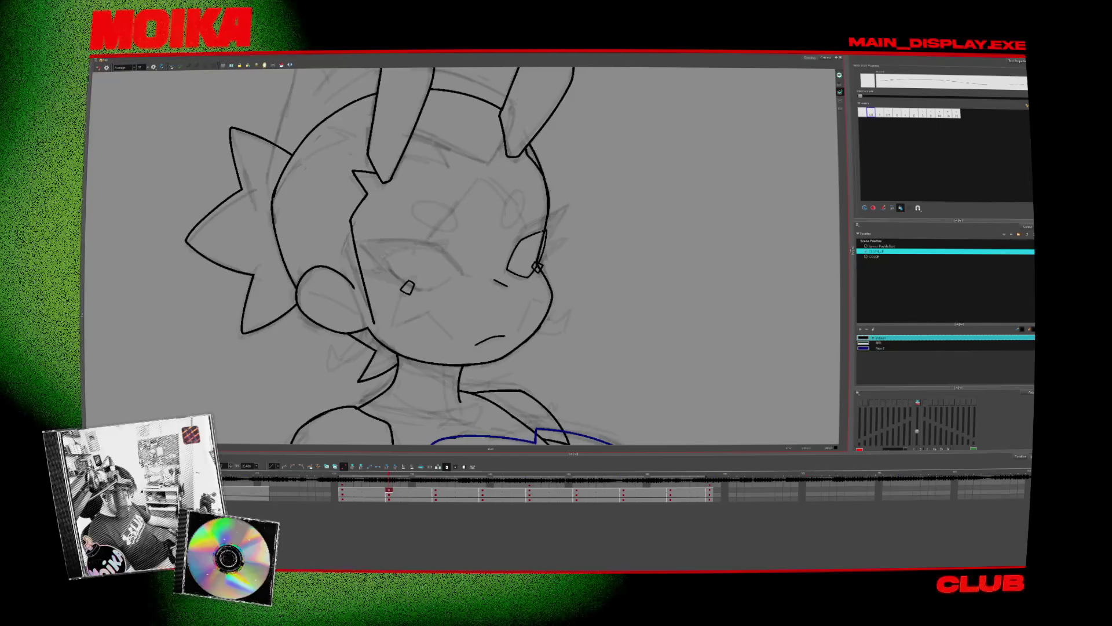
{"action": "left_click", "coordinate": [98, 67]}
{"action": "key", "text": "f"}
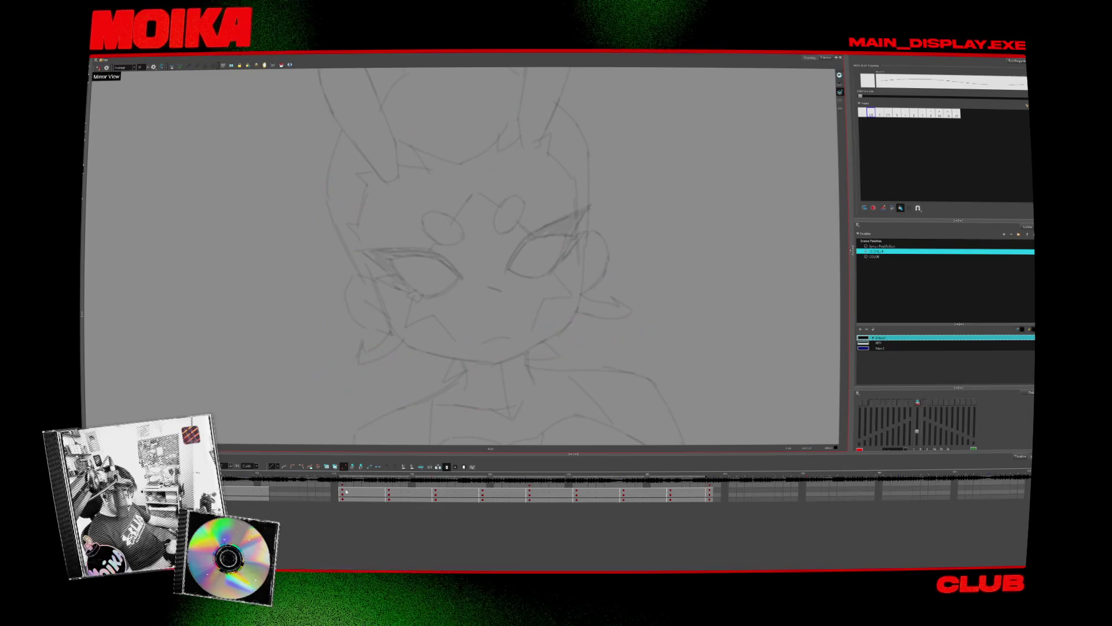
{"action": "left_click", "coordinate": [346, 492]}
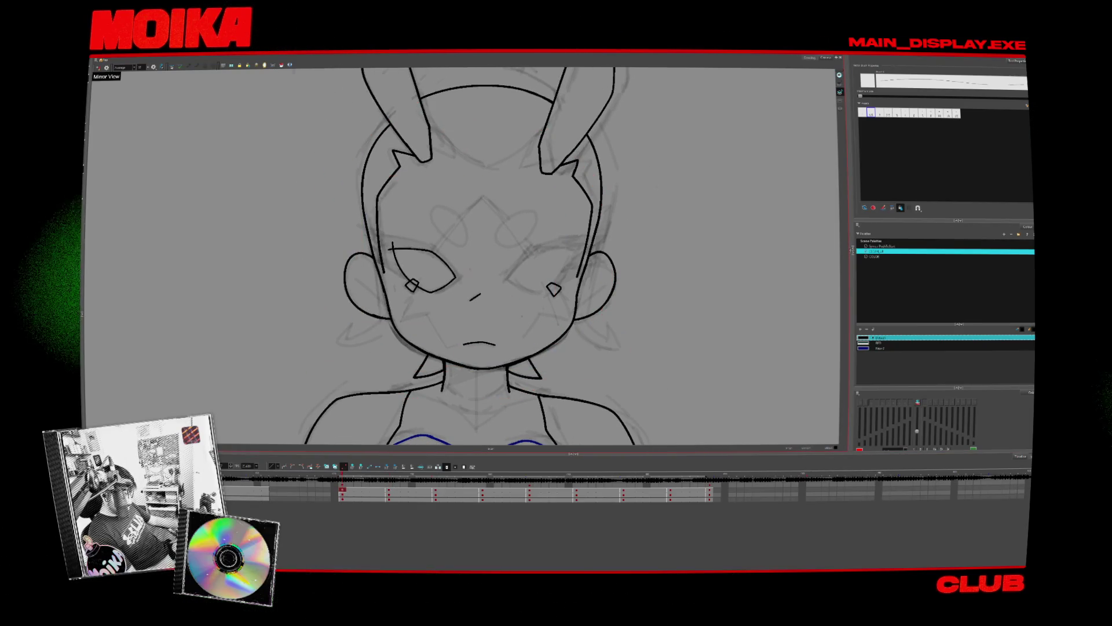
- Turn off mirror view and flip between the front-facing and turned-head drawings to compare
{"action": "key", "text": "4"}
{"action": "key", "text": "alt+t"}
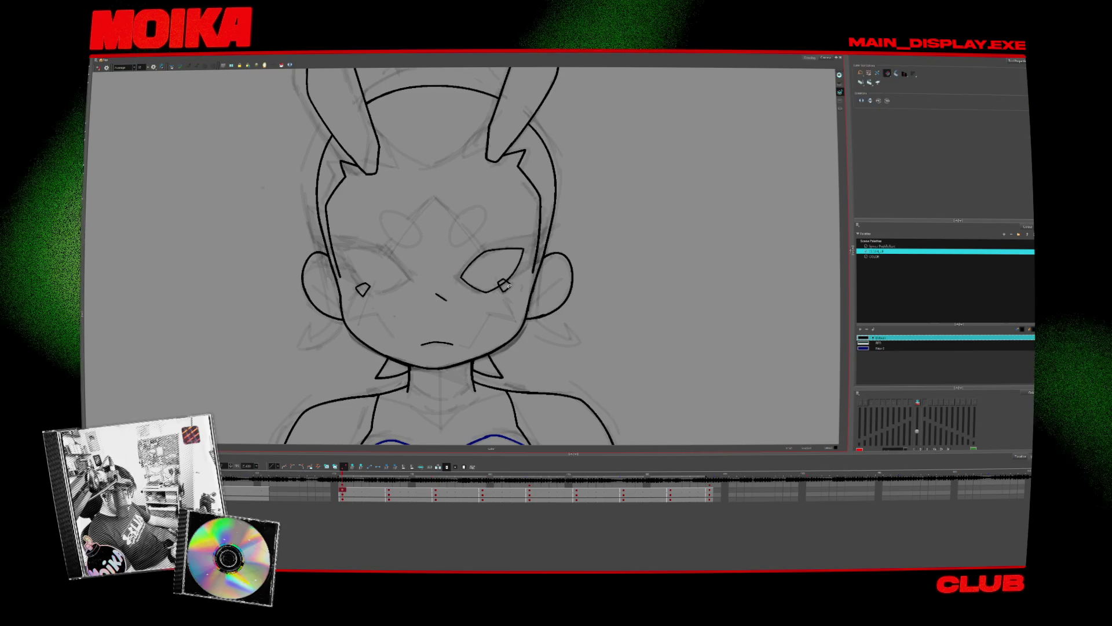
{"action": "key", "text": "period"}
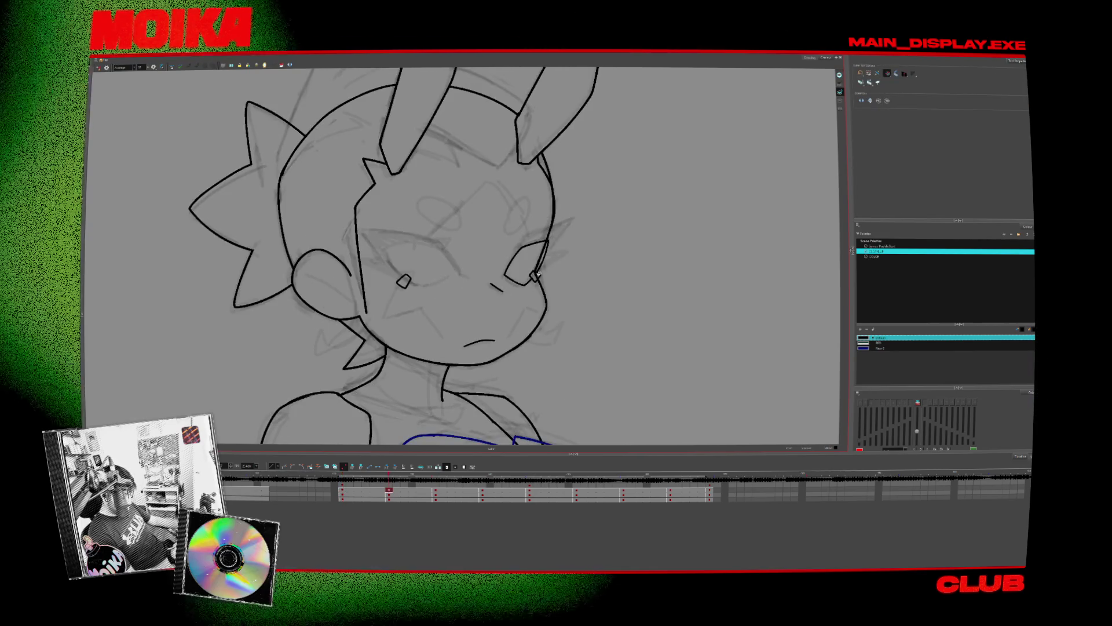
{"action": "key", "text": "period"}
{"action": "key", "text": "comma"}
{"action": "key", "text": "comma"}
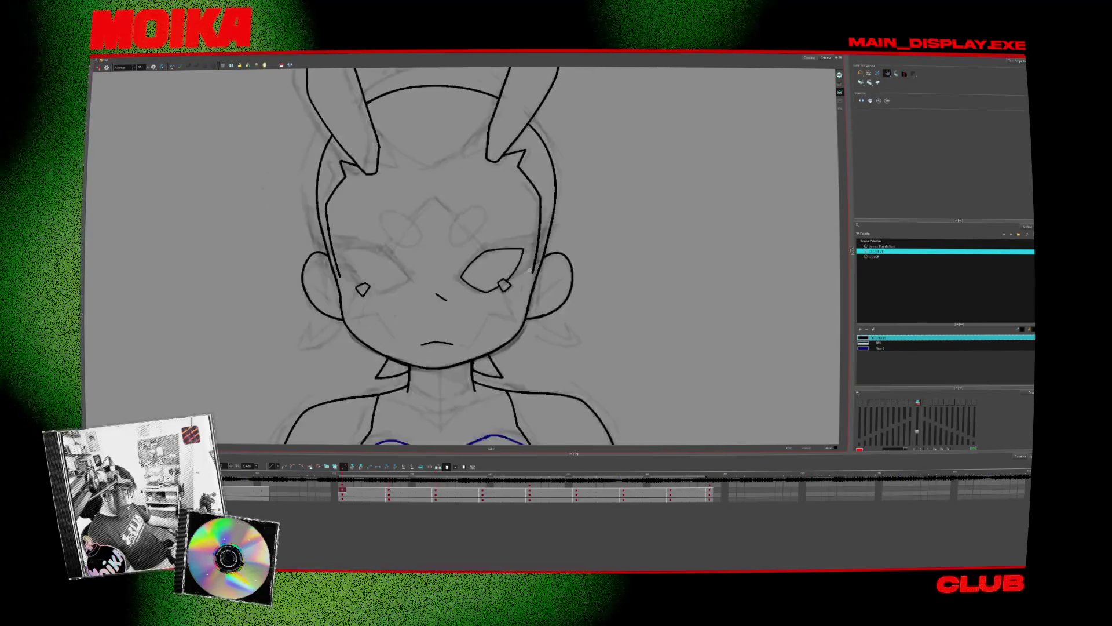
{"action": "key", "text": "alt+b"}
{"action": "key", "text": "period"}
{"action": "key", "text": "comma"}
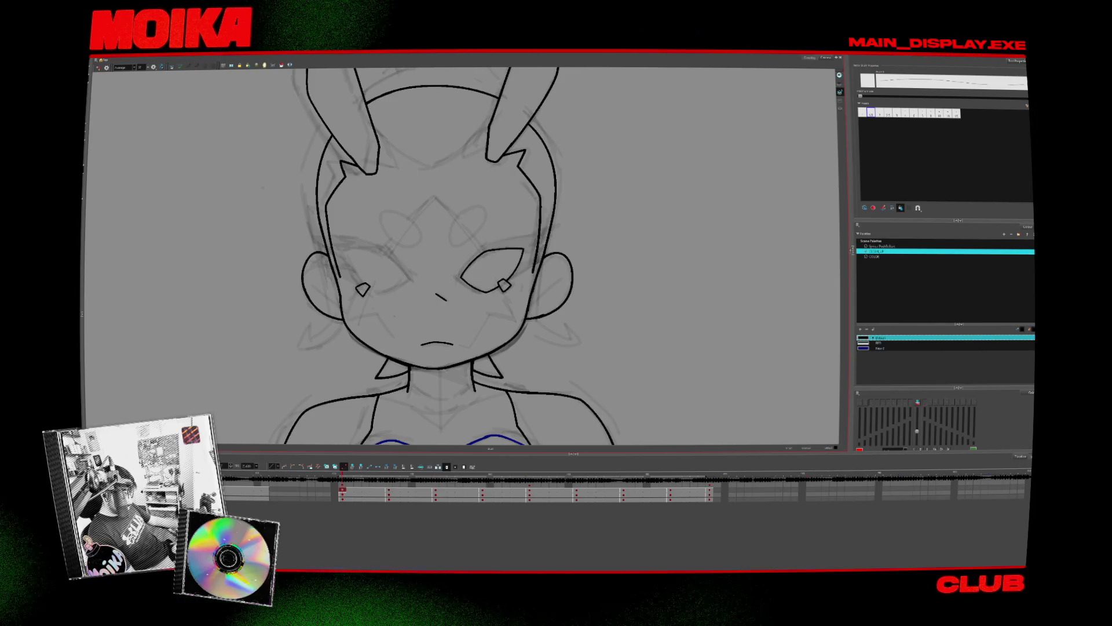
{"action": "key", "text": "period"}
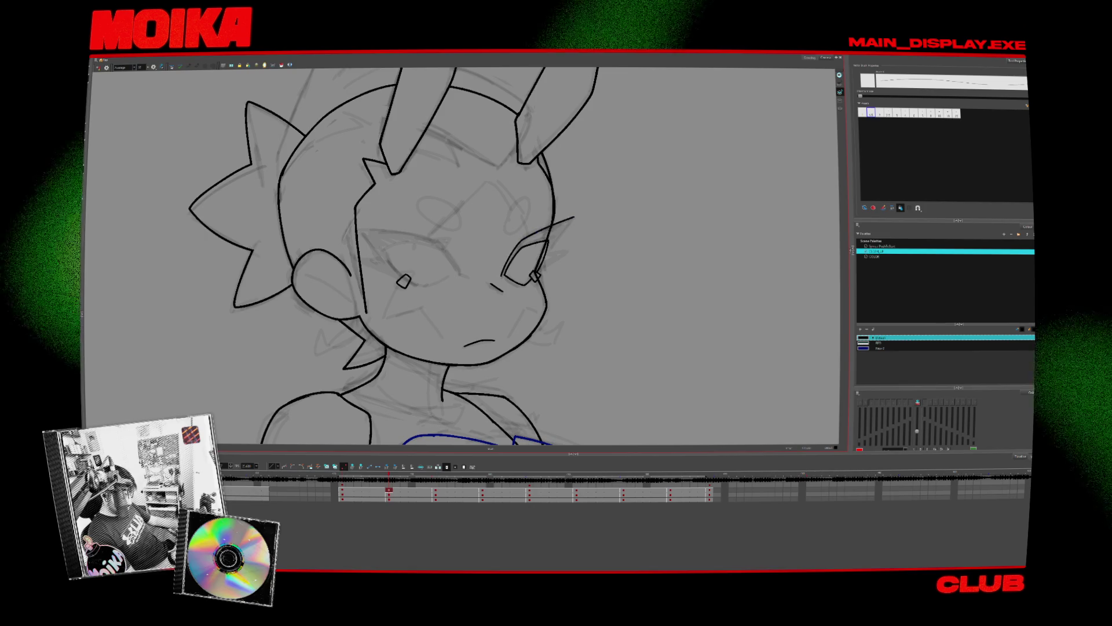
{"action": "key", "text": "comma"}
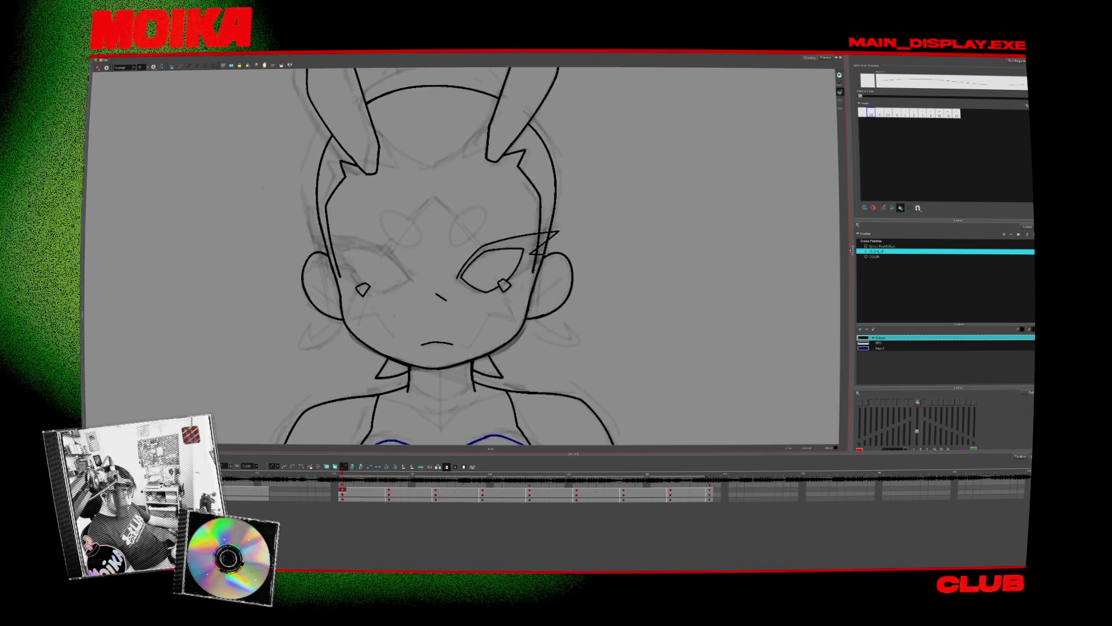
- Redraw the stroke beside the right eye straighter and compare against the three-quarter drawing
{"action": "left_click_drag", "start_coordinate": [535, 264], "coordinate": [504, 286]}
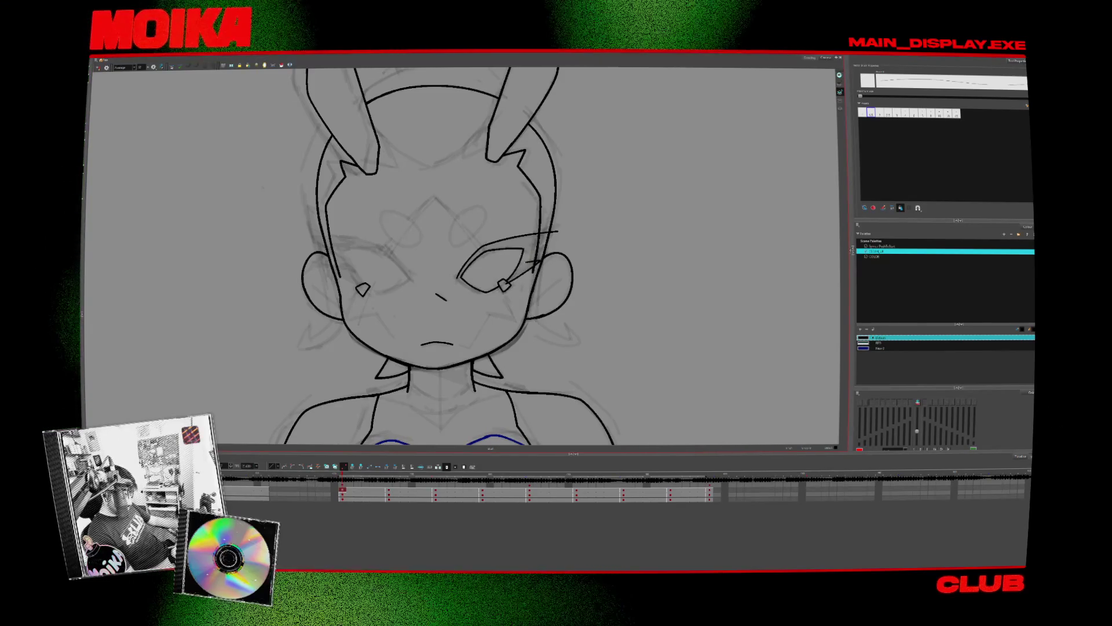
{"action": "key", "text": "period"}
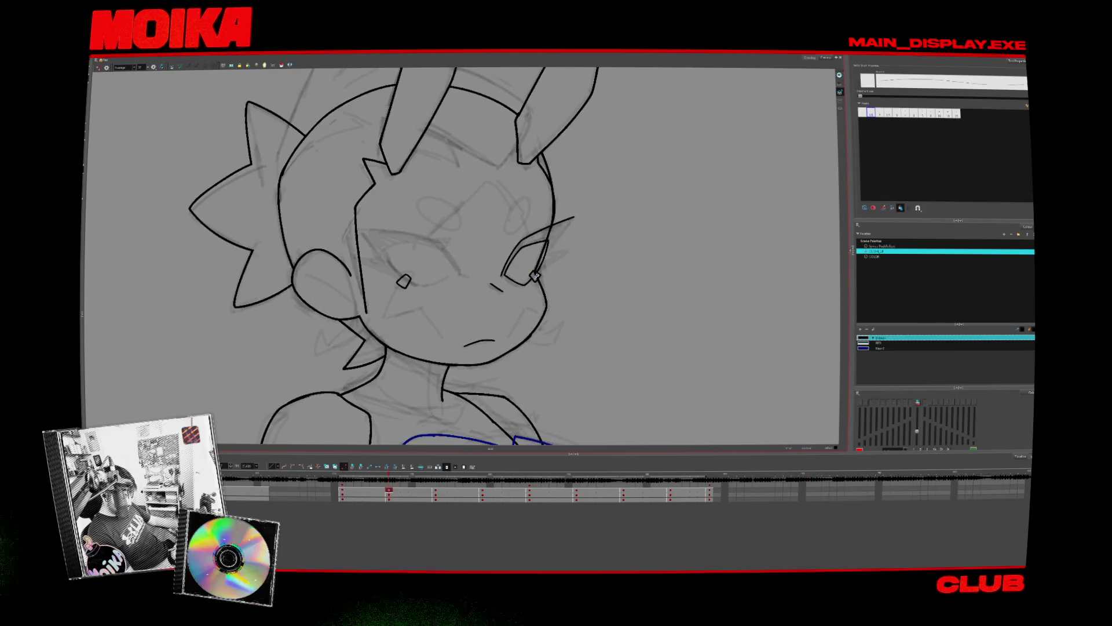
{"action": "key", "text": "comma"}
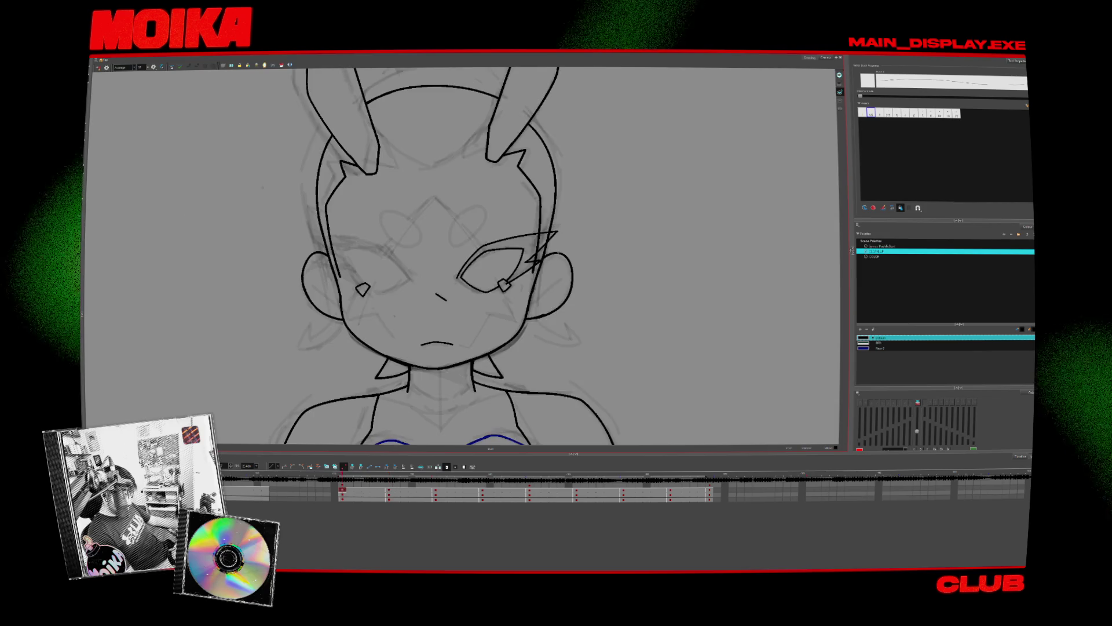
{"action": "key", "text": "period"}
{"action": "key", "text": "comma"}
{"action": "key", "text": "period"}
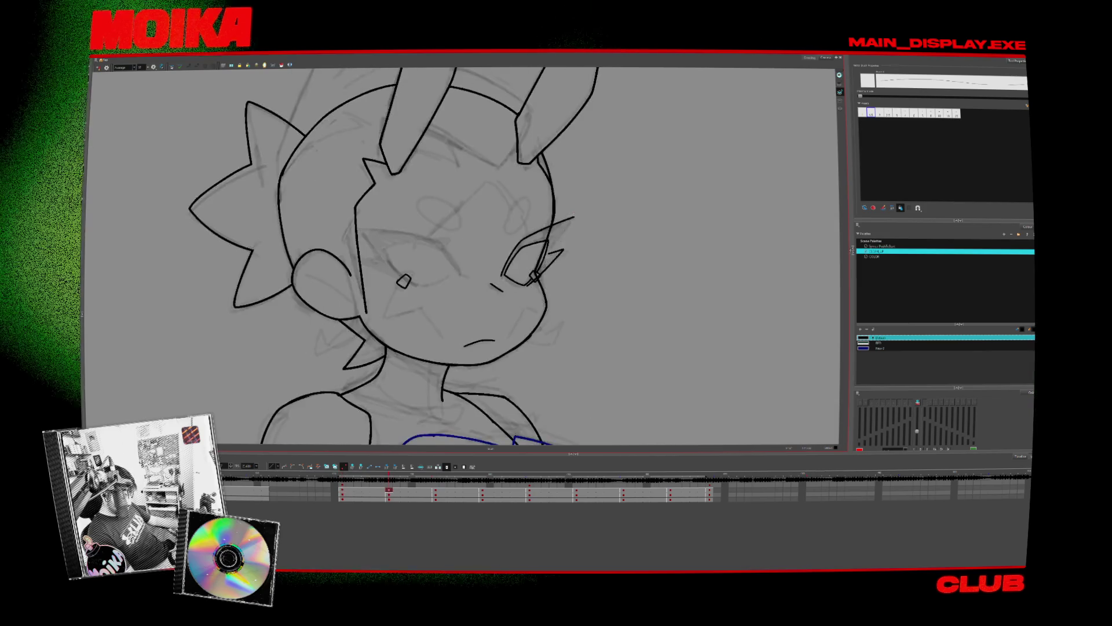
{"action": "key", "text": "alt+s"}
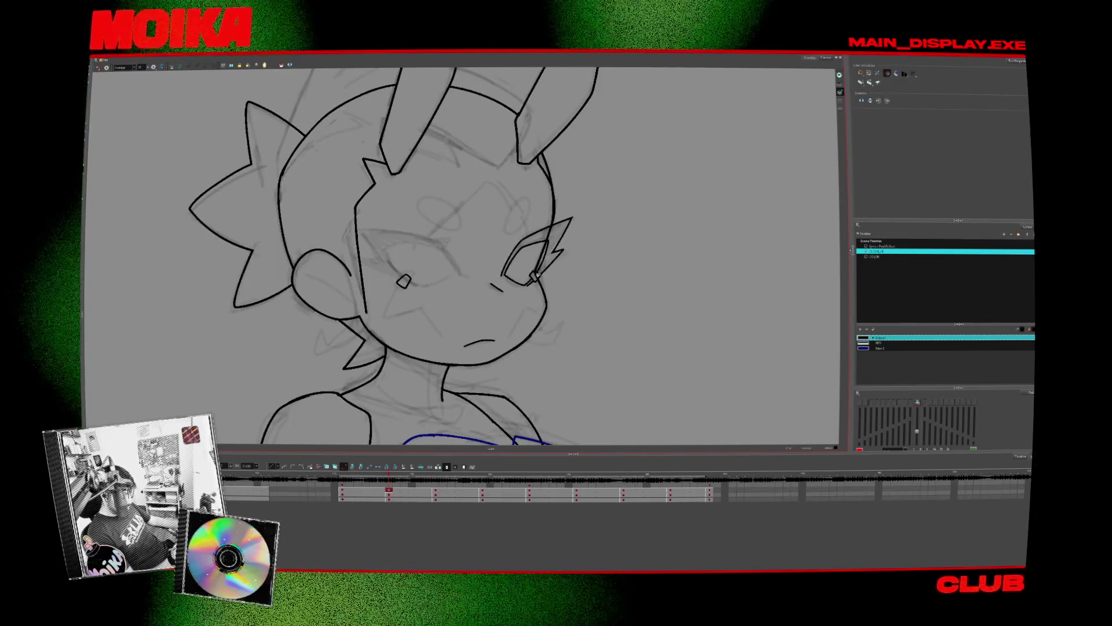
{"action": "key", "text": "comma"}
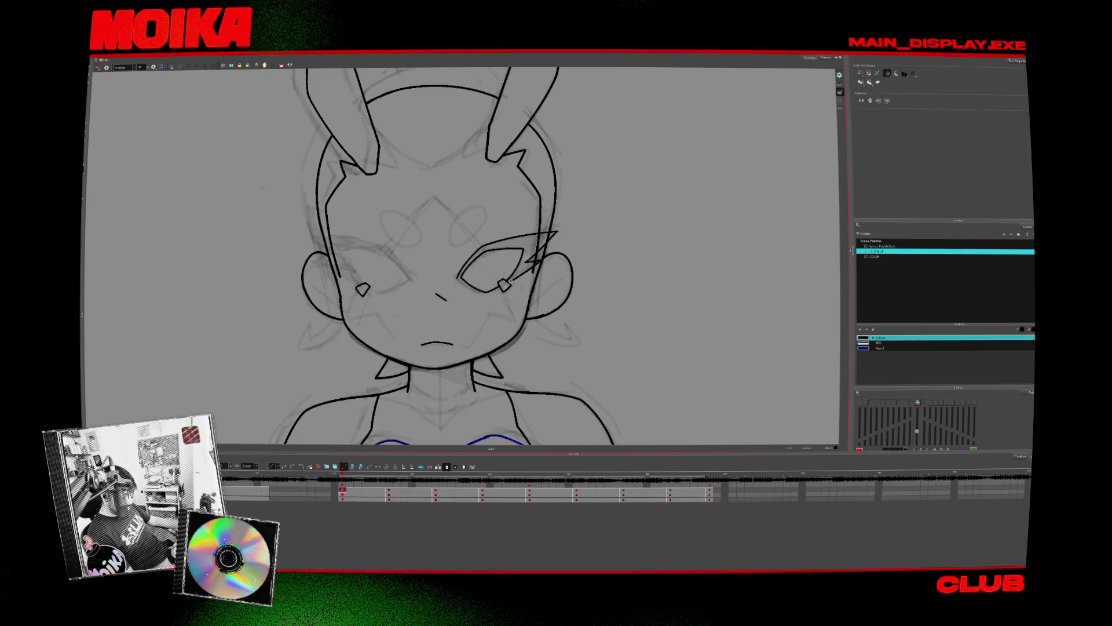
{"action": "key", "text": "alt+b"}
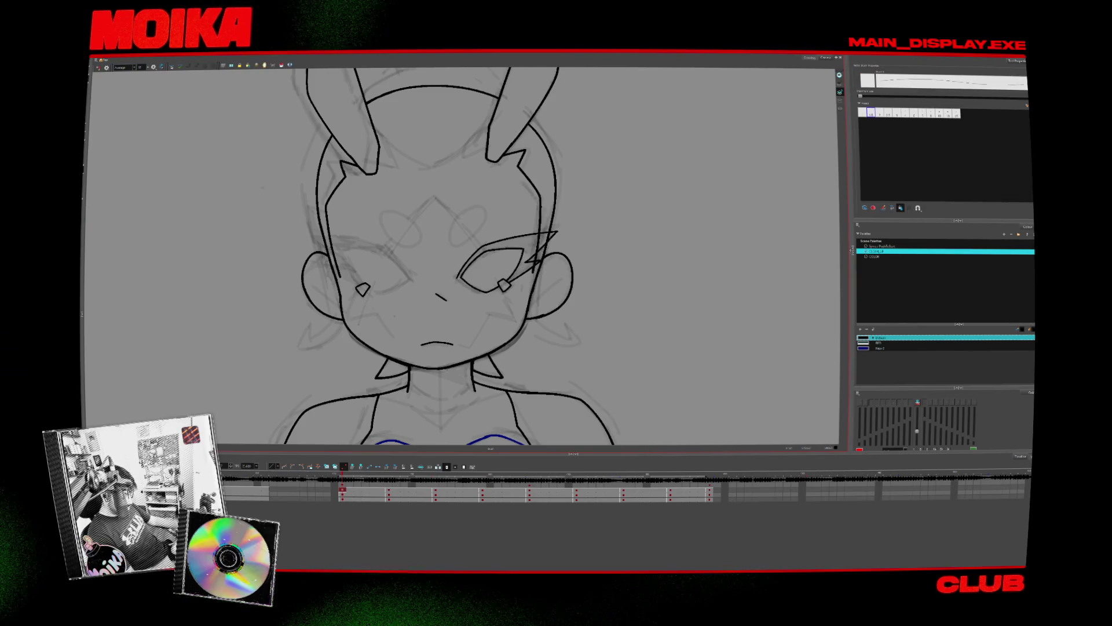
- Mirror, zoom, rotate and straighten the view to check the face's symmetry
{"action": "key", "text": "4"}
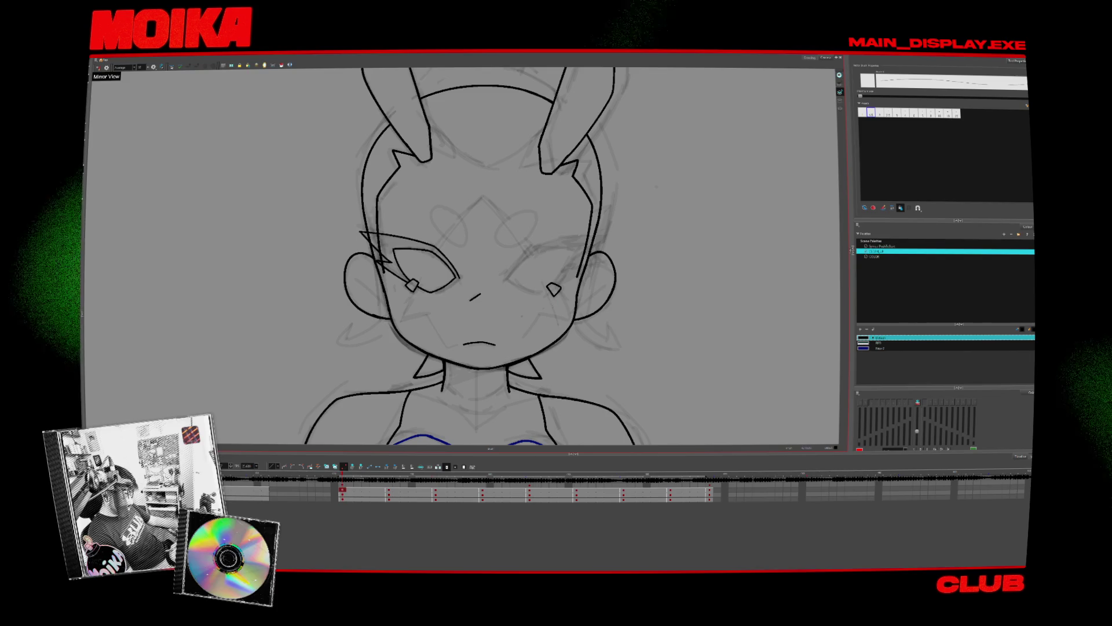
{"action": "key", "text": "4"}
{"action": "key", "text": "2"}
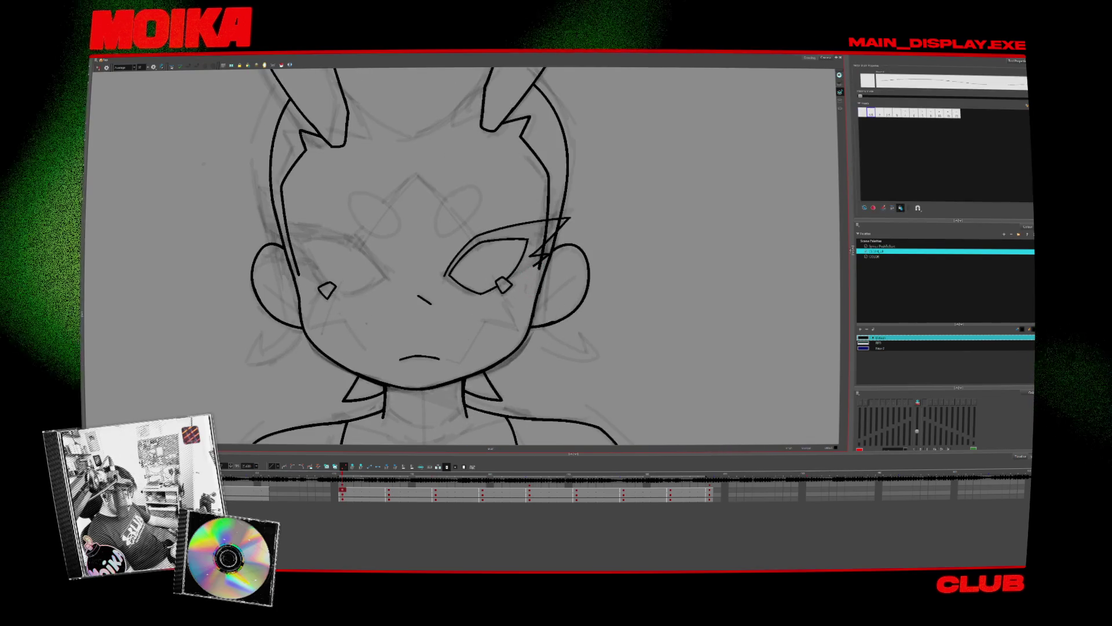
{"action": "key", "text": "4"}
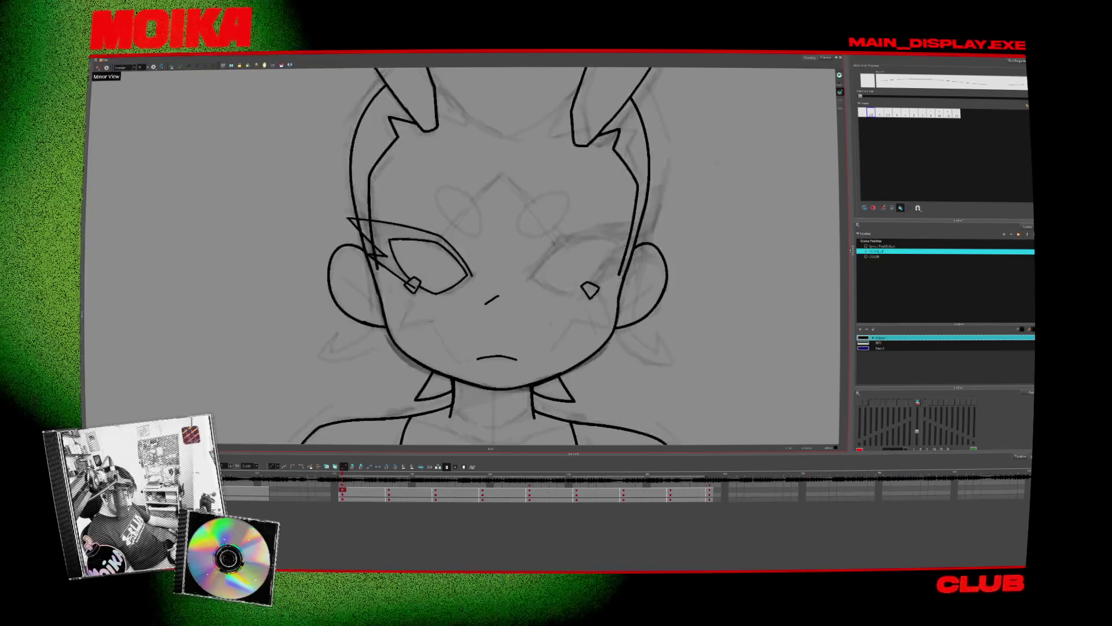
{"action": "key", "text": "v"}
{"action": "key", "text": "v"}
{"action": "key", "text": "v"}
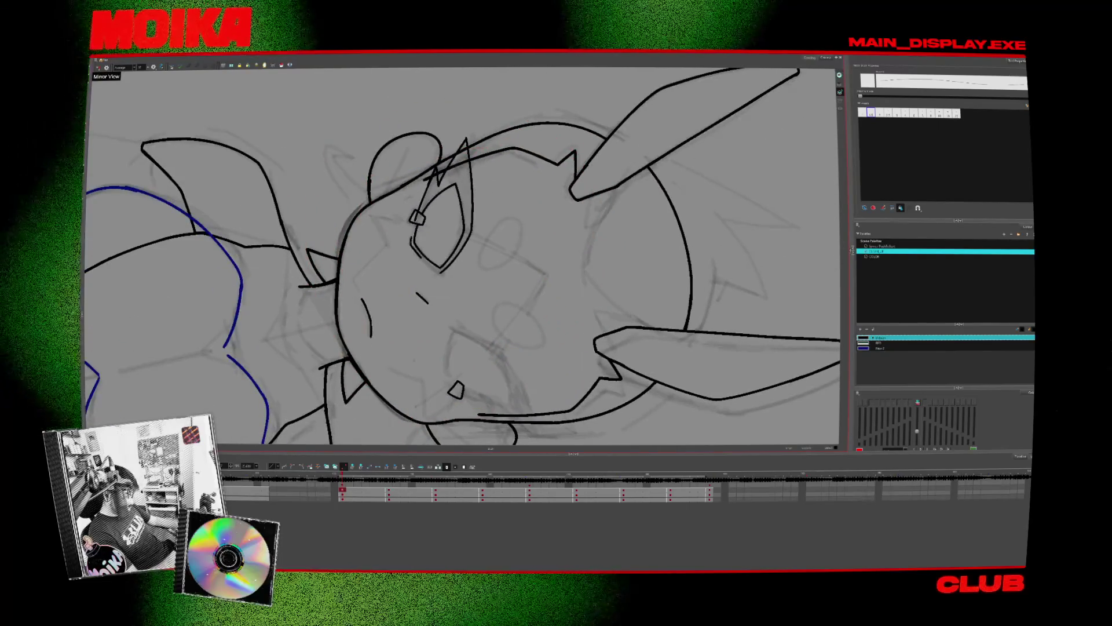
{"action": "key", "text": "4"}
{"action": "key", "text": "shift+x"}
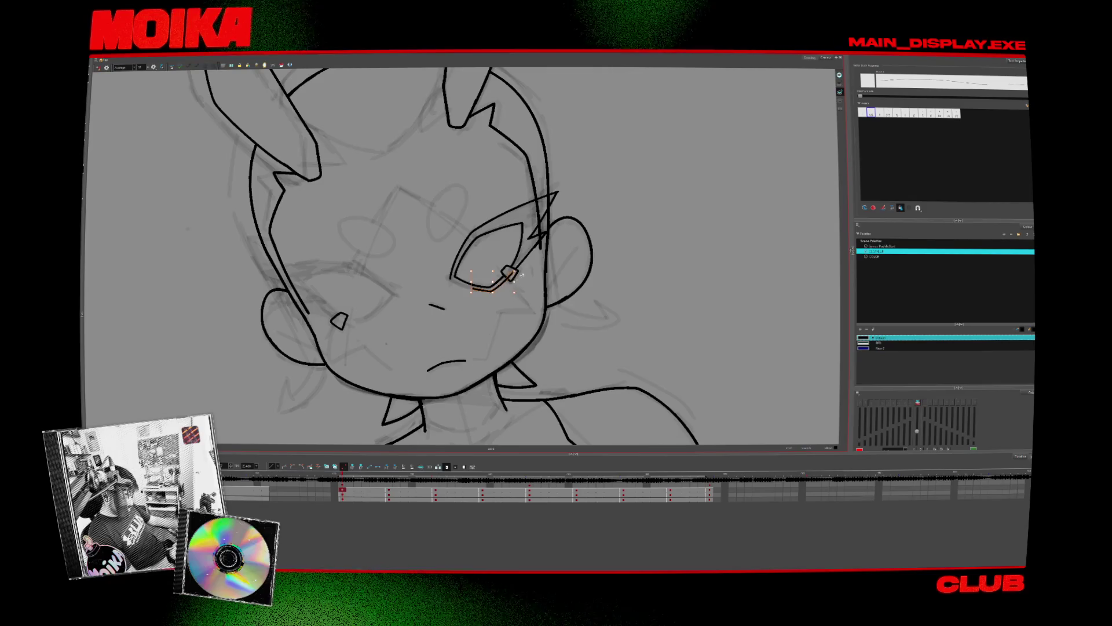
{"action": "key", "text": "4"}
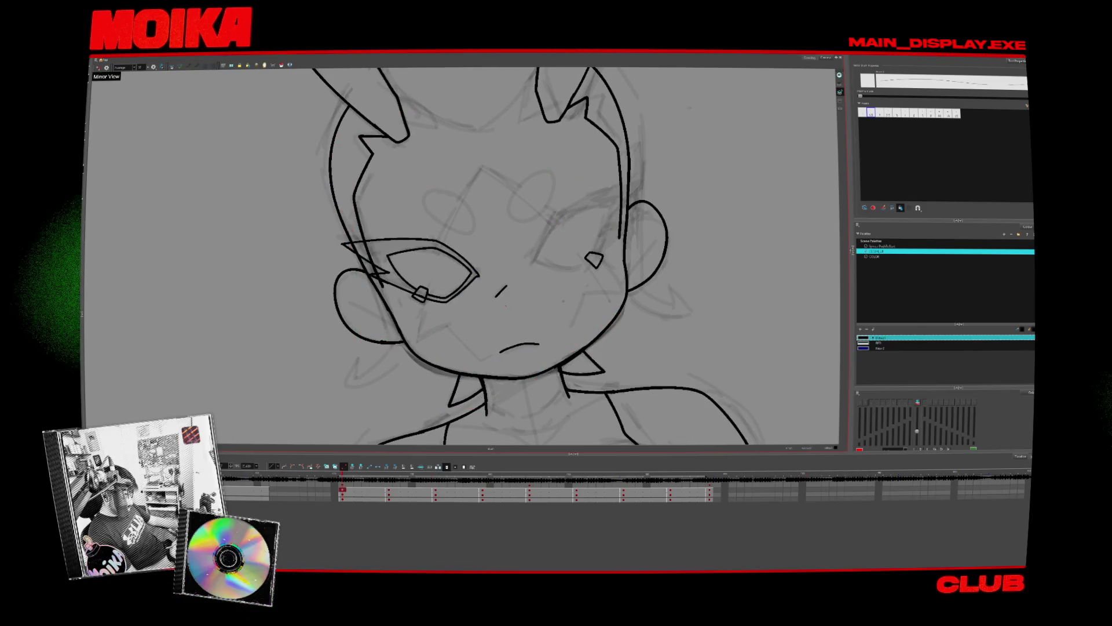
{"action": "key", "text": "4"}
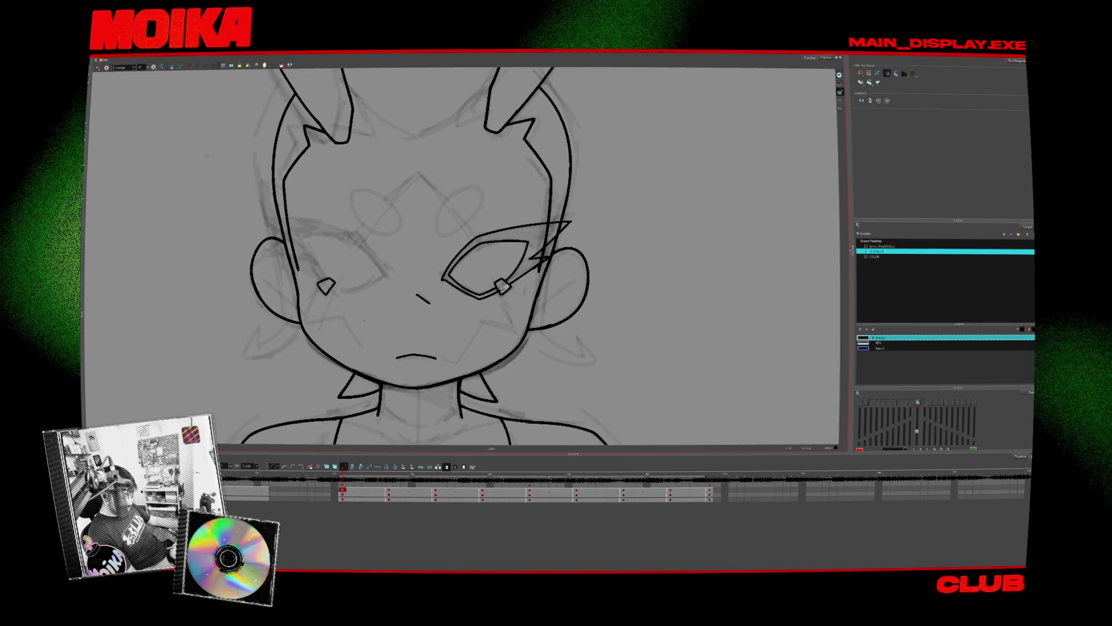
- Flip between the front-facing and next key drawings to compare proportions
{"action": "key", "text": "period"}
{"action": "key", "text": "period"}
{"action": "key", "text": "period"}
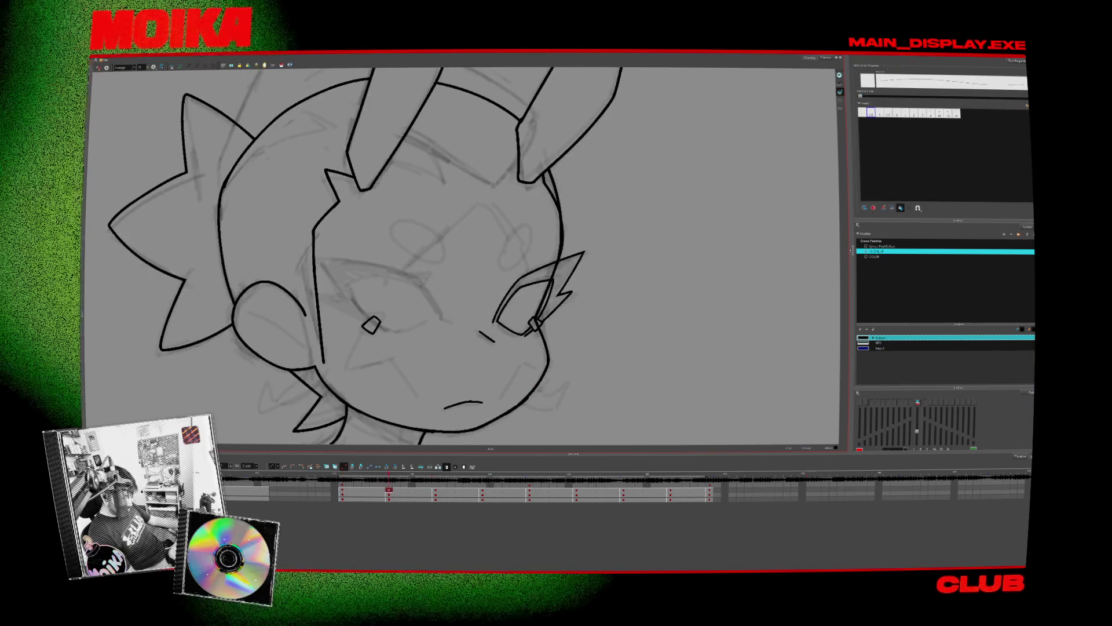
{"action": "key", "text": "comma"}
{"action": "key", "text": "period"}
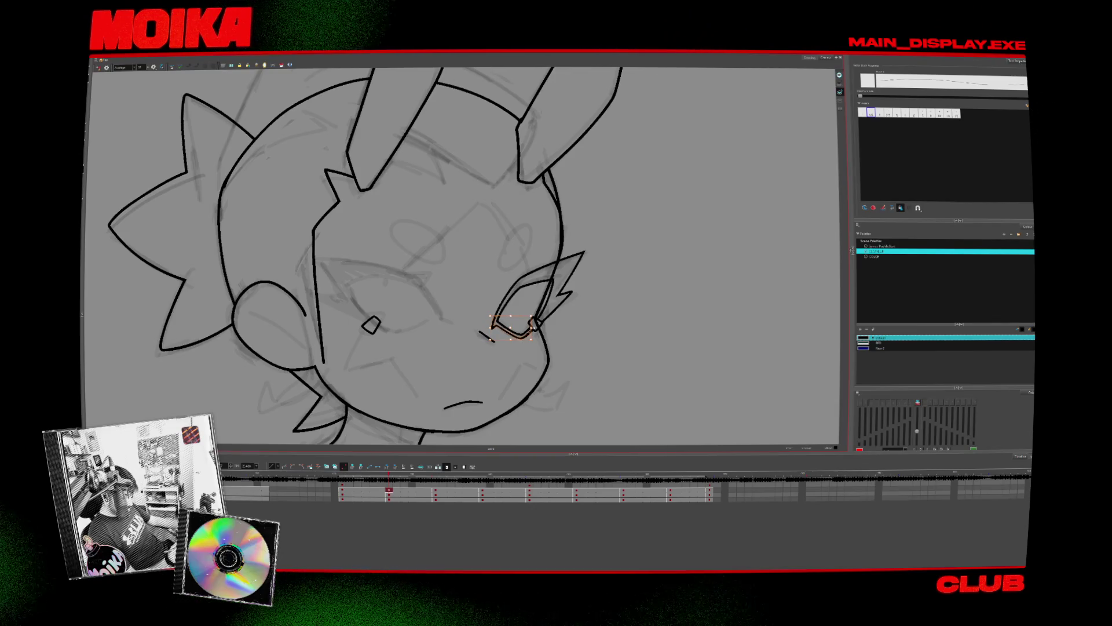
{"action": "key", "text": "period"}
{"action": "key", "text": "comma"}
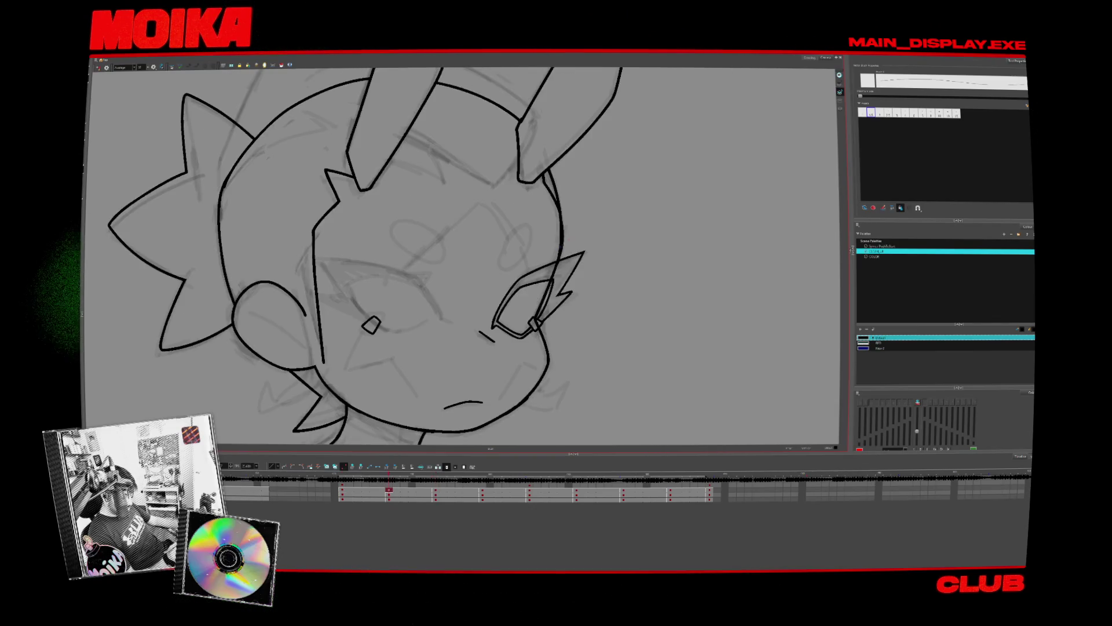
{"action": "key", "text": "comma"}
{"action": "key", "text": "period"}
{"action": "left_click", "coordinate": [98, 68]}
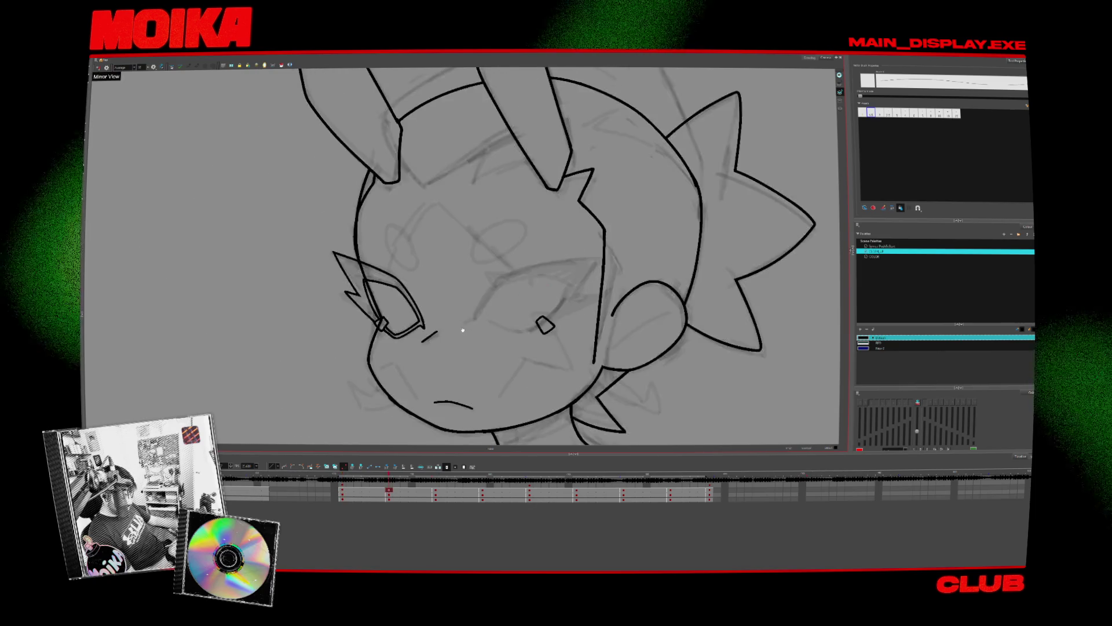
{"action": "key", "text": "comma"}
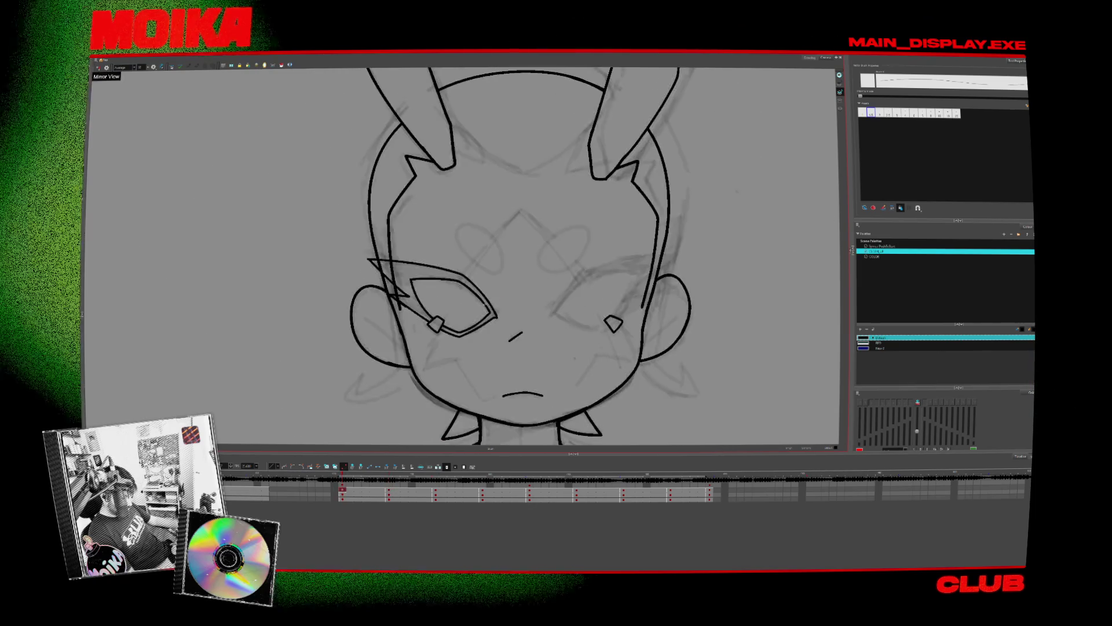
- Erase the left eye's upper outer outline and redraw its outer corner
{"action": "key", "text": "alt+e"}
{"action": "left_click_drag", "start_coordinate": [497, 287], "coordinate": [496, 315]}
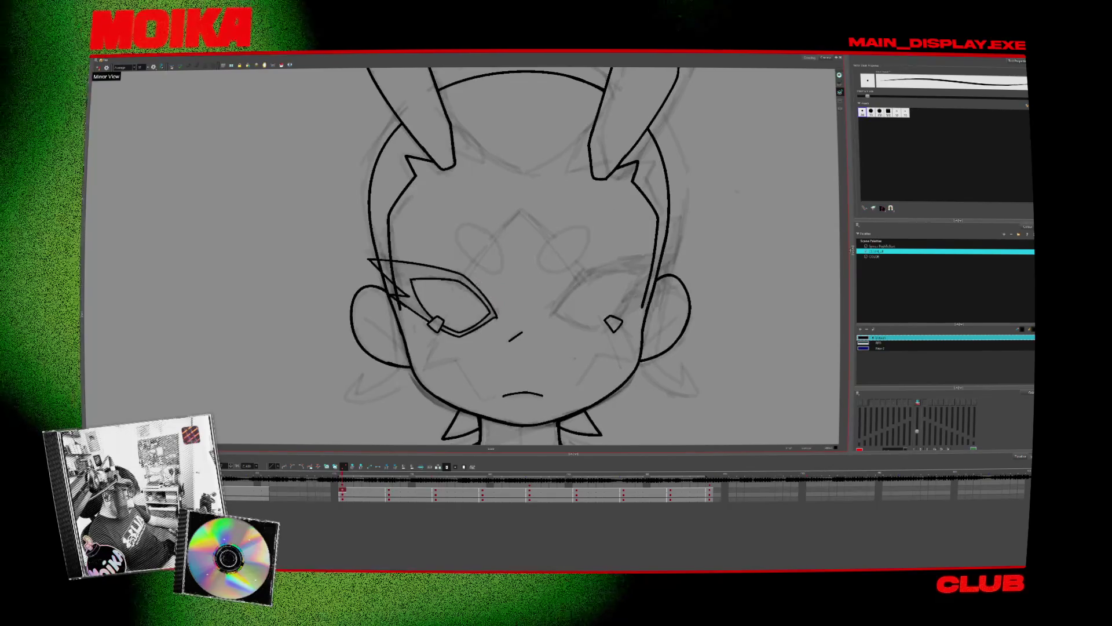
{"action": "key", "text": "alt+e"}
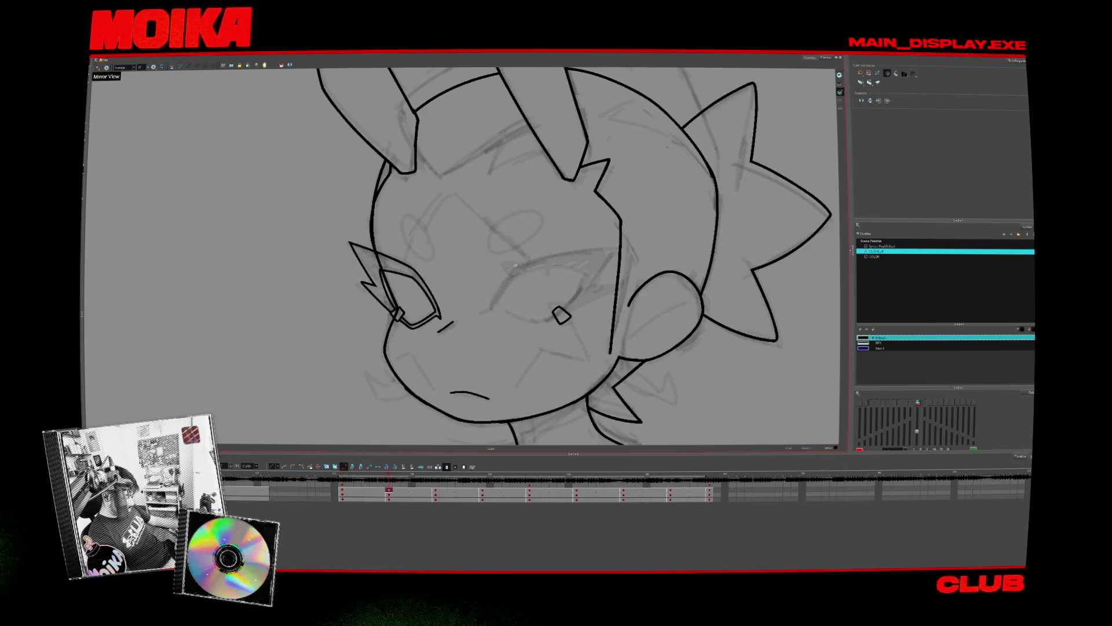
{"action": "key", "text": "g"}
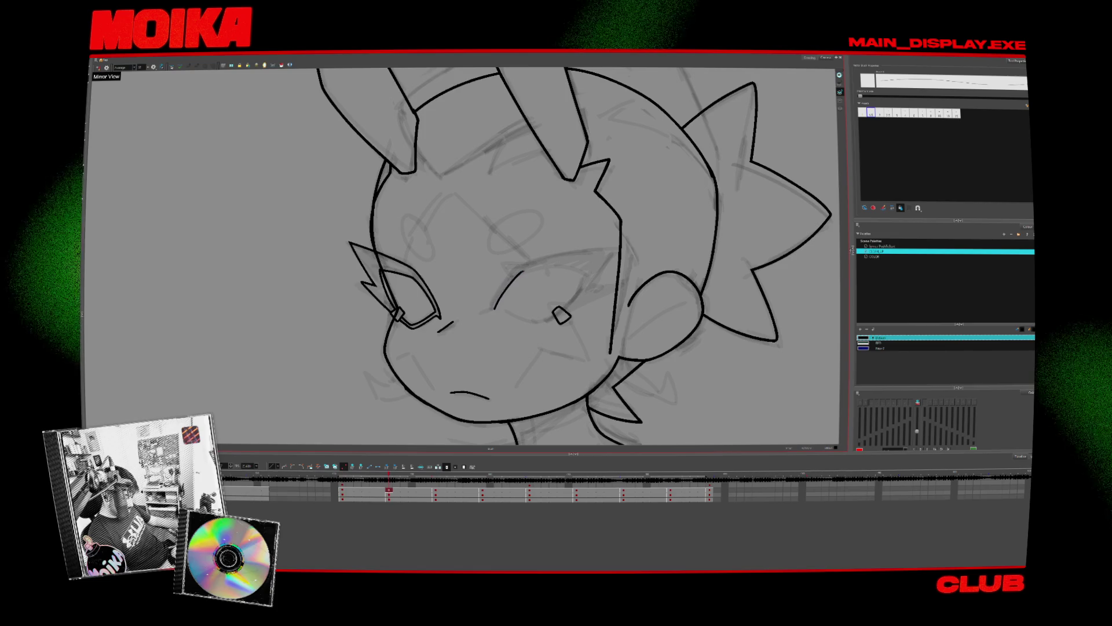
{"action": "key", "text": "f"}
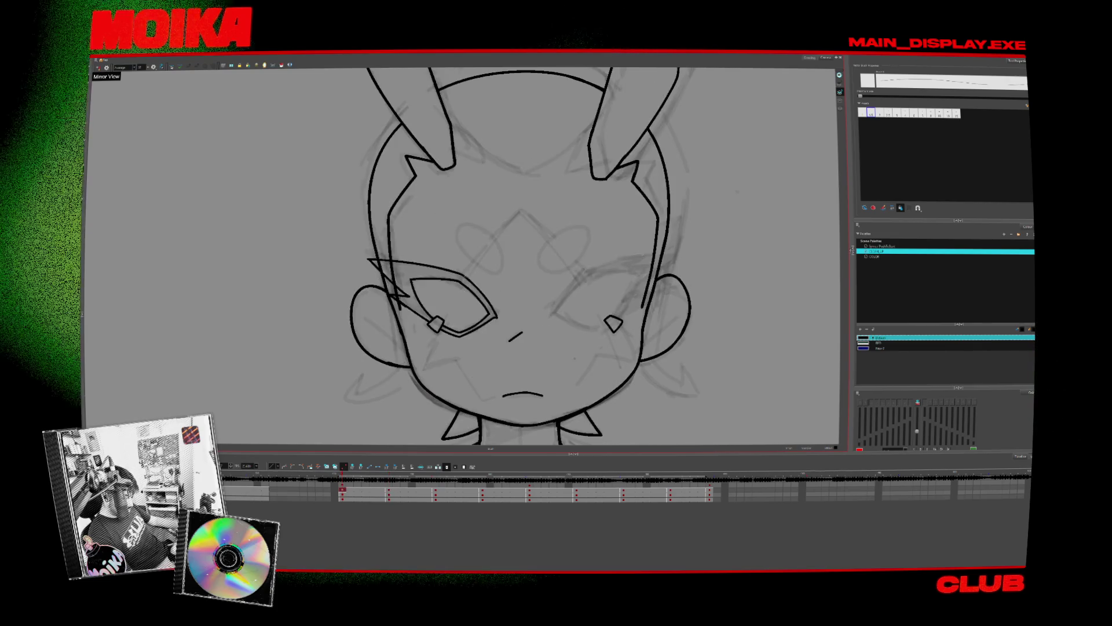
{"action": "left_click_drag", "start_coordinate": [491, 288], "coordinate": [486, 296]}
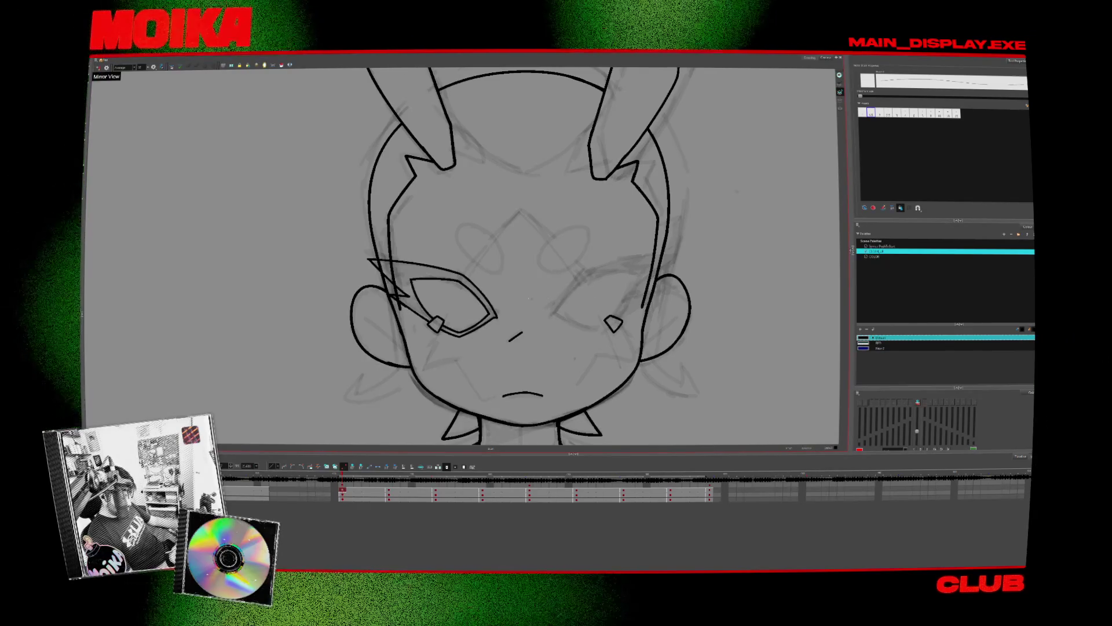
{"action": "key", "text": "alt+s"}
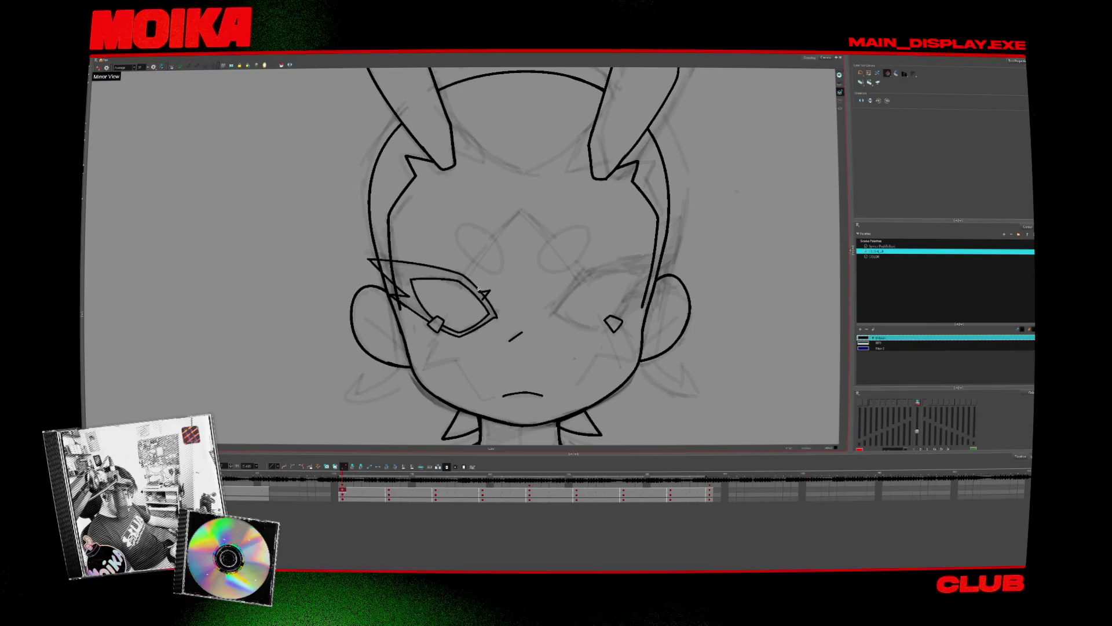
{"action": "scroll", "coordinate": [463, 255], "scroll_direction": "down", "scroll_amount": 3}
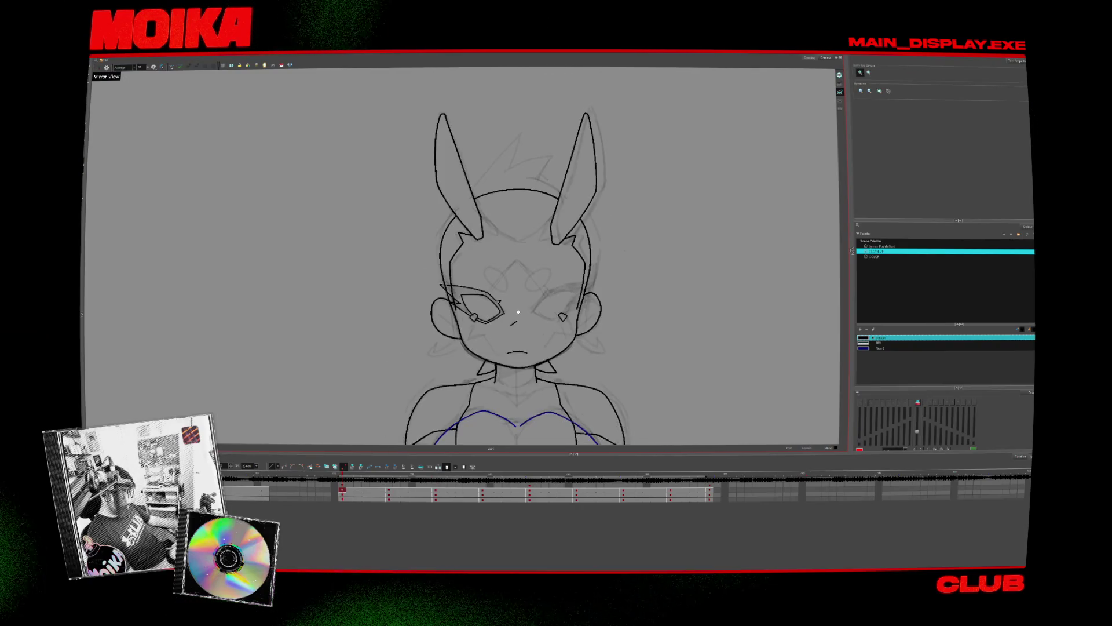
- Draw the upper lid and lower curve closing the right eye, then compare with the next drawing
{"action": "scroll", "coordinate": [463, 255], "scroll_direction": "up", "scroll_amount": 1}
{"action": "scroll", "coordinate": [464, 255], "scroll_direction": "up", "scroll_amount": 3}
{"action": "key", "text": "alt+b"}
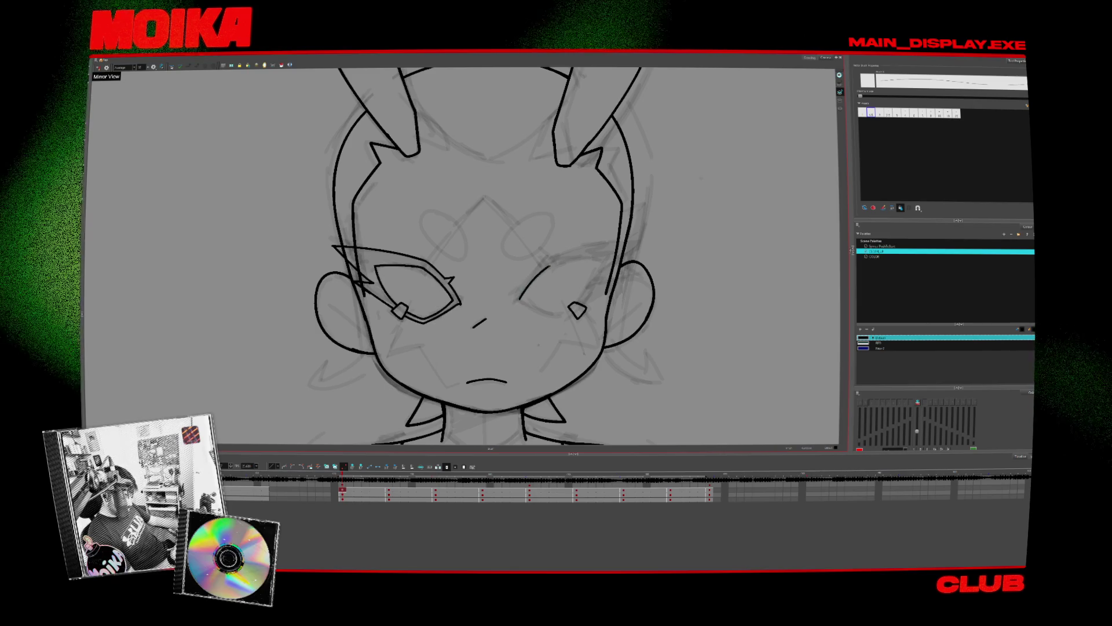
{"action": "left_click_drag", "start_coordinate": [518, 300], "coordinate": [601, 256]}
{"action": "left_click_drag", "start_coordinate": [521, 299], "coordinate": [565, 313]}
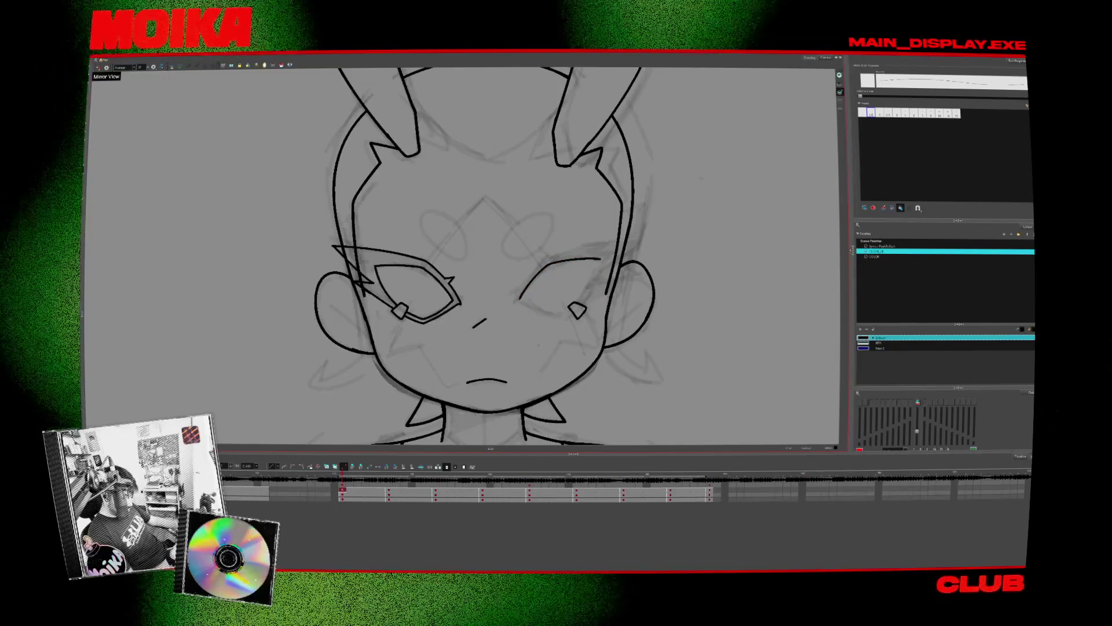
{"action": "left_click", "coordinate": [351, 491]}
{"action": "key", "text": "period"}
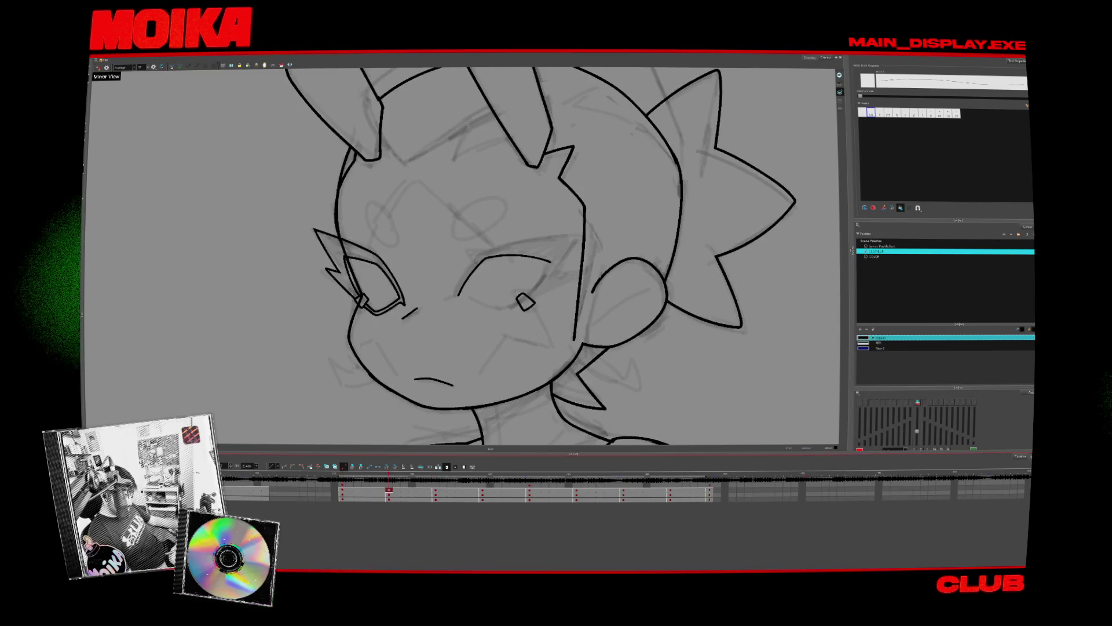
{"action": "key", "text": "comma"}
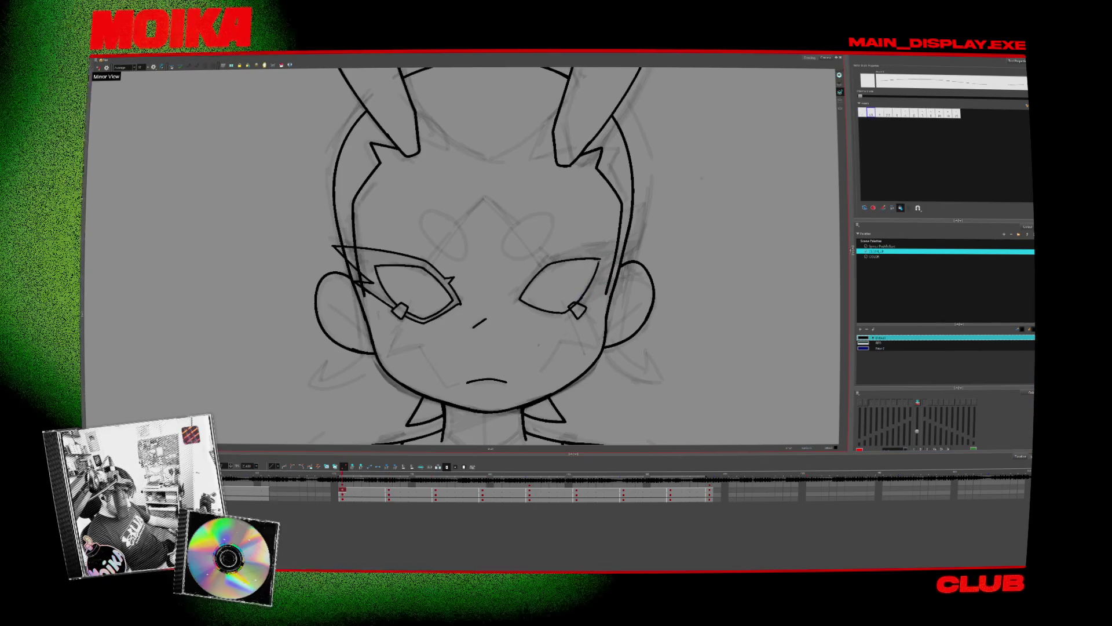
- Delete the right eye's corner stroke and draw a lash line sweeping outward above it
{"action": "left_click", "coordinate": [597, 278]}
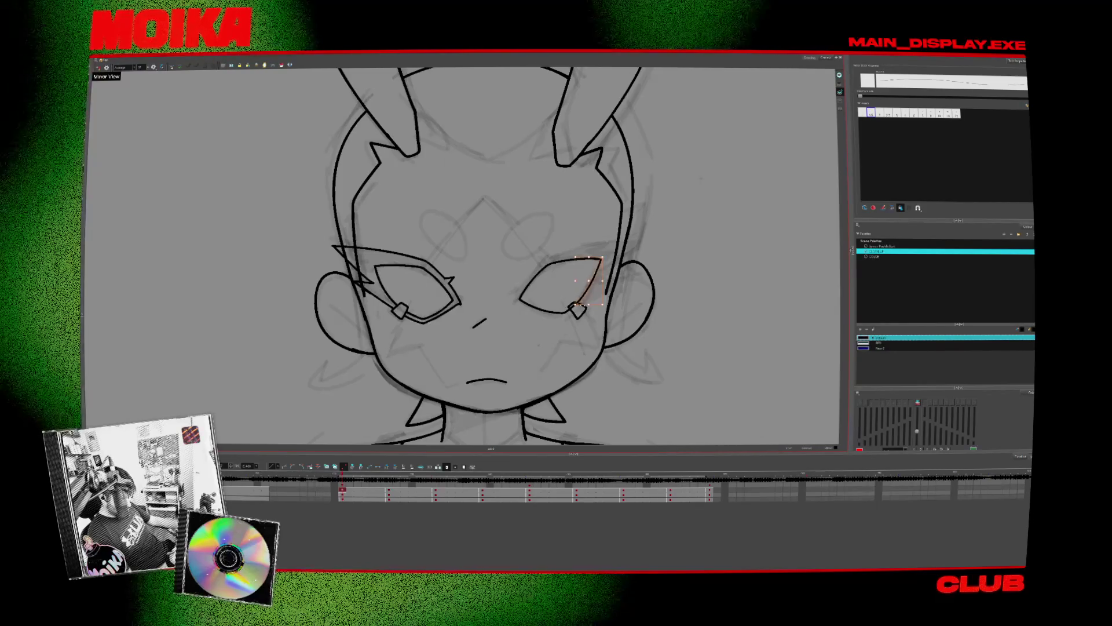
{"action": "key", "text": "Delete"}
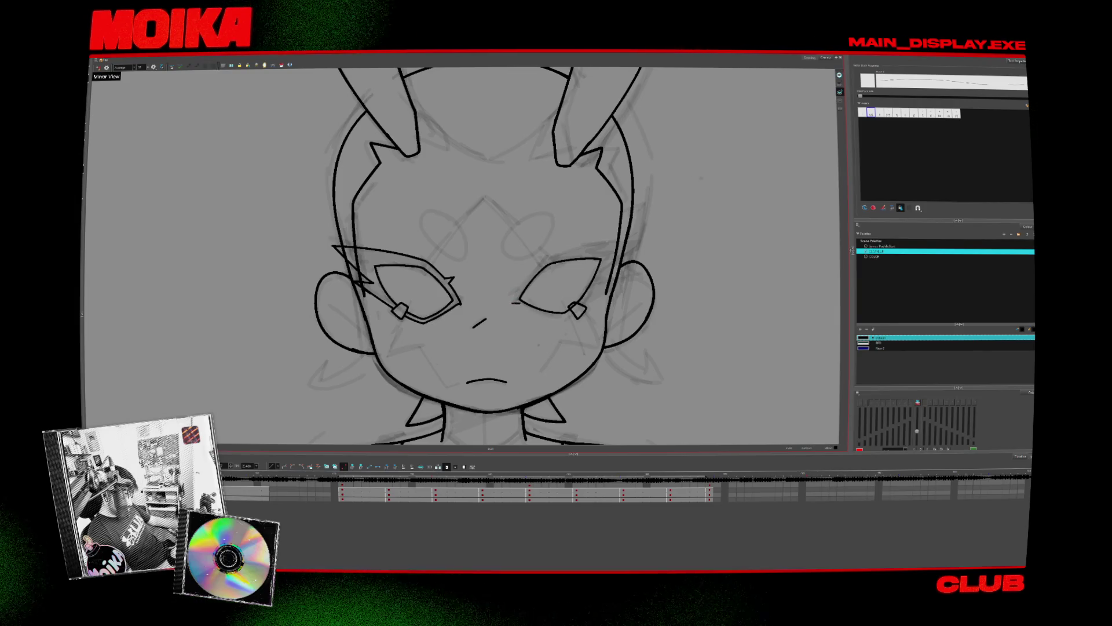
{"action": "left_click", "coordinate": [389, 491]}
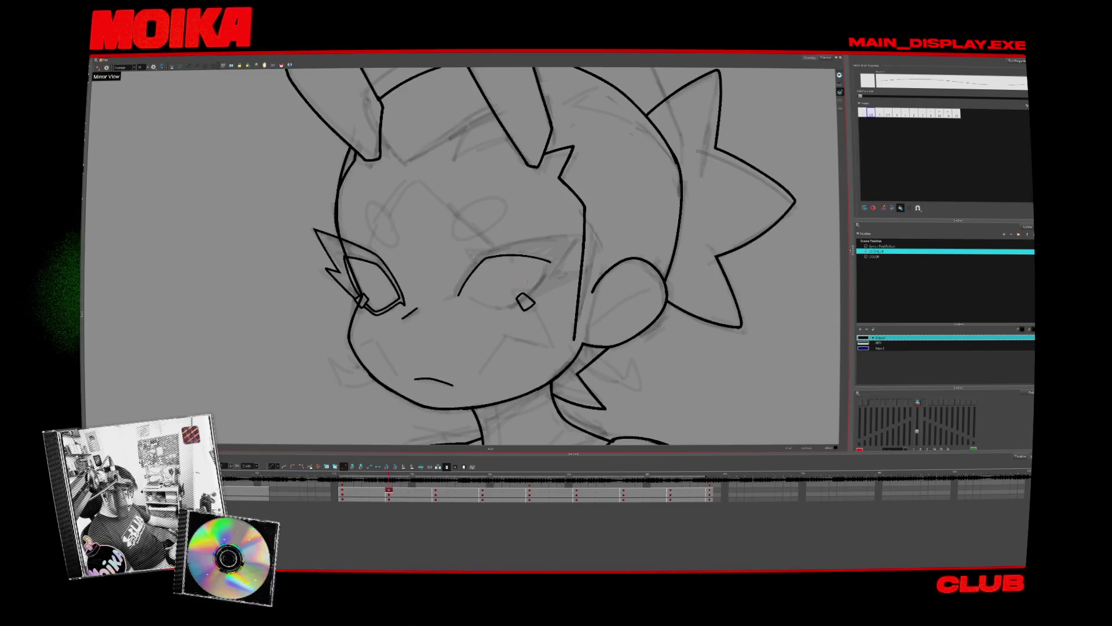
{"action": "left_click", "coordinate": [342, 490]}
{"action": "left_click", "coordinate": [389, 490]}
{"action": "left_click", "coordinate": [343, 491]}
{"action": "left_click_drag", "start_coordinate": [539, 254], "coordinate": [634, 242]}
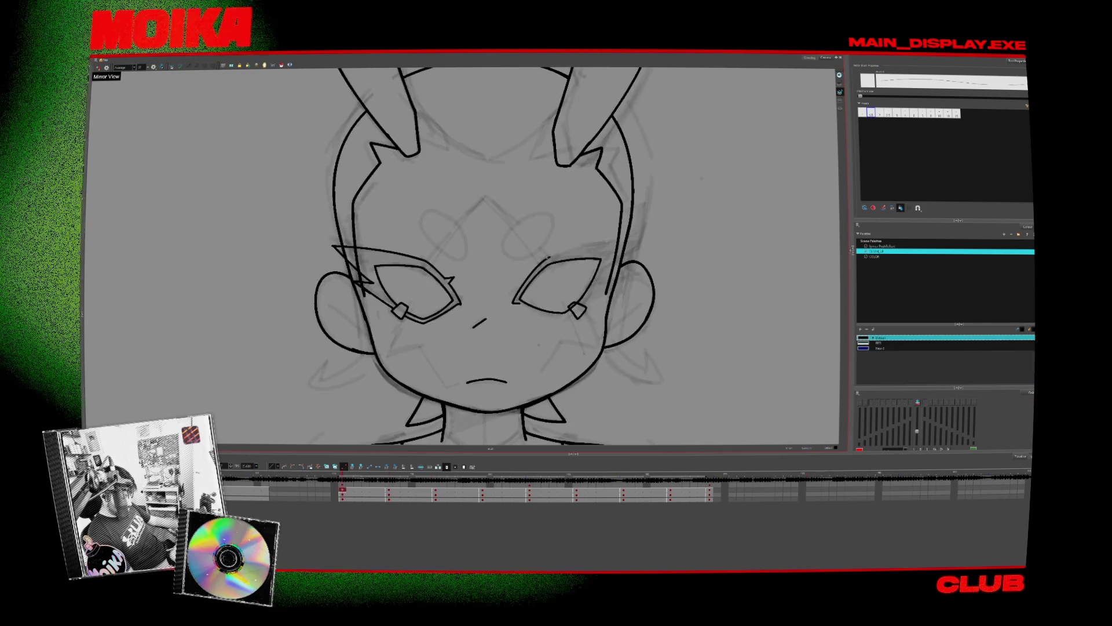
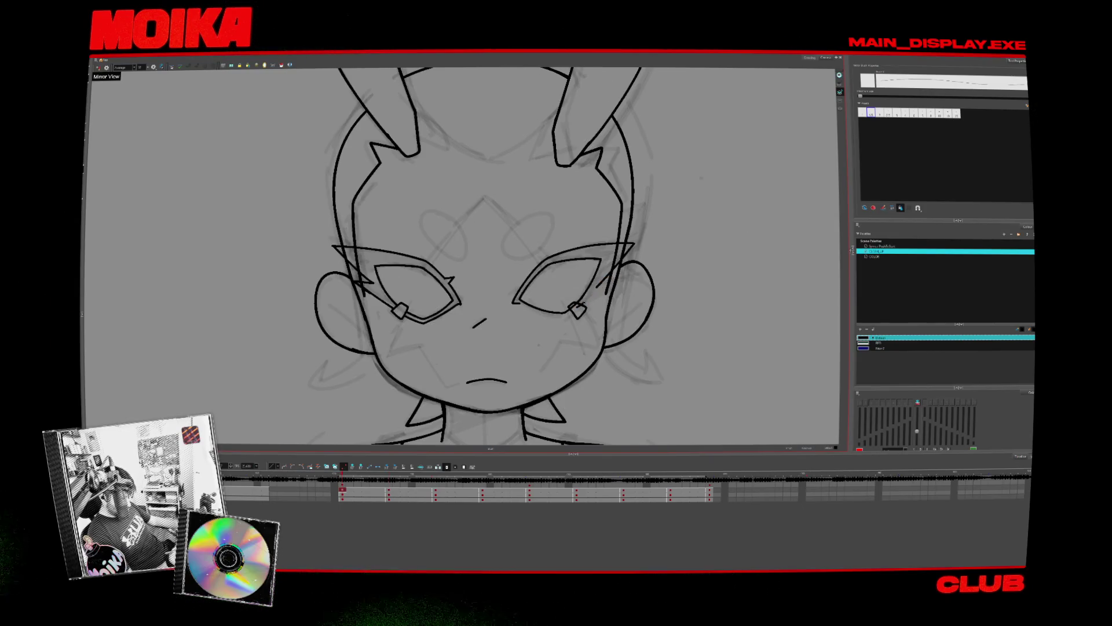
- Tilt the canvas to a drawing angle, then straighten it back upright
{"action": "key", "text": "alt+s"}
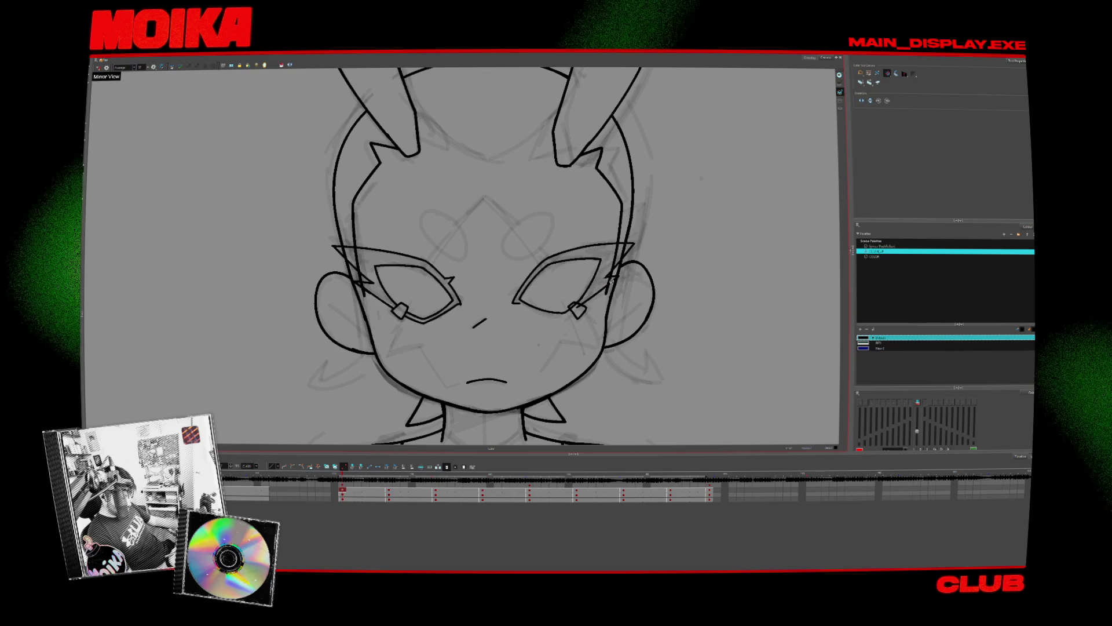
{"action": "key", "text": "alt+b"}
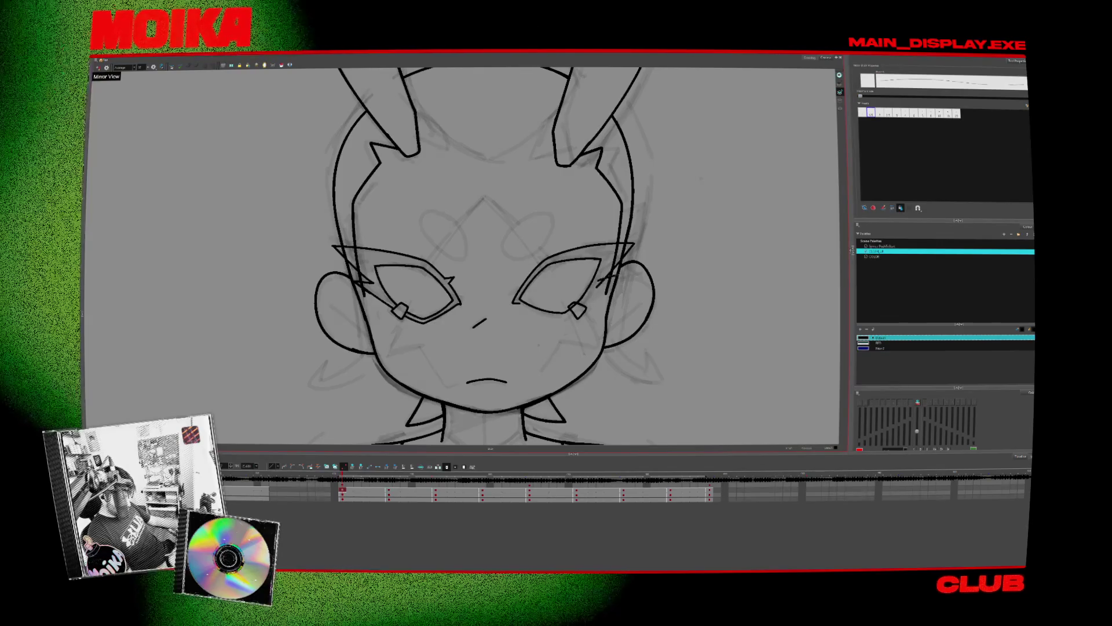
{"action": "left_click_drag", "start_coordinate": [579, 144], "coordinate": [405, 348]}
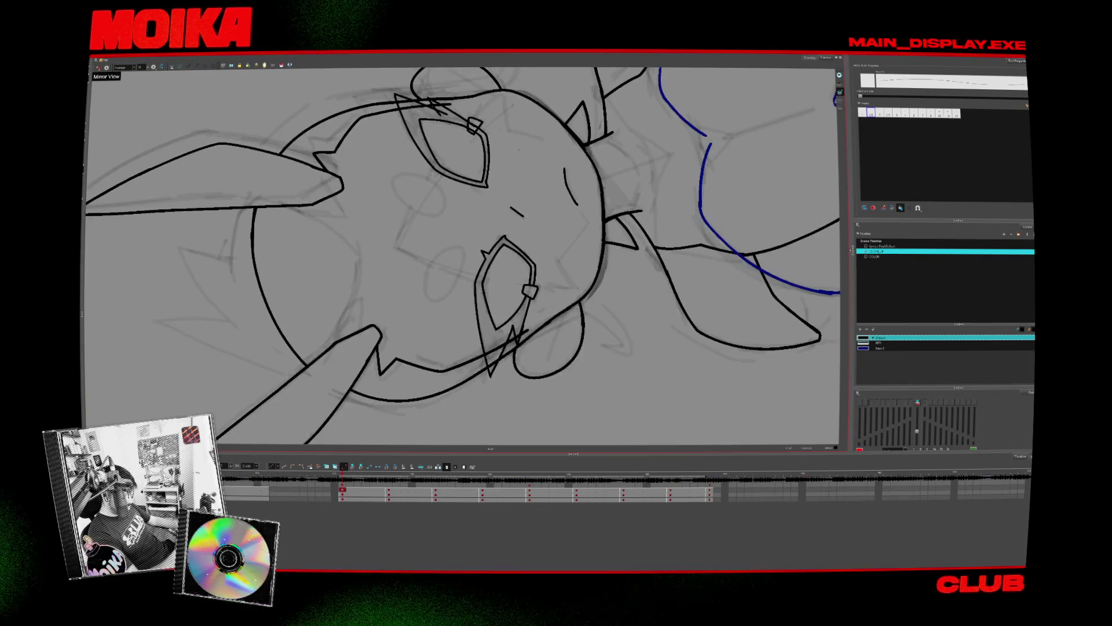
{"action": "left_click_drag", "start_coordinate": [579, 173], "coordinate": [498, 139]}
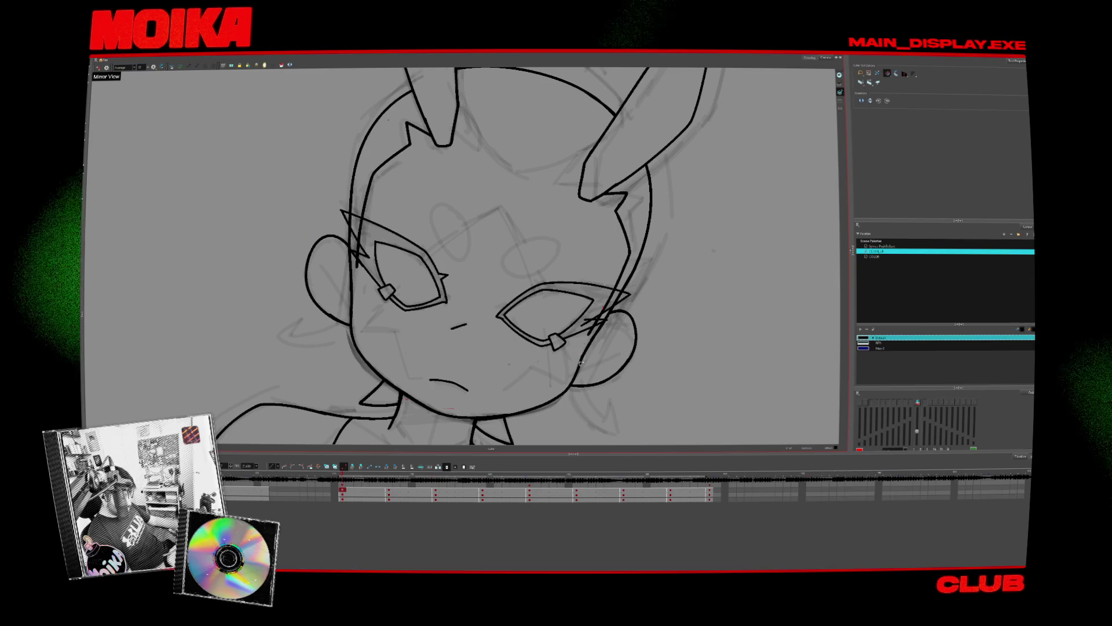
{"action": "left_click_drag", "start_coordinate": [581, 362], "coordinate": [614, 268]}
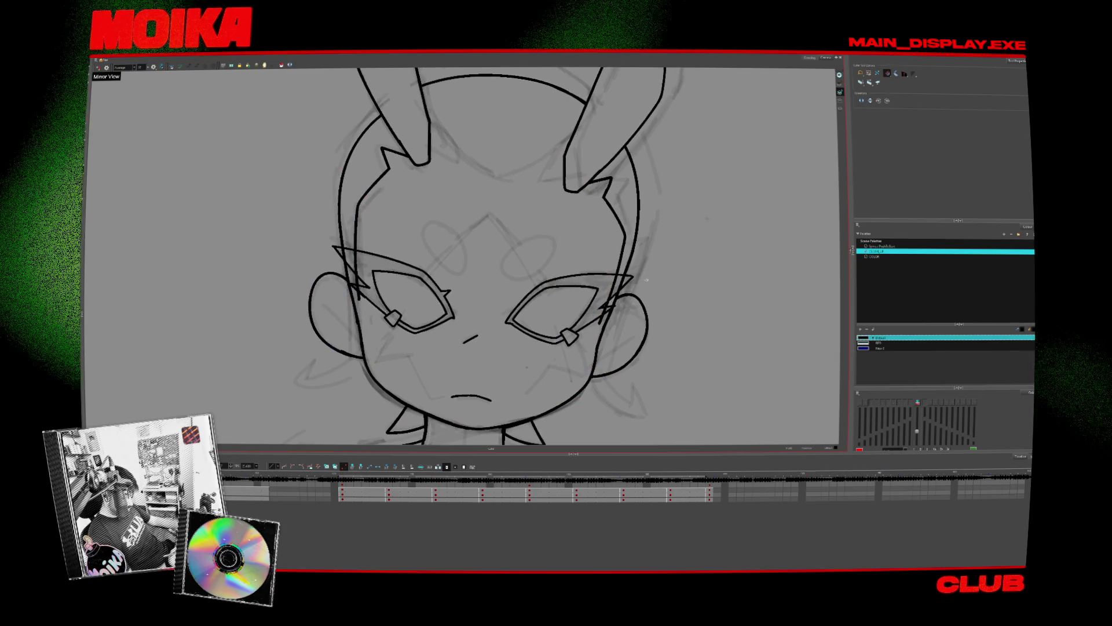
- Flip between the front and side drawings, ending on the three-quarter drawing
{"action": "key", "text": "period"}
{"action": "key", "text": "comma"}
{"action": "key", "text": "period"}
{"action": "key", "text": "alt+b"}
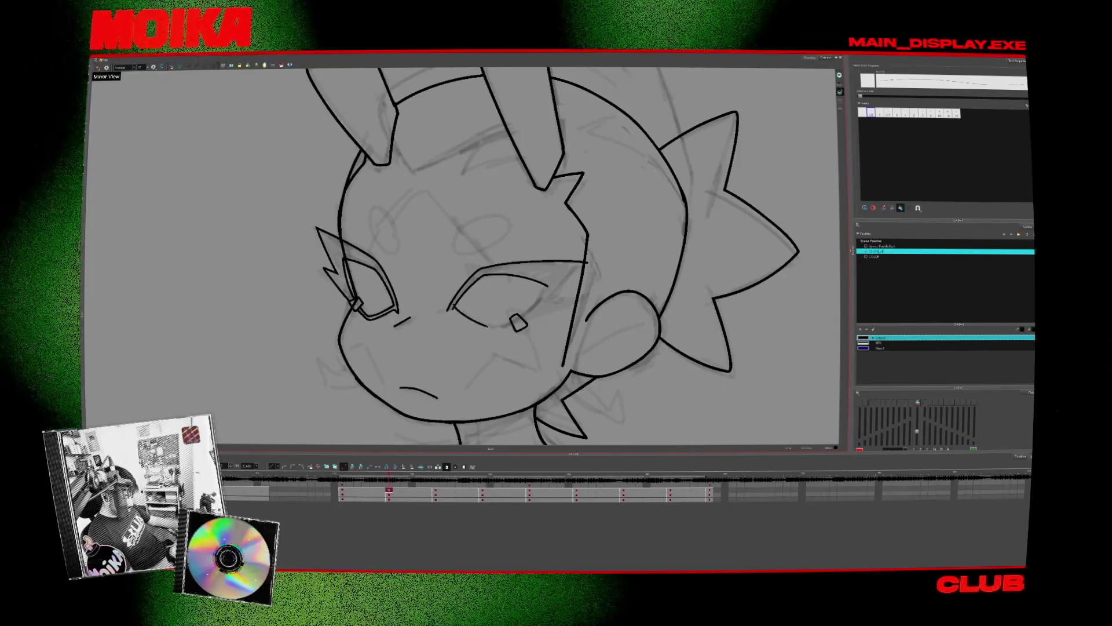
- Draw a lower eyelid line under the right eye of the three-quarter drawing
{"action": "left_click_drag", "start_coordinate": [454, 306], "coordinate": [510, 324]}
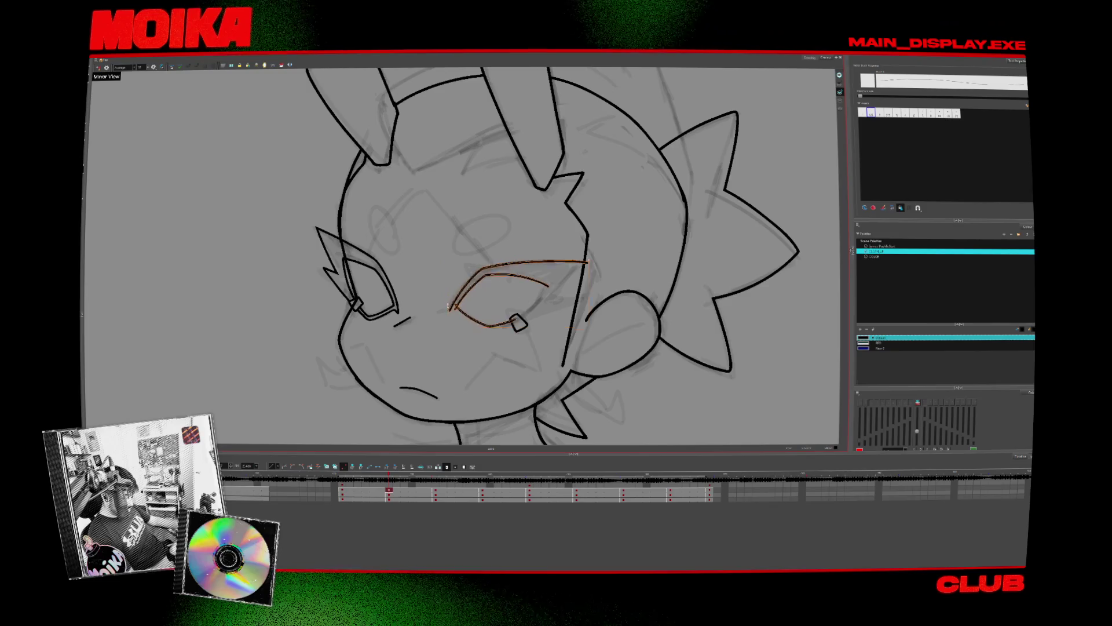
{"action": "key", "text": "period"}
{"action": "key", "text": "period"}
{"action": "key", "text": "comma"}
{"action": "key", "text": "comma"}
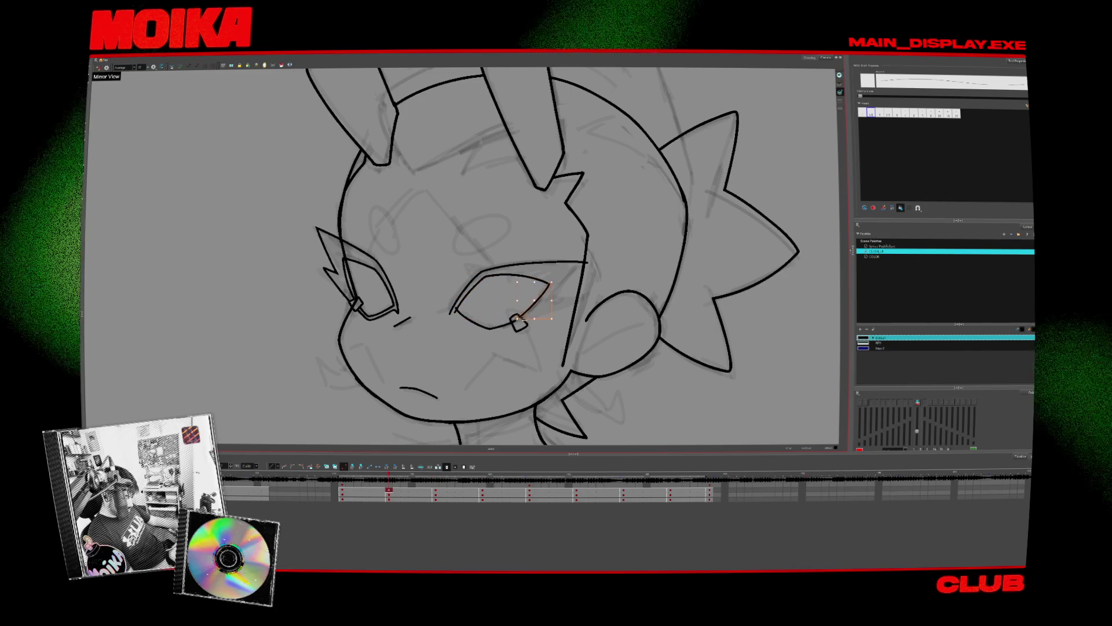
- Cycle through the key drawings and brush a line along the eye's left edge
{"action": "key", "text": "alt+s"}
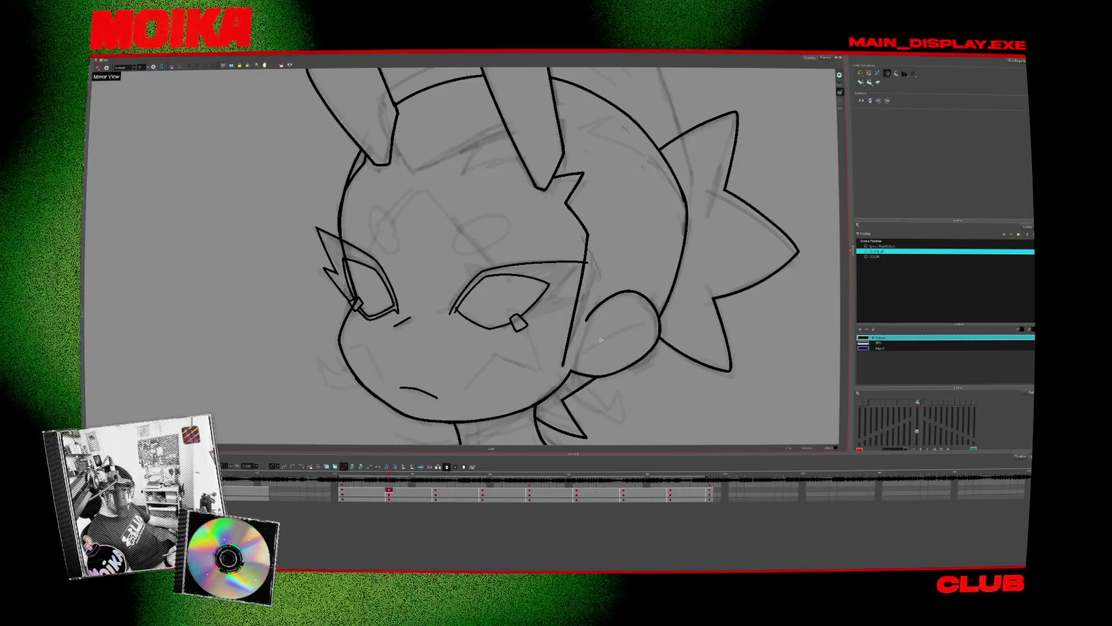
{"action": "key", "text": "comma"}
{"action": "key", "text": "comma"}
{"action": "key", "text": "comma"}
{"action": "key", "text": "comma"}
{"action": "key", "text": "period"}
{"action": "key", "text": "comma"}
{"action": "key", "text": "period"}
{"action": "key", "text": "comma"}
{"action": "key", "text": "period"}
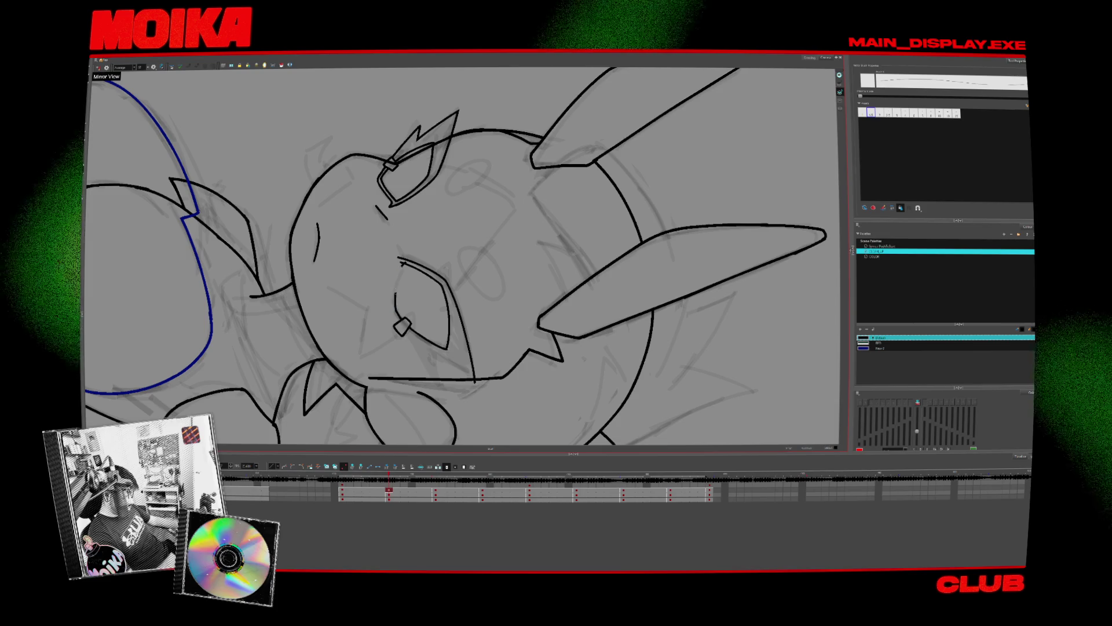
{"action": "left_click_drag", "start_coordinate": [401, 265], "coordinate": [398, 320]}
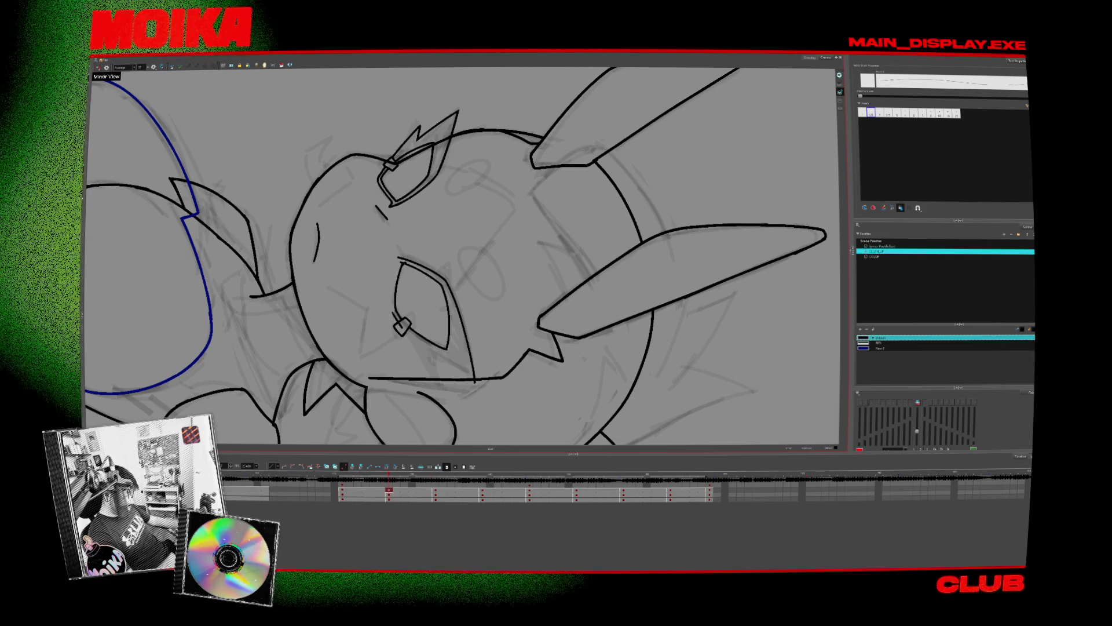
- Step back a key drawing, mirror the canvas and turn the view upright
{"action": "key", "text": "g"}
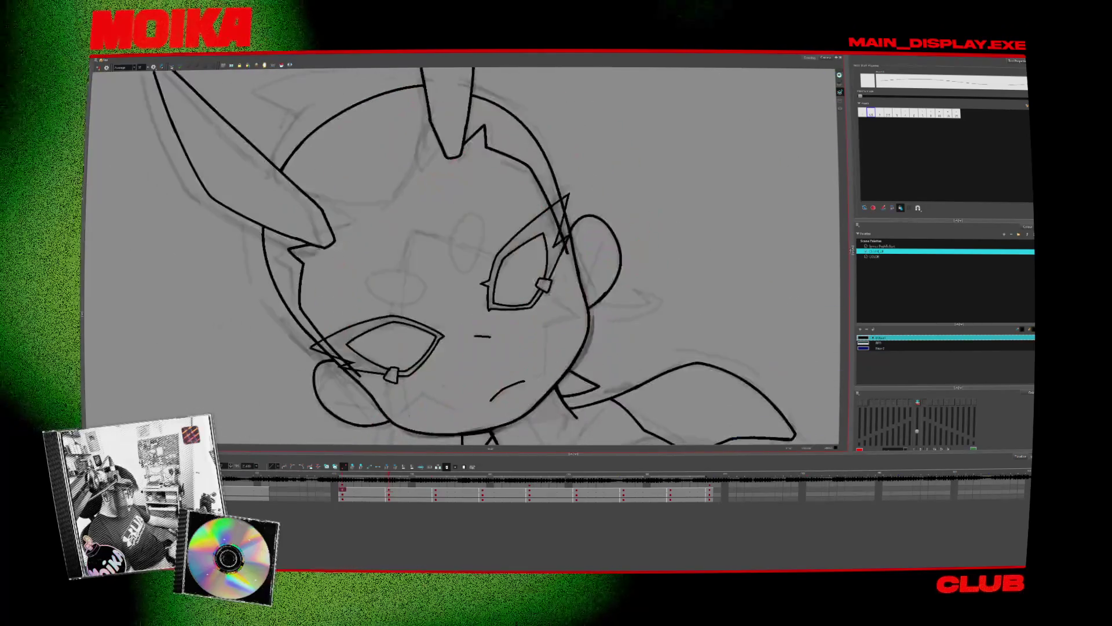
{"action": "key", "text": "f"}
{"action": "key", "text": "2"}
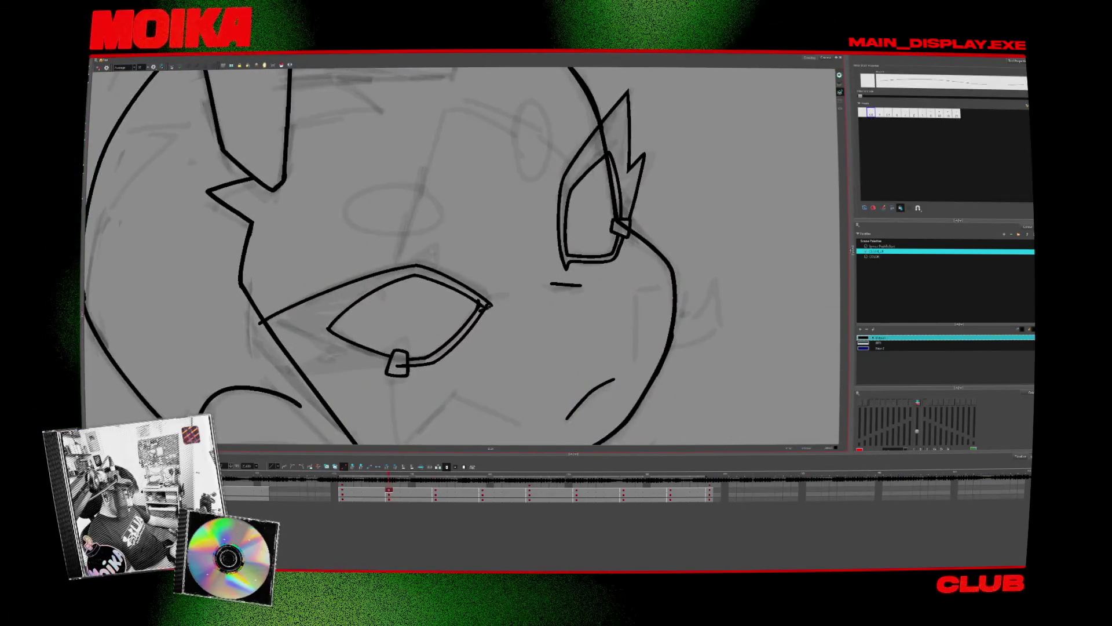
{"action": "key", "text": "alt+s"}
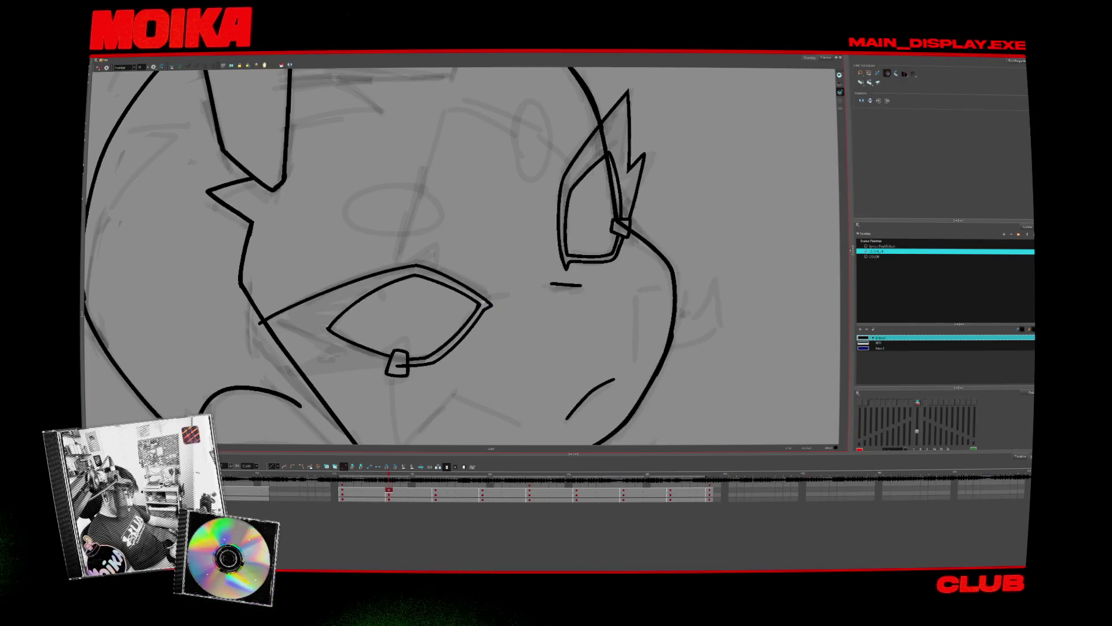
{"action": "key", "text": "4"}
{"action": "key", "text": "alt+b"}
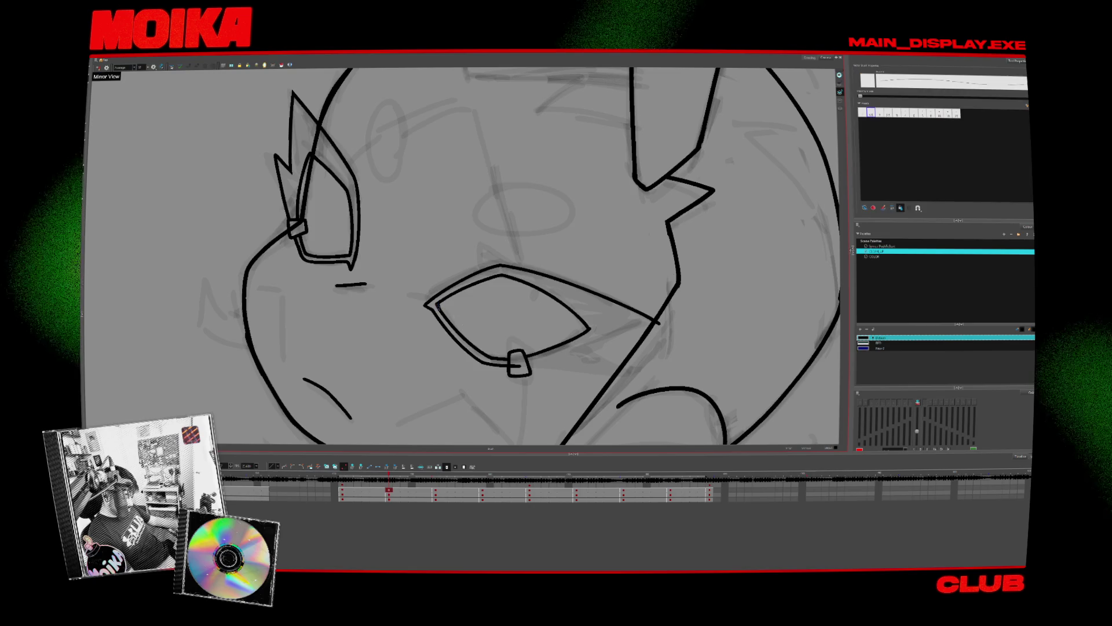
{"action": "left_click_drag", "start_coordinate": [482, 335], "coordinate": [541, 340]}
{"action": "scroll", "coordinate": [541, 340], "scroll_direction": "down", "scroll_amount": 3}
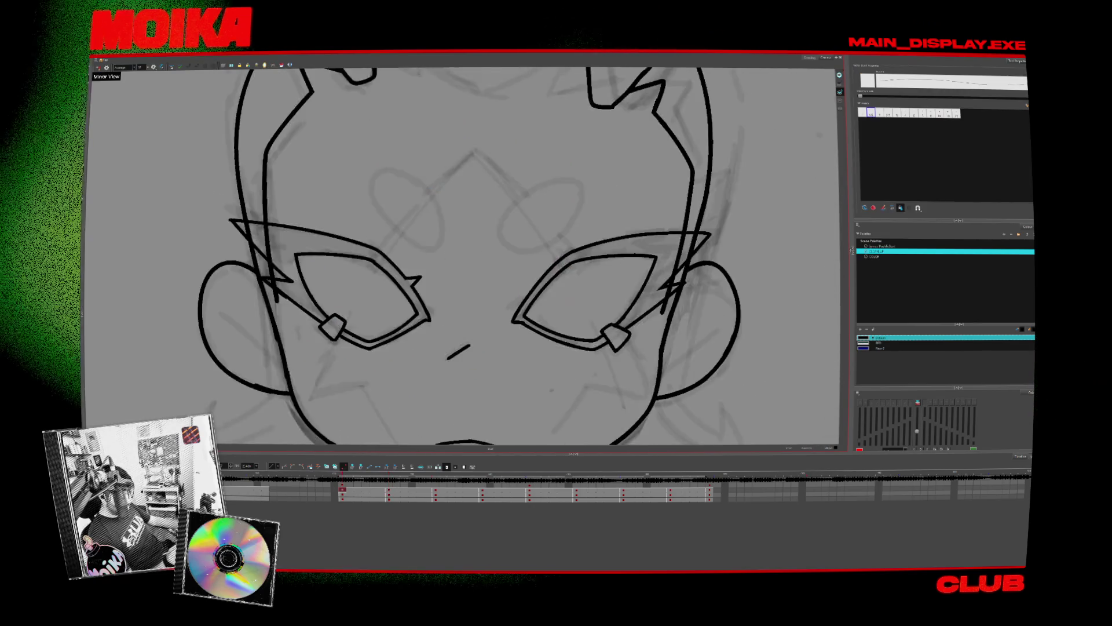
{"action": "key", "text": "period"}
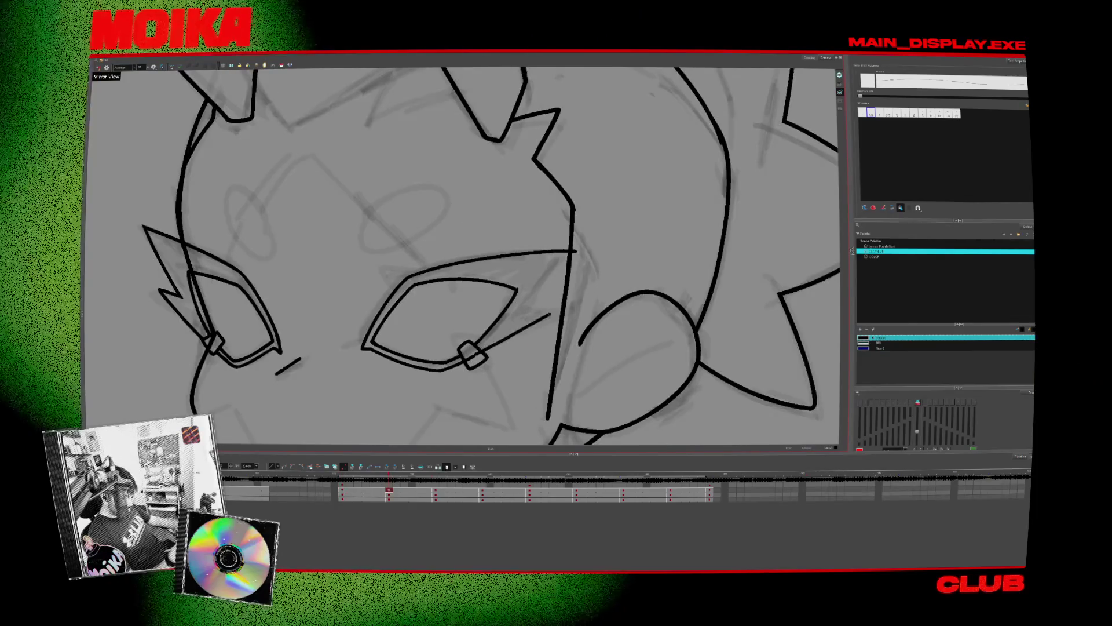
- Shorten the larger eye's outward stroke toward the ear and zoom out
{"action": "key", "text": "ctrl+z"}
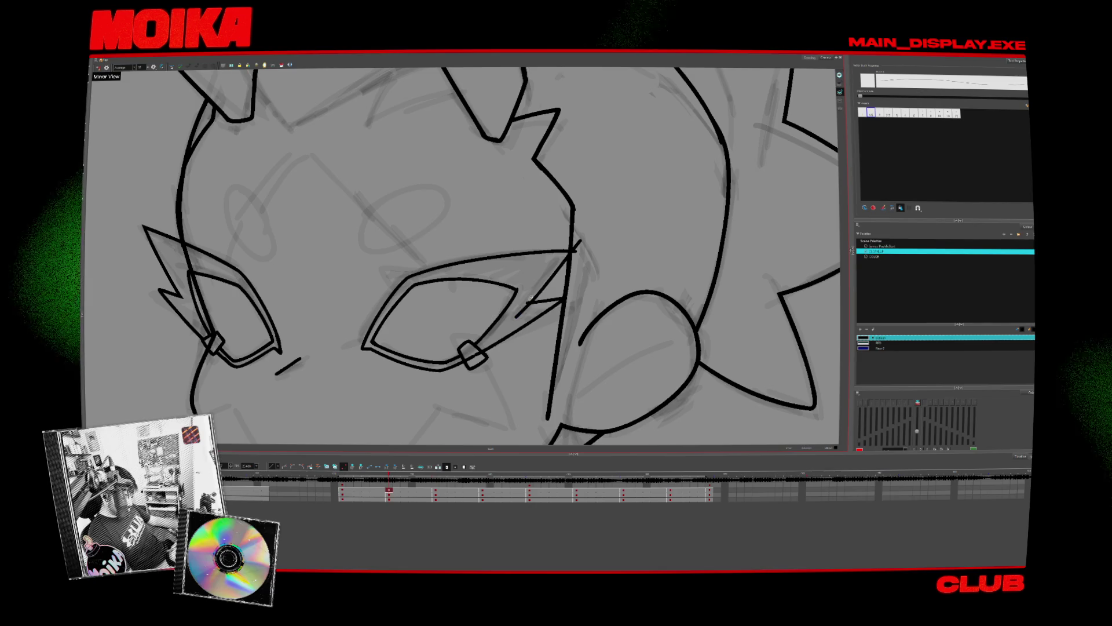
{"action": "key", "text": "alt+s"}
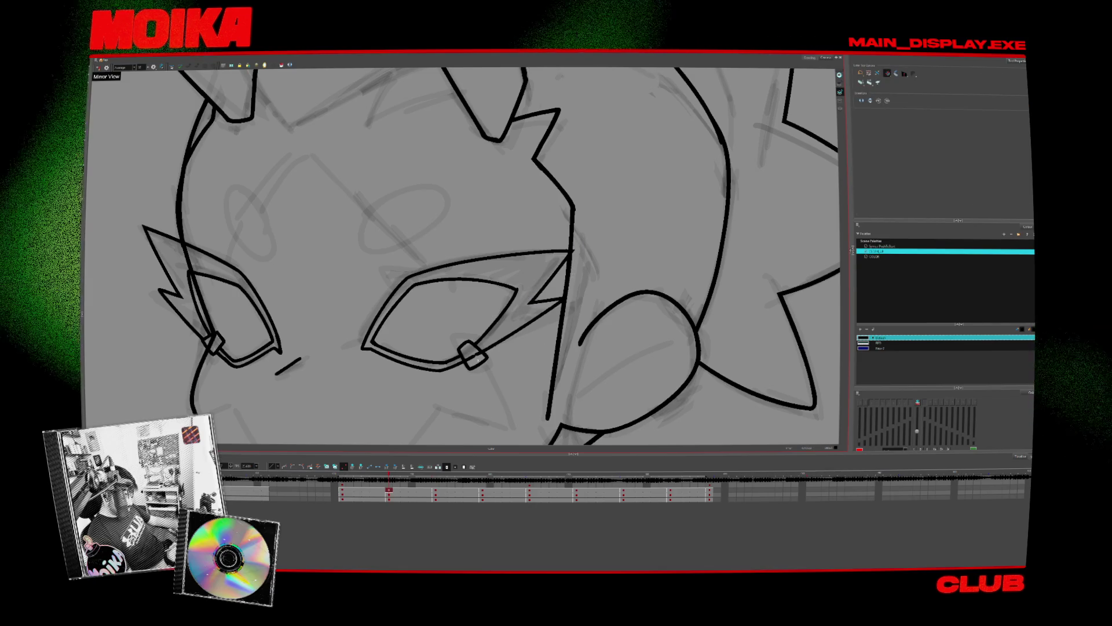
{"action": "scroll", "coordinate": [571, 279], "scroll_direction": "down", "scroll_amount": 2}
{"action": "scroll", "coordinate": [500, 338], "scroll_direction": "down", "scroll_amount": 3}
{"action": "scroll", "coordinate": [500, 338], "scroll_direction": "down", "scroll_amount": 2}
{"action": "scroll", "coordinate": [500, 338], "scroll_direction": "down", "scroll_amount": 1}
- Move to the profile drawing and flip against the previous drawing to compare
{"action": "key", "text": "g"}
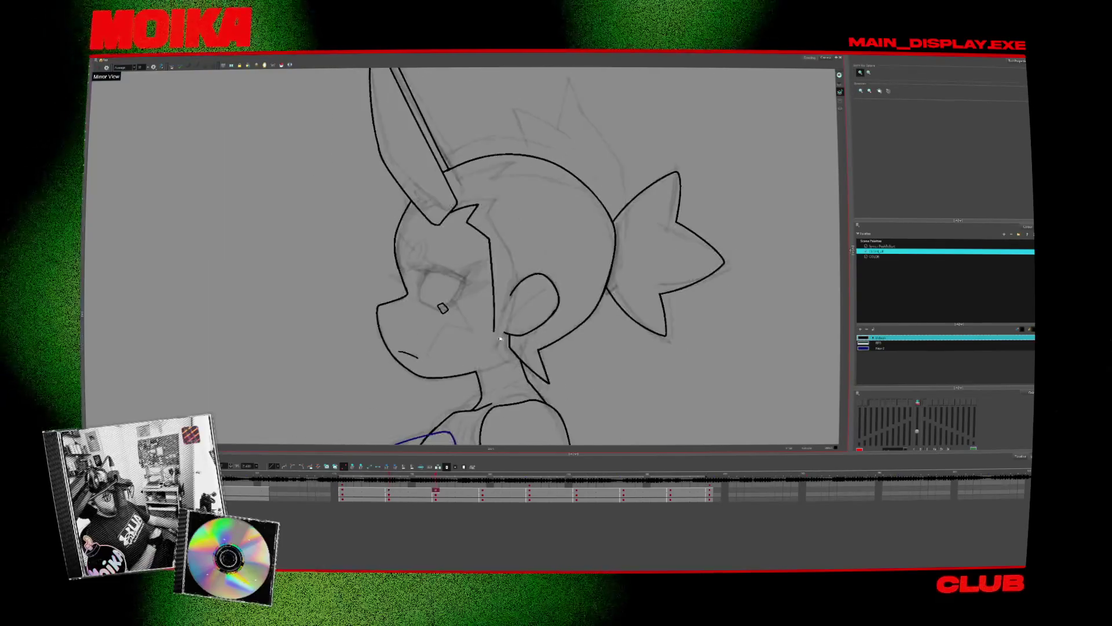
{"action": "key", "text": "f"}
{"action": "key", "text": "g"}
{"action": "scroll", "coordinate": [428, 286], "scroll_direction": "up", "scroll_amount": 3}
{"action": "key", "text": "alt+/"}
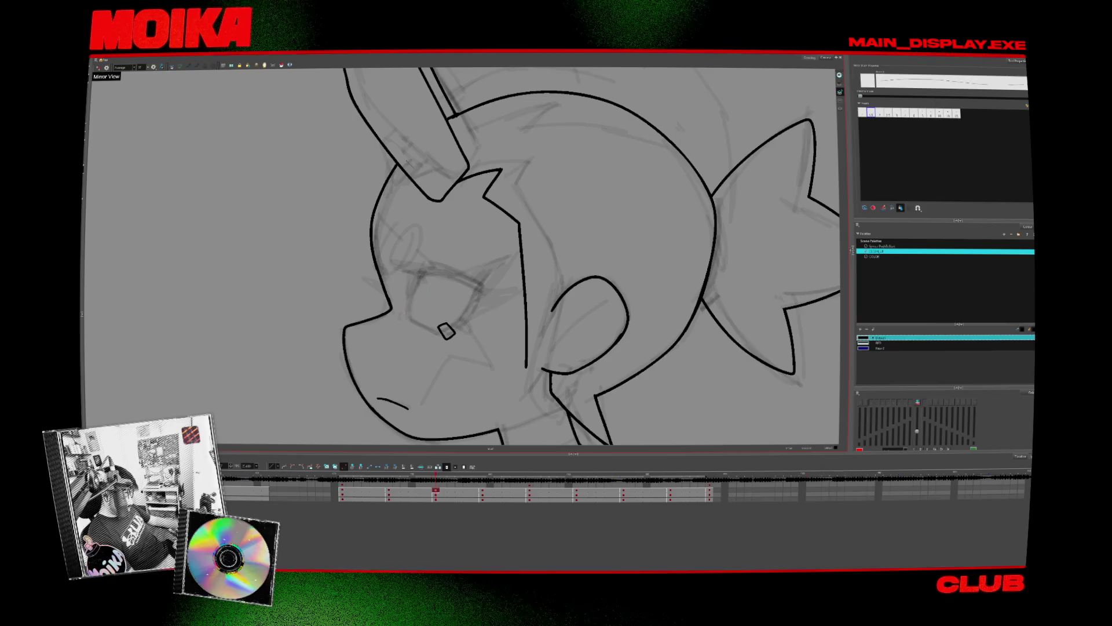
{"action": "key", "text": "f"}
{"action": "key", "text": "g"}
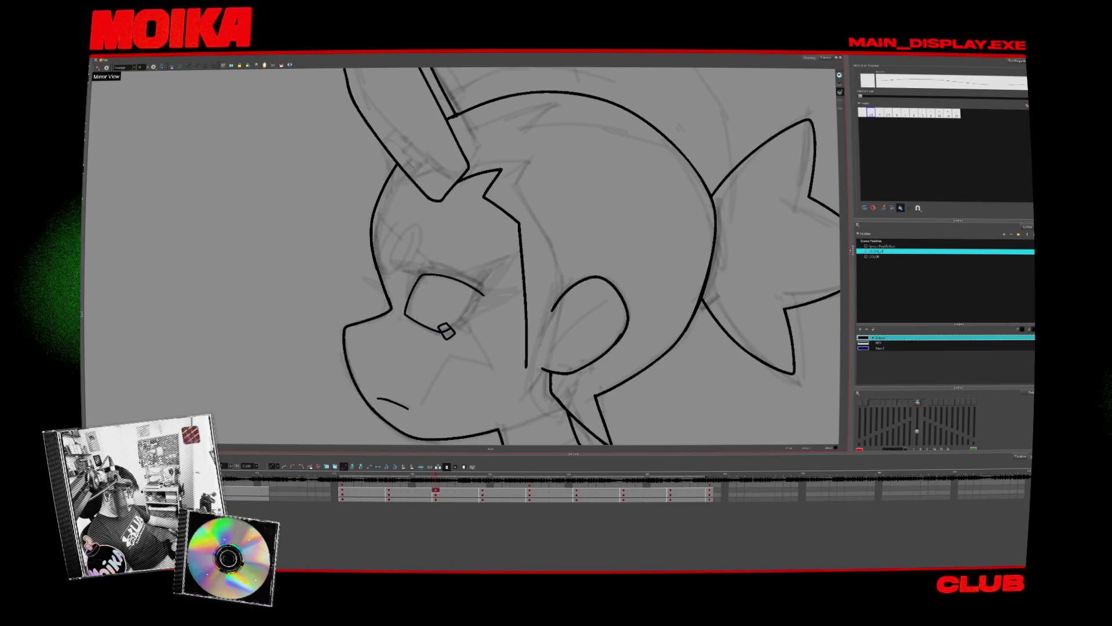
{"action": "key", "text": "f"}
{"action": "key", "text": "g"}
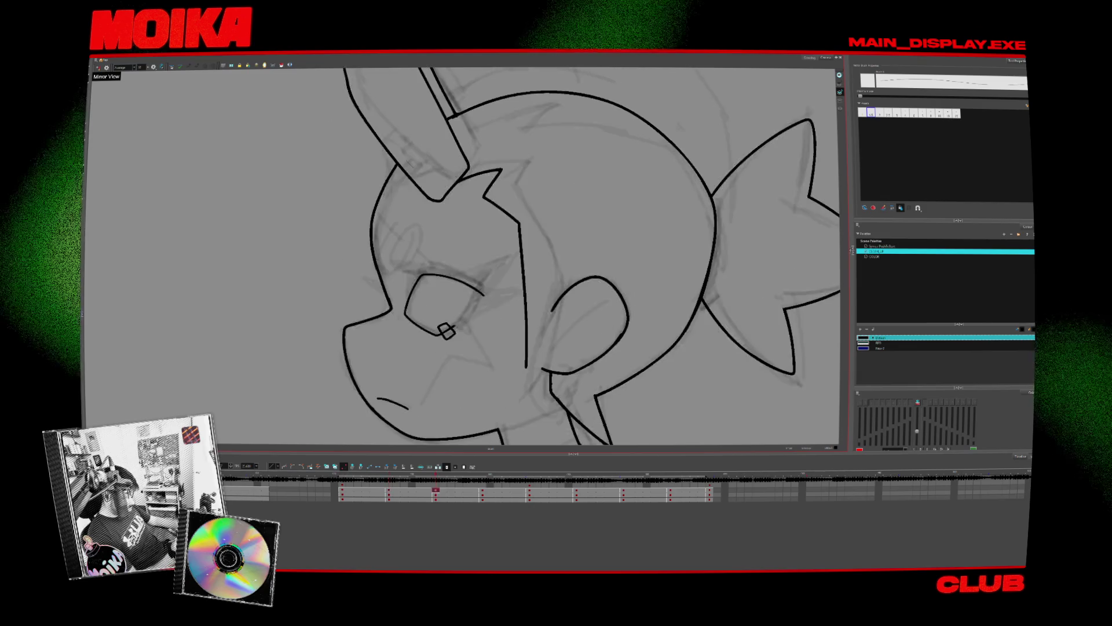
{"action": "key", "text": "f"}
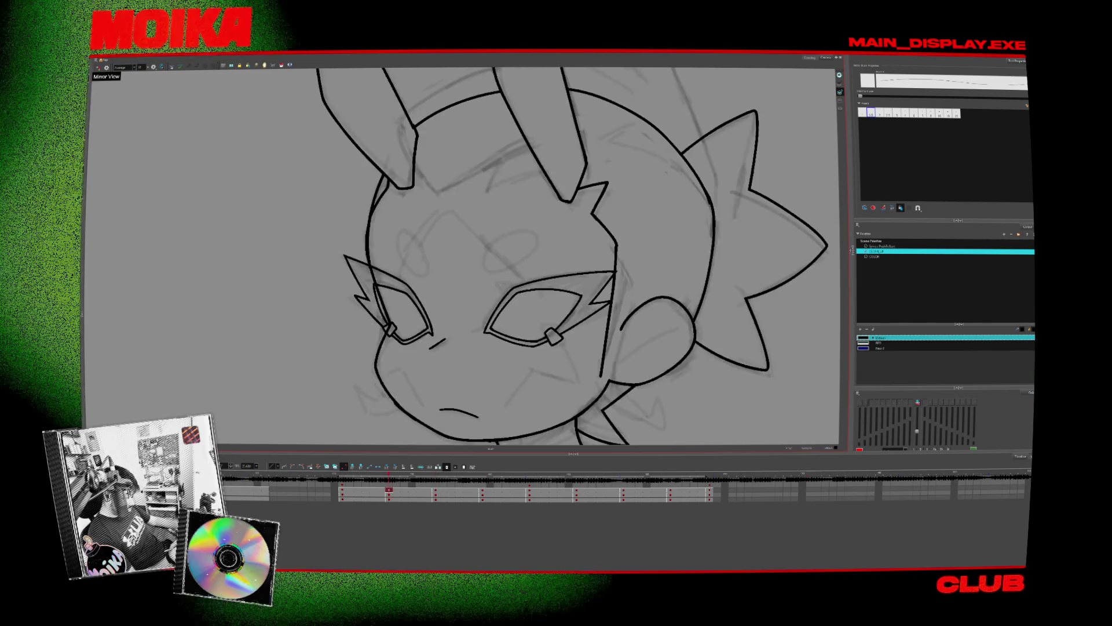
{"action": "key", "text": "g"}
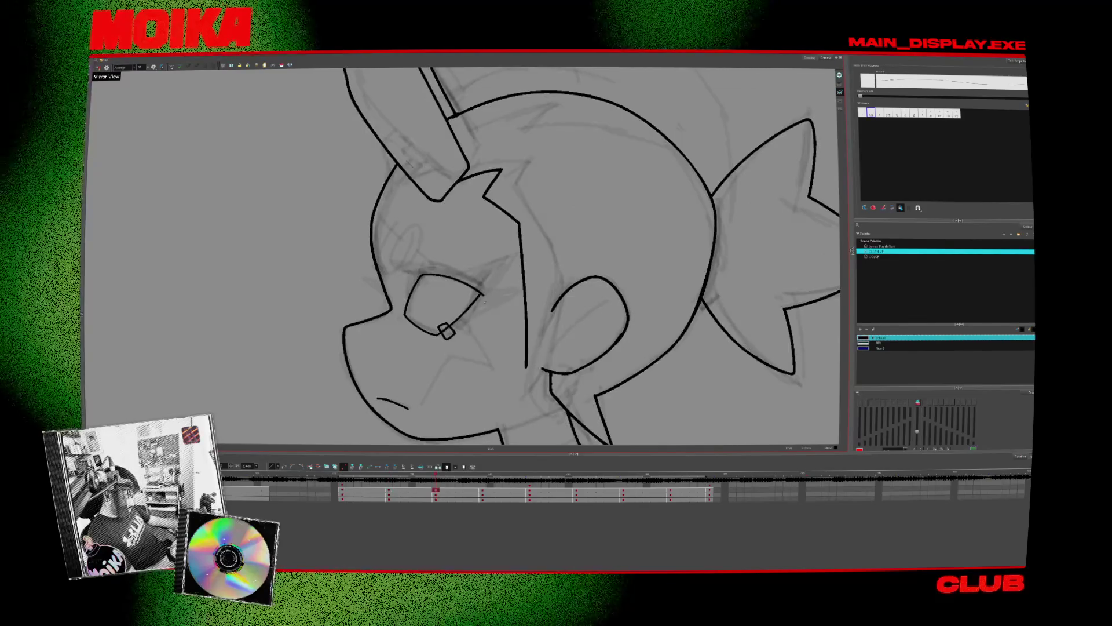
- Ink a lower eyelid down to the diamond earring, then deselect the stroke
{"action": "left_click_drag", "start_coordinate": [482, 294], "coordinate": [438, 334]}
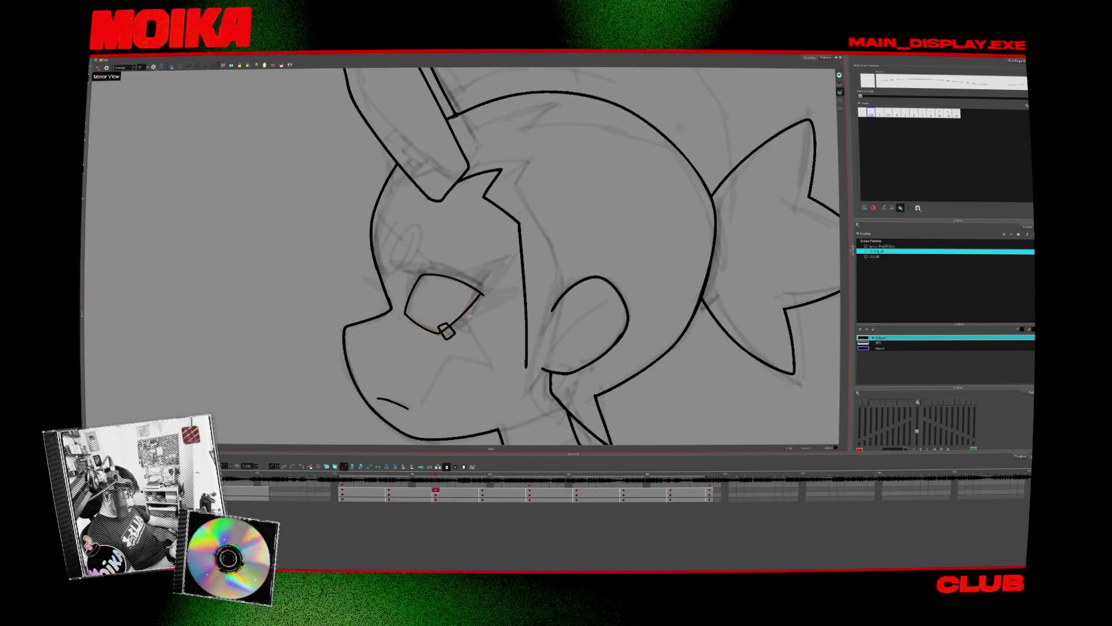
{"action": "key", "text": "f"}
{"action": "key", "text": "g"}
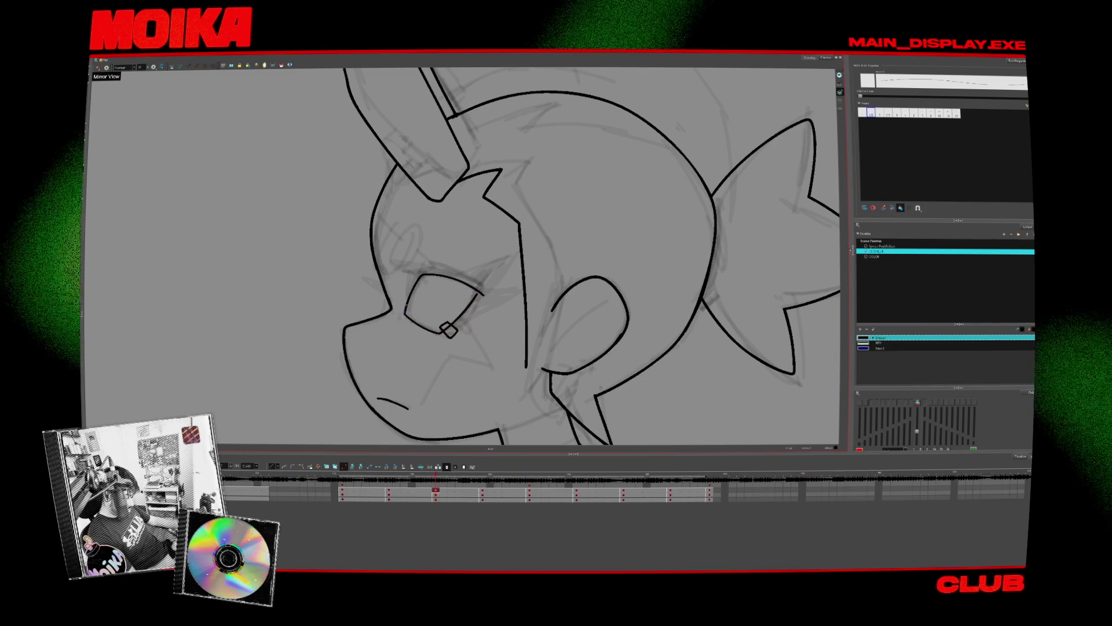
{"action": "key", "text": "f"}
{"action": "key", "text": "g"}
{"action": "key", "text": "f"}
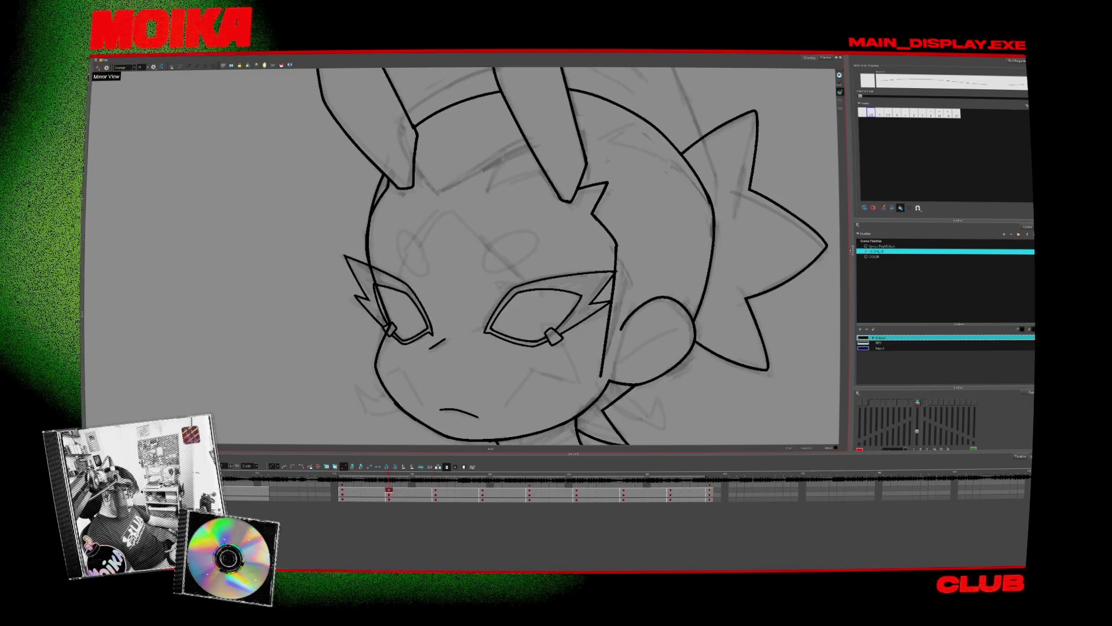
{"action": "key", "text": "g"}
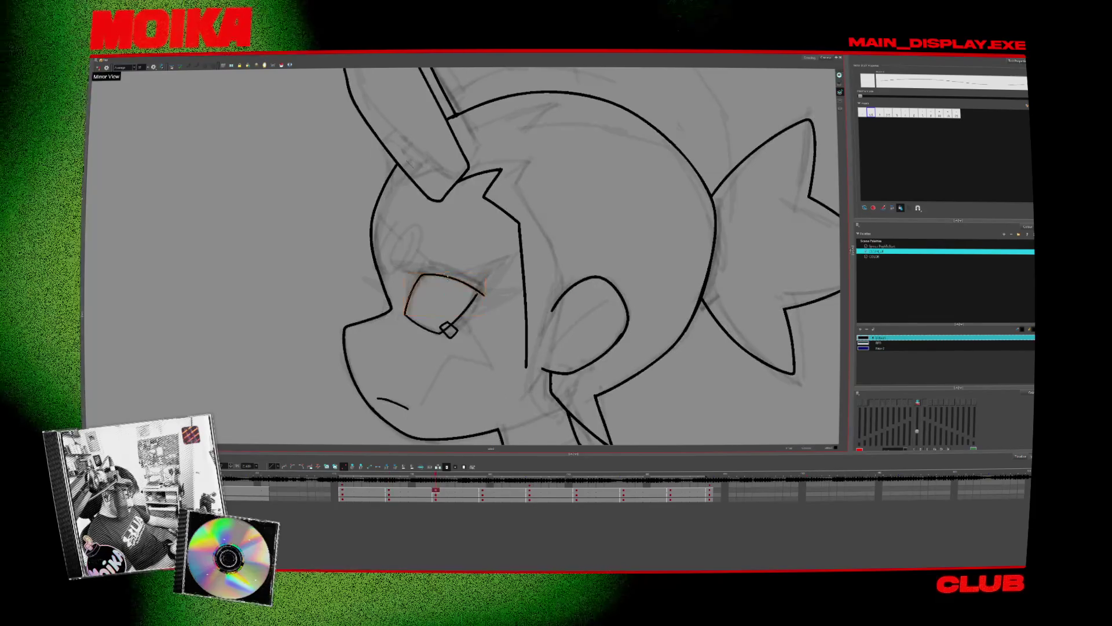
{"action": "key", "text": "alt+q"}
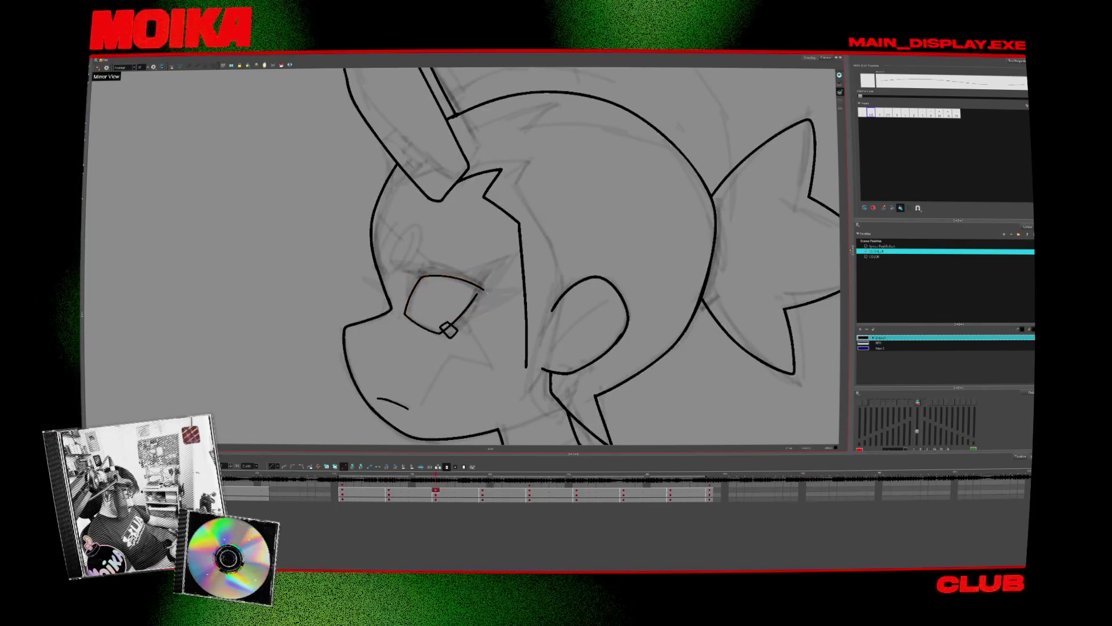
{"action": "key", "text": "alt+s"}
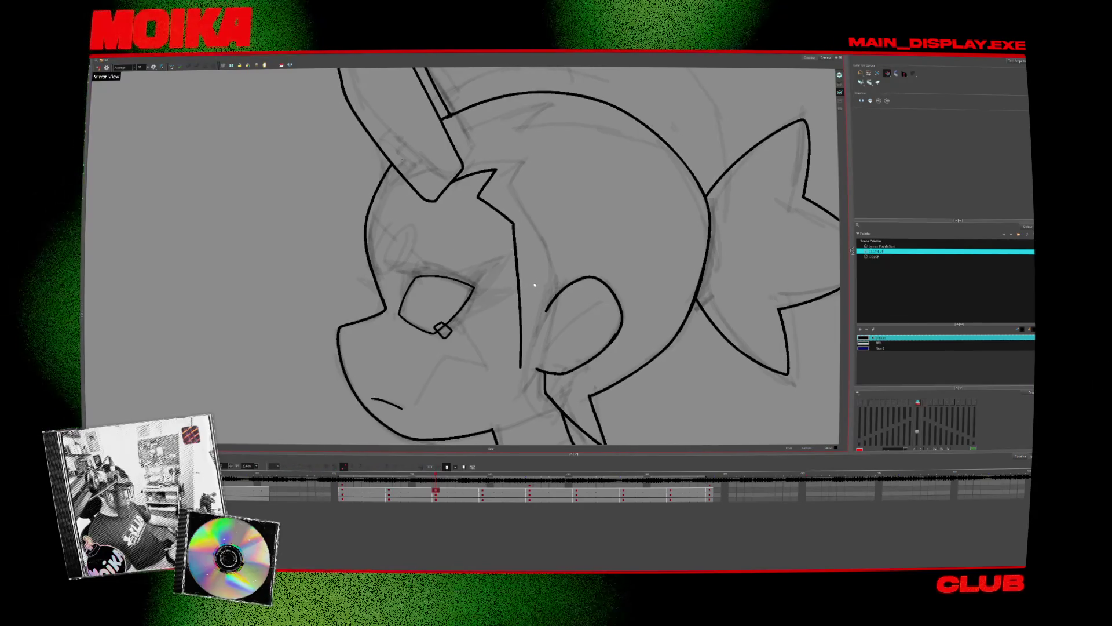
- Ink a second line along the profile eye's lower edge and mirror the canvas
{"action": "left_click_drag", "start_coordinate": [526, 285], "coordinate": [510, 271]}
{"action": "key", "text": "alt+b"}
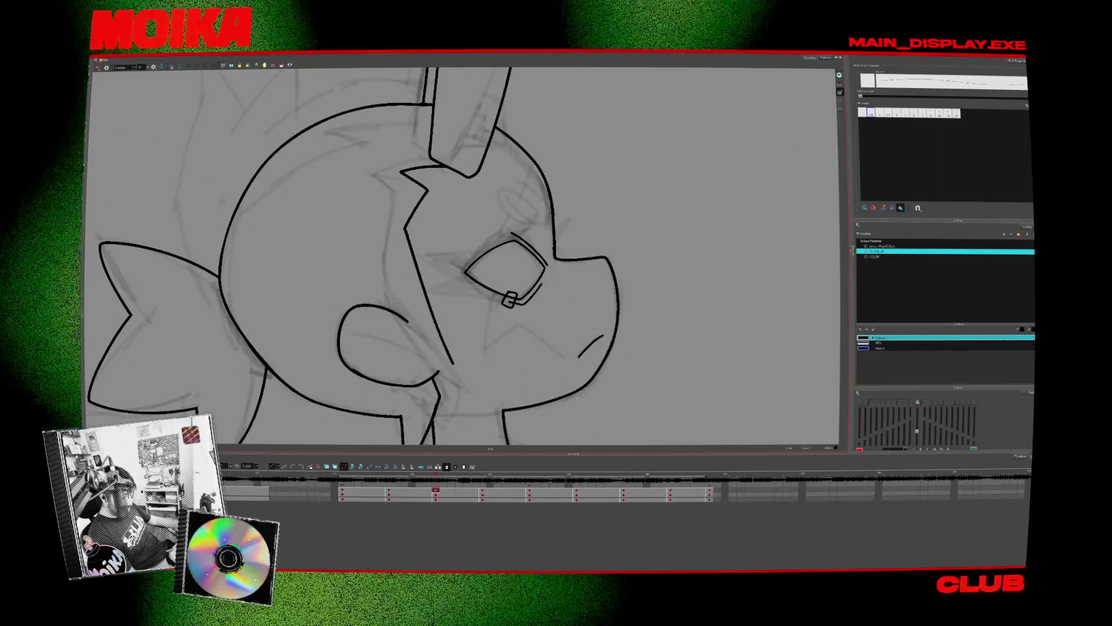
{"action": "left_click_drag", "start_coordinate": [517, 303], "coordinate": [548, 267]}
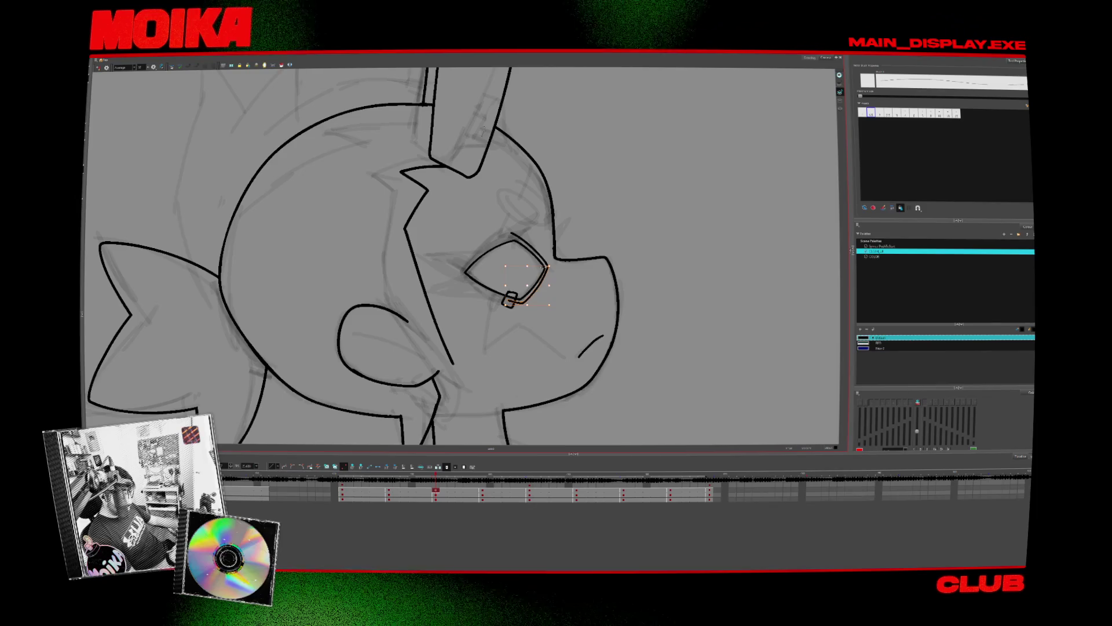
{"action": "key", "text": "4"}
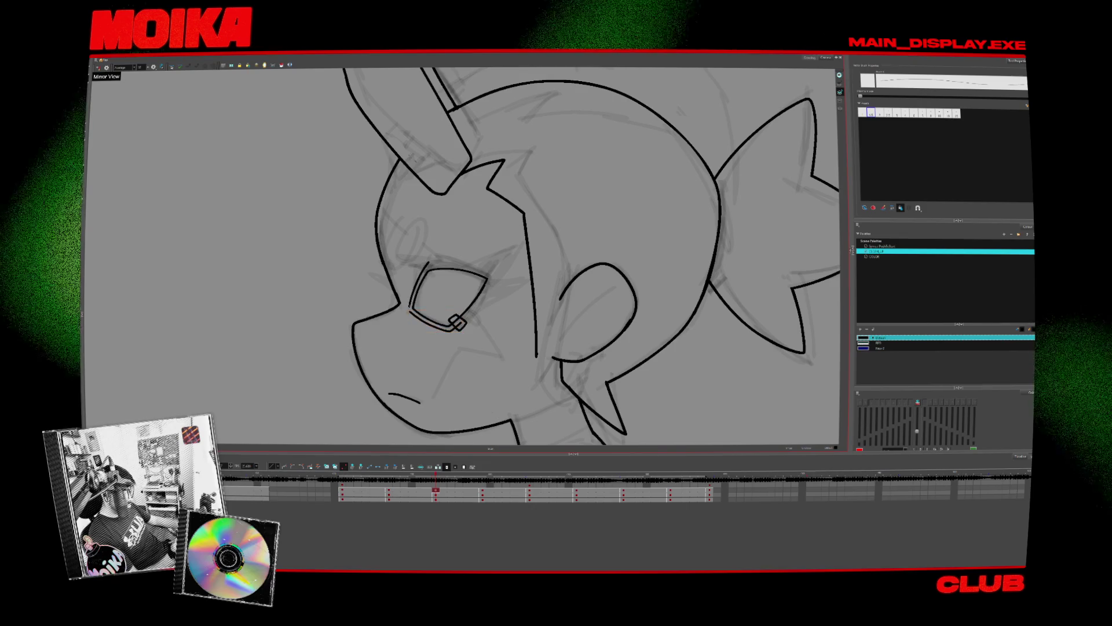
- Flip between the front and profile drawings to compare the eyebrow
{"action": "key", "text": "f"}
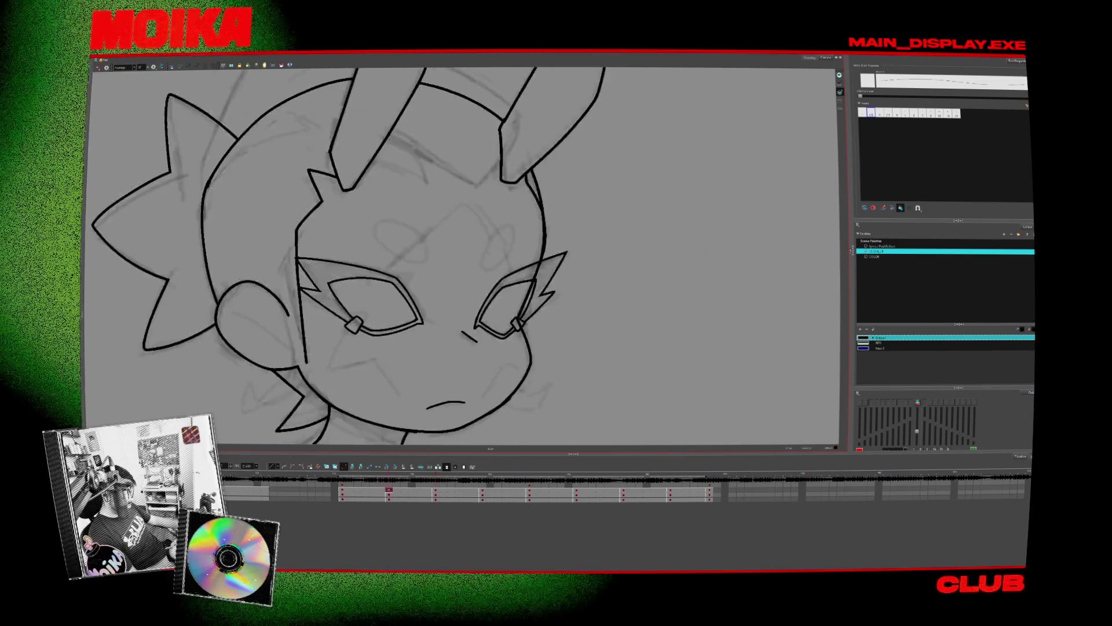
{"action": "key", "text": "g"}
{"action": "key", "text": "f"}
{"action": "key", "text": "g"}
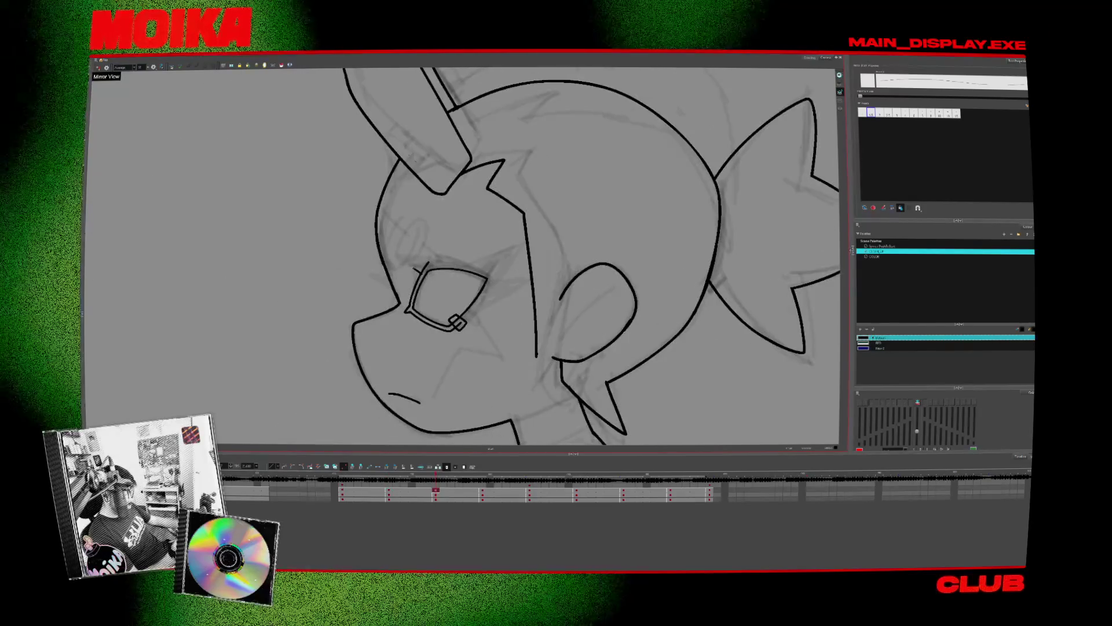
{"action": "key", "text": "f"}
{"action": "key", "text": "g"}
{"action": "key", "text": "f"}
{"action": "key", "text": "g"}
{"action": "key", "text": "f"}
{"action": "key", "text": "g"}
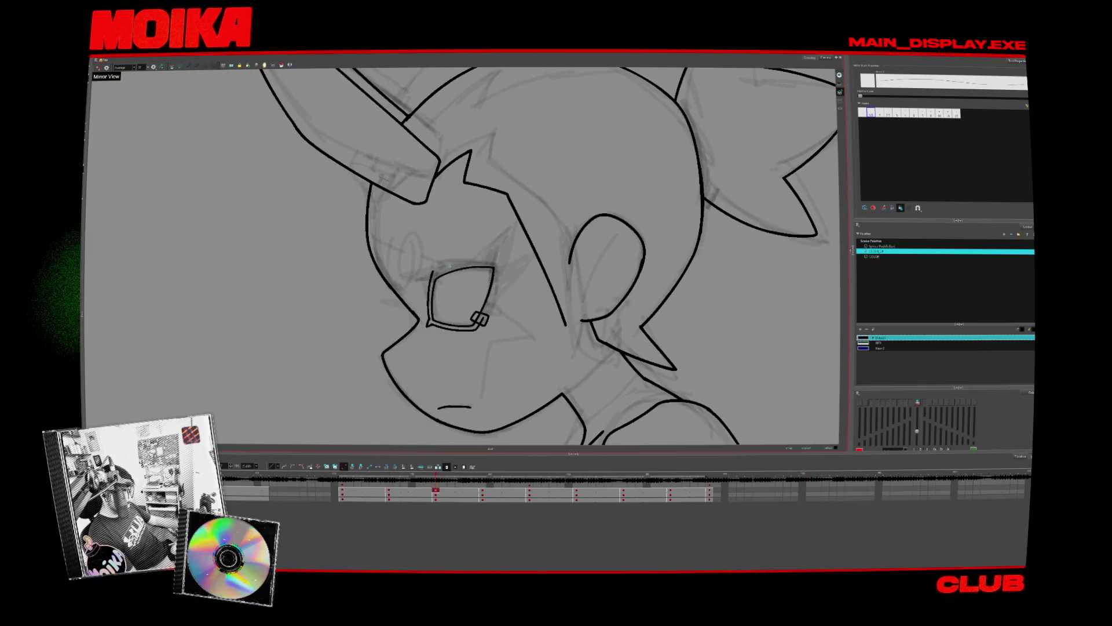
{"action": "key", "text": "f"}
{"action": "key", "text": "g"}
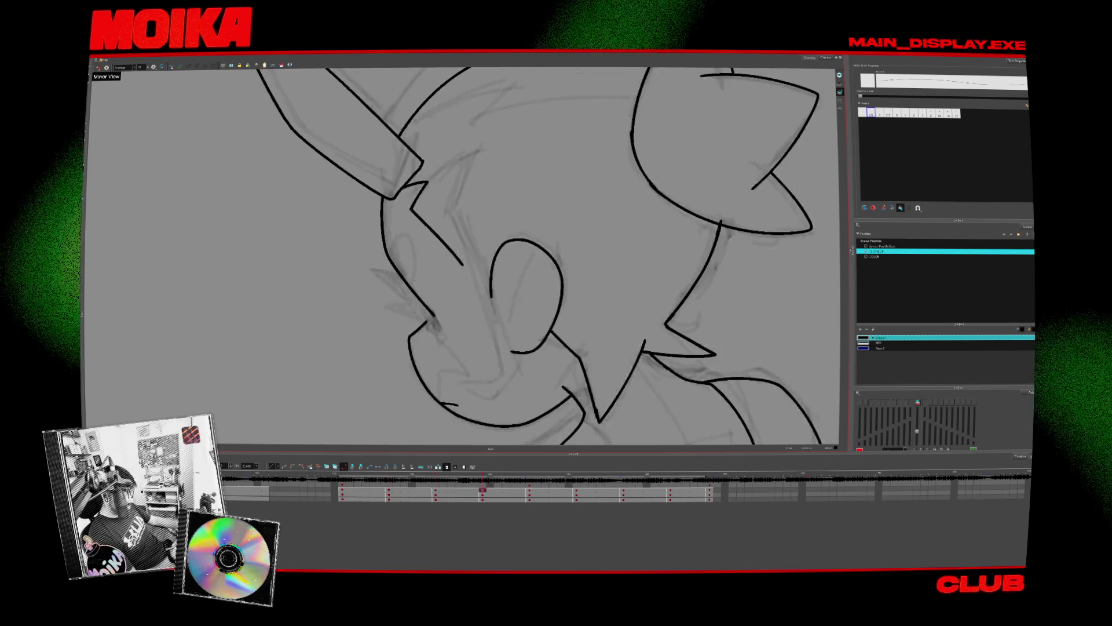
{"action": "key", "text": "g"}
{"action": "key", "text": "f"}
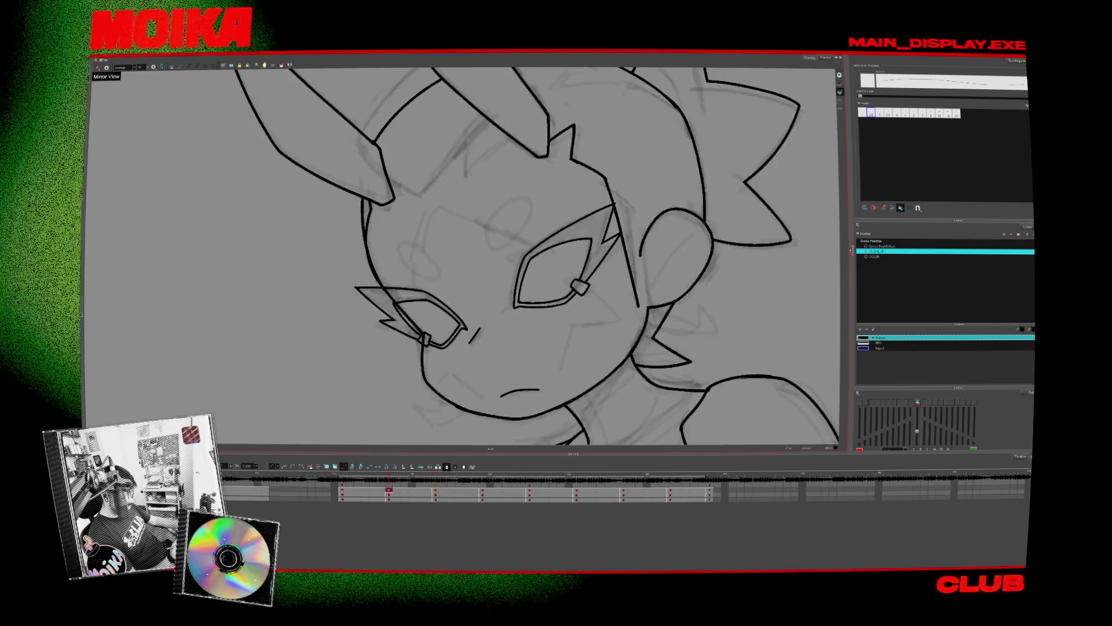
{"action": "key", "text": "g"}
- Tilt the view about 20° and add a short lash stroke beside the eye
{"action": "left_click_drag", "start_coordinate": [580, 173], "coordinate": [614, 243]}
{"action": "key", "text": "f"}
{"action": "key", "text": "g"}
{"action": "left_click_drag", "start_coordinate": [491, 291], "coordinate": [509, 282]}
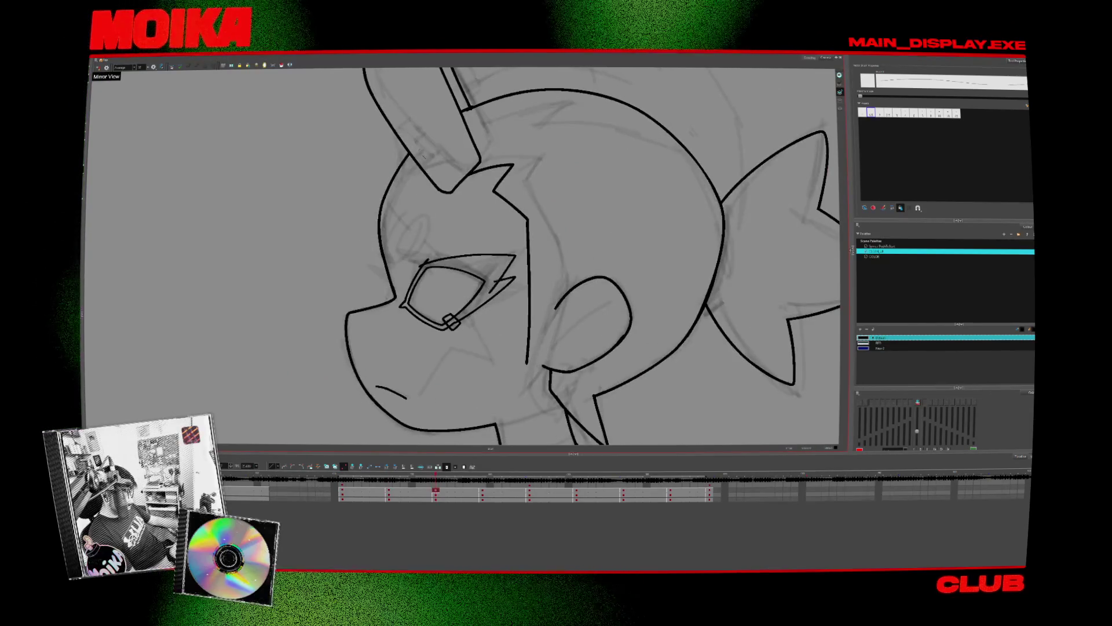
{"action": "key", "text": "ctrl+z"}
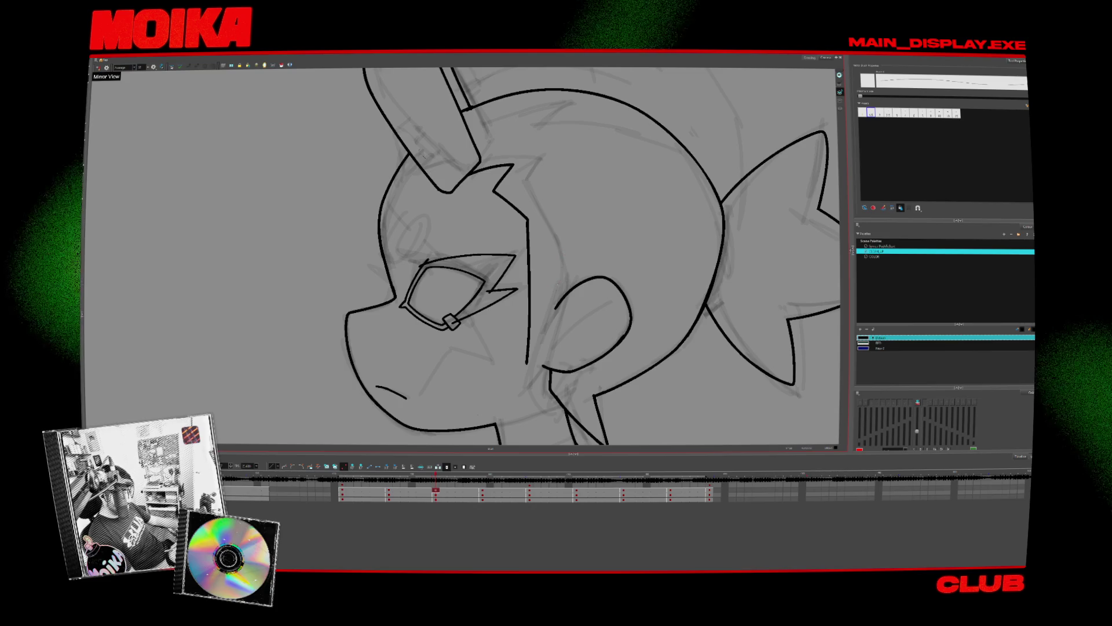
{"action": "left_click", "coordinate": [497, 299]}
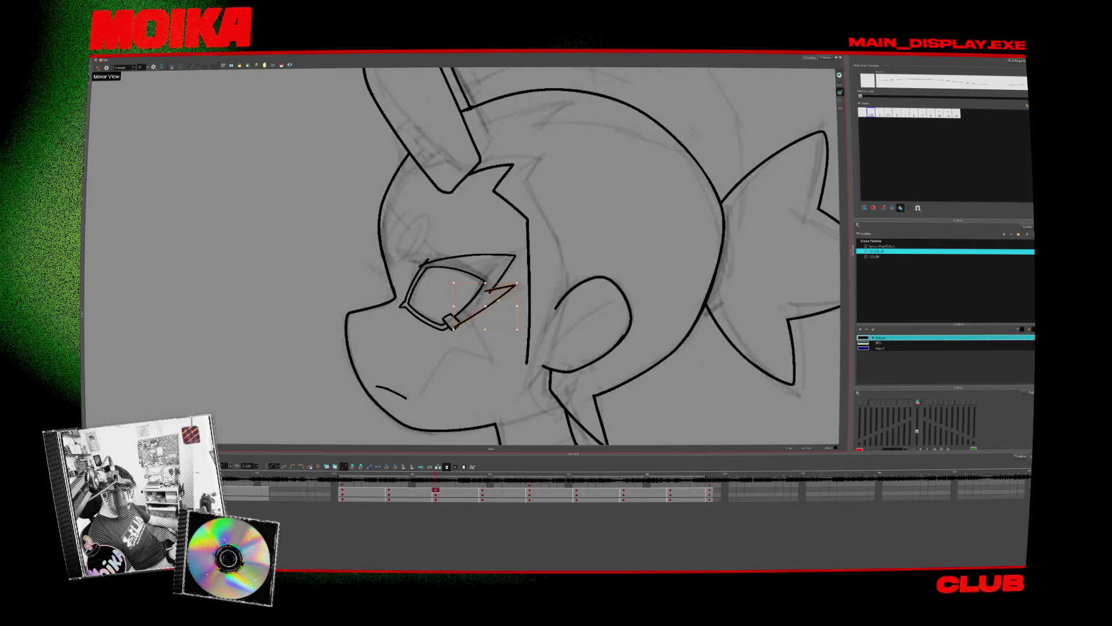
{"action": "key", "text": "alt+s"}
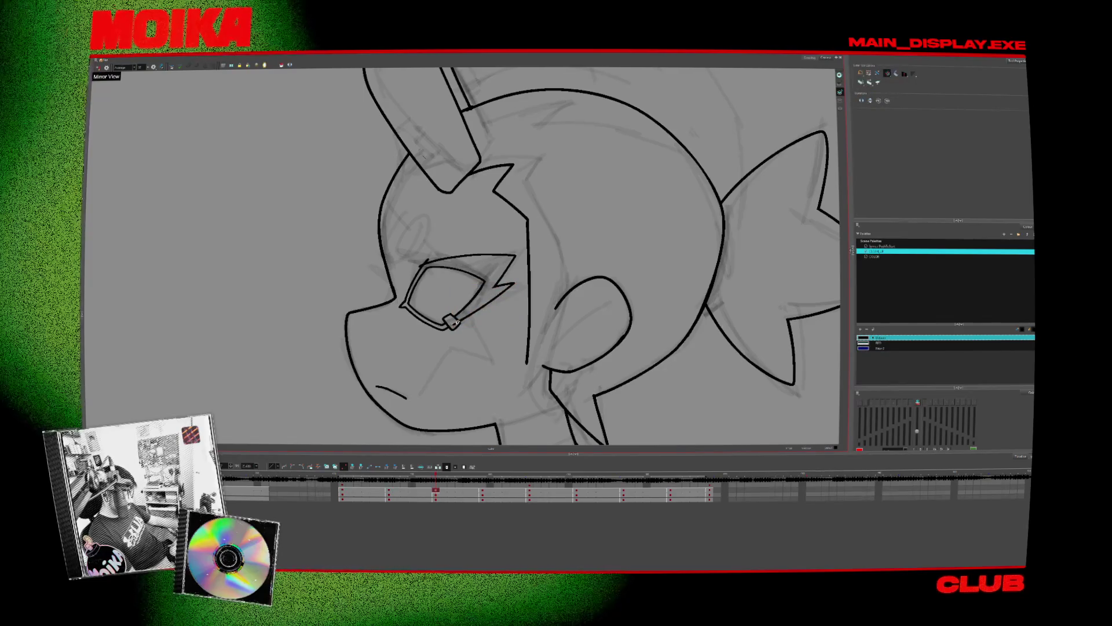
- Turn off the mirrored view, reset the rotation and return to the front drawing
{"action": "key", "text": "4"}
{"action": "key", "text": "comma"}
{"action": "key", "text": "period"}
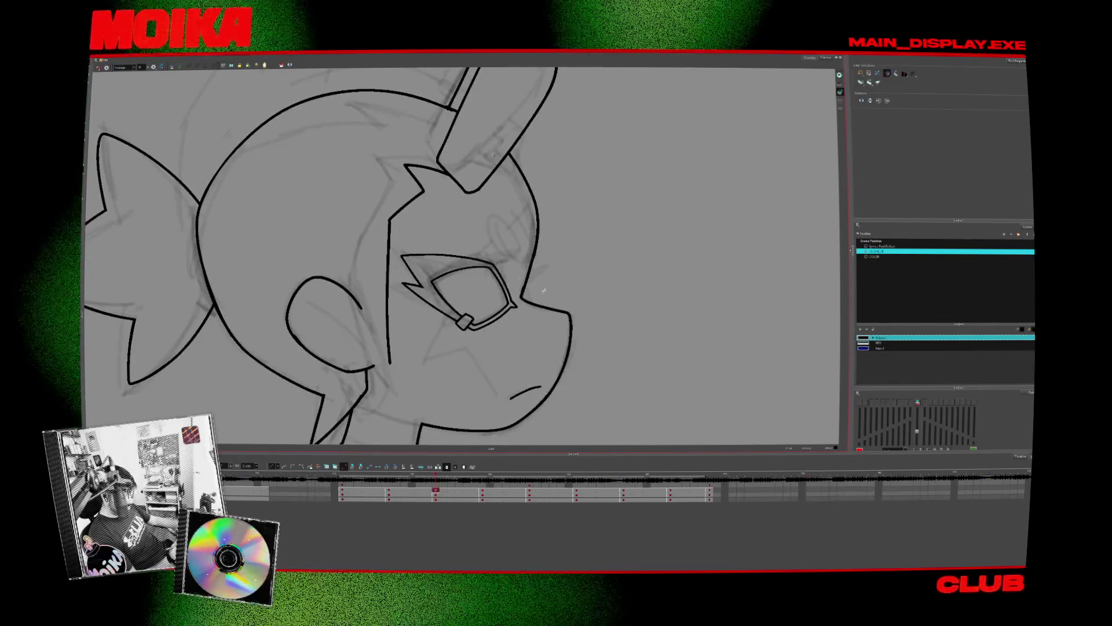
{"action": "key", "text": "4"}
{"action": "key", "text": "4"}
{"action": "key", "text": "x"}
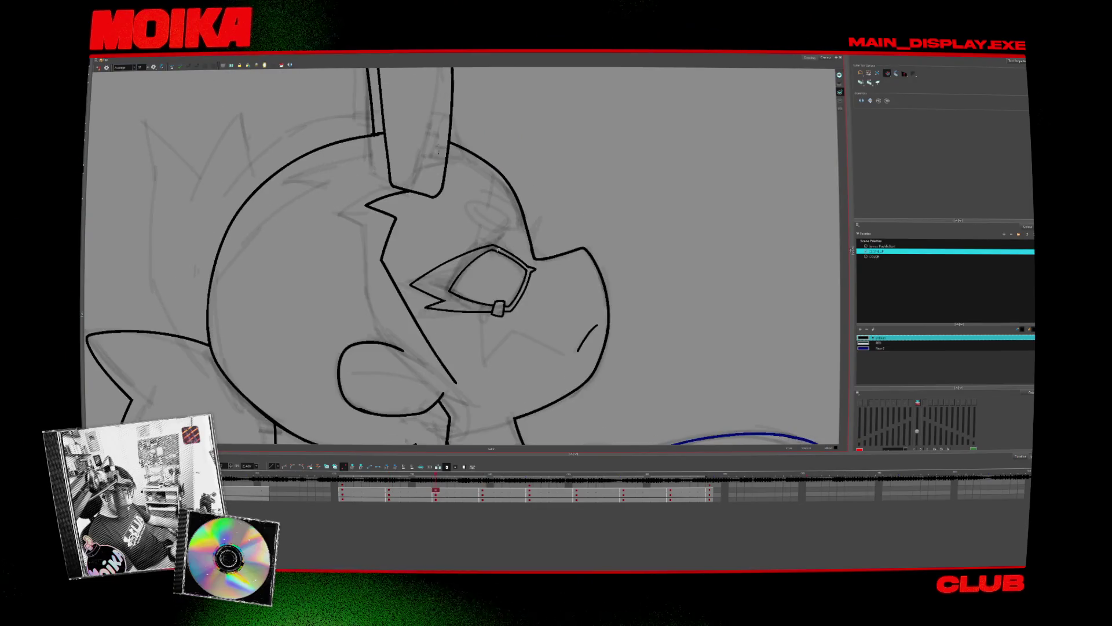
{"action": "key", "text": "alt+b"}
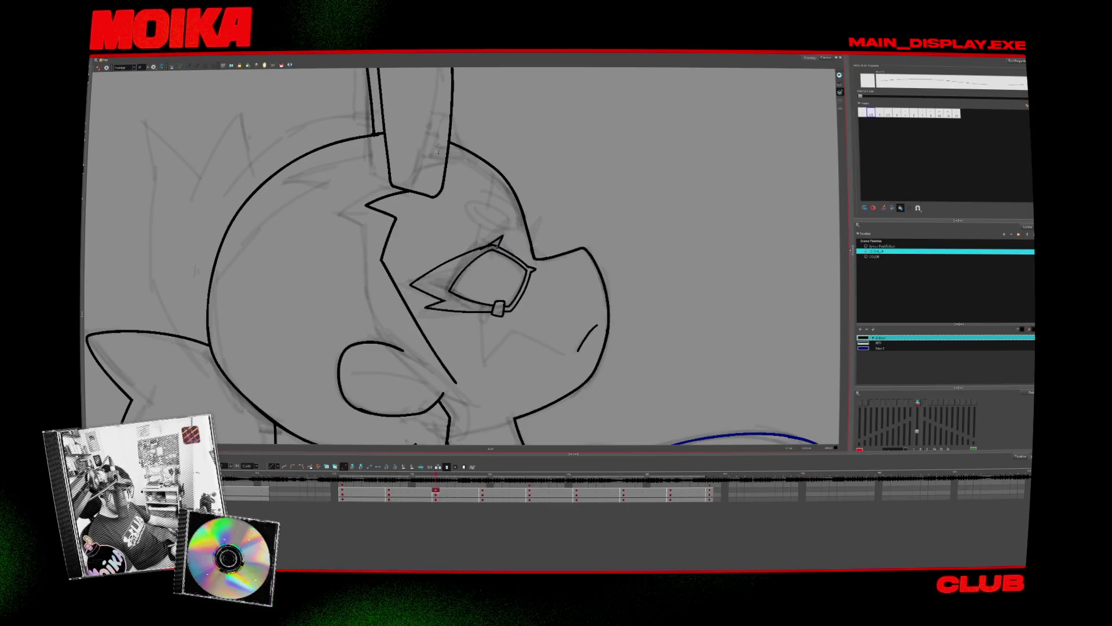
{"action": "key", "text": "alt+s"}
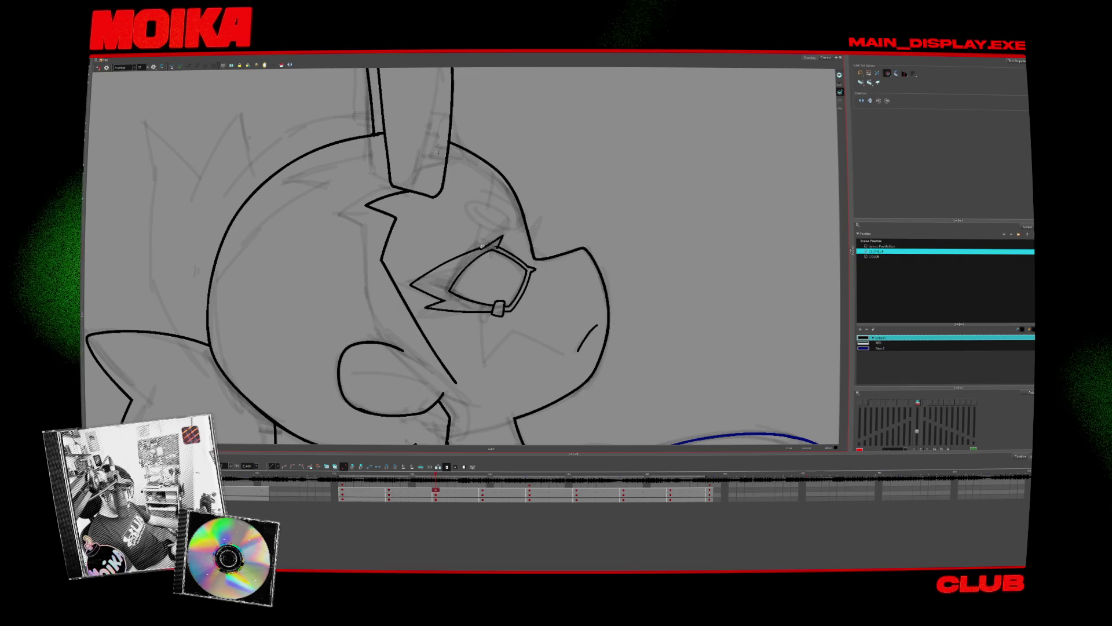
{"action": "key", "text": "alt+b"}
{"action": "key", "text": "shift+m"}
{"action": "key", "text": "comma"}
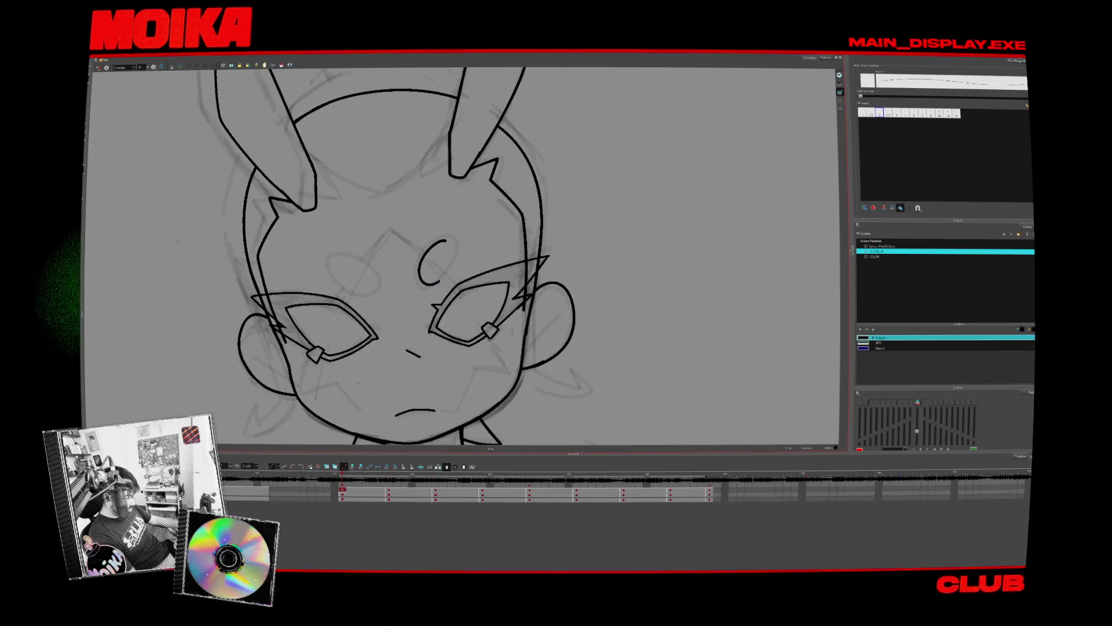
- Close the forehead mark into an oval and adjust the second forehead oval
{"action": "key", "text": "4"}
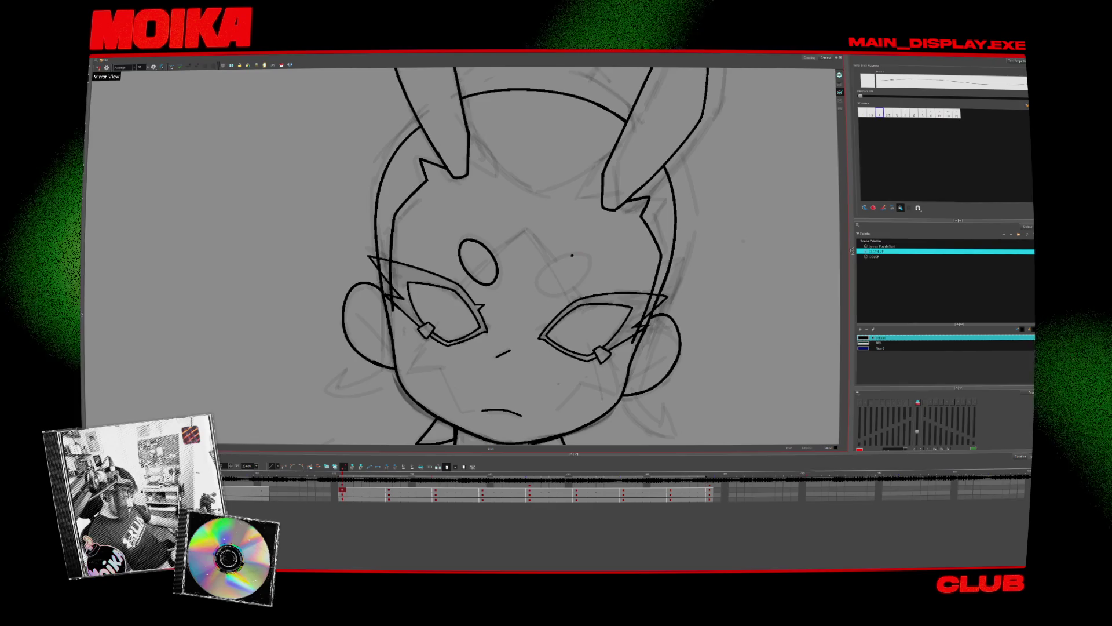
{"action": "mouse_move", "coordinate": [548, 294]}
{"action": "left_mouse_down"}
{"action": "mouse_move", "coordinate": [567, 289]}
{"action": "mouse_move", "coordinate": [575, 256]}
{"action": "mouse_move", "coordinate": [582, 262]}
{"action": "mouse_move", "coordinate": [377, 189]}
{"action": "left_mouse_up"}
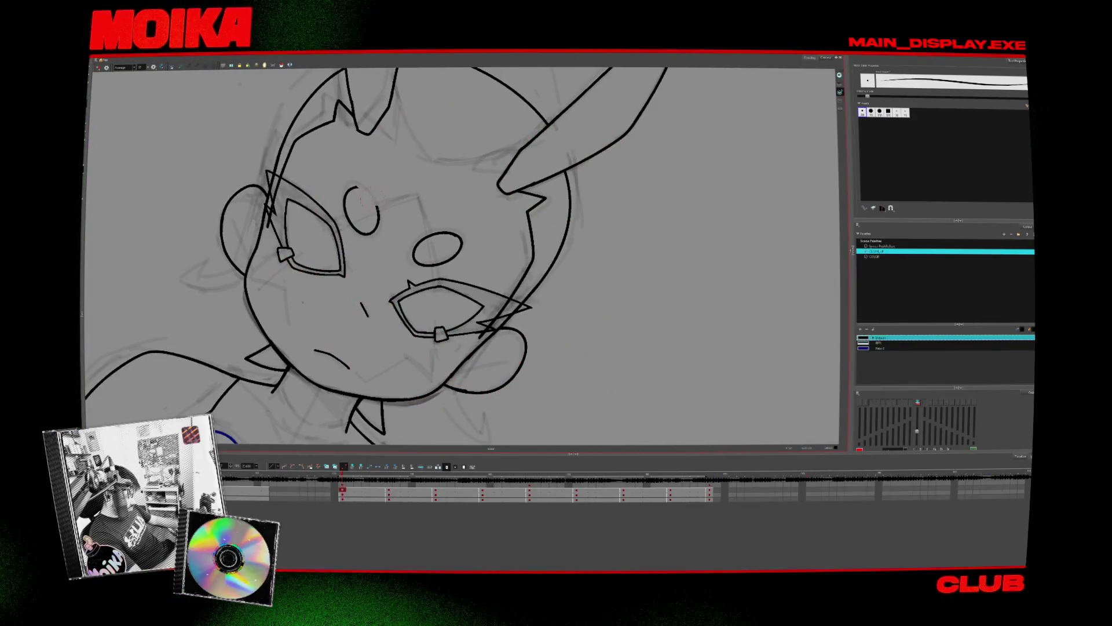
{"action": "mouse_move", "coordinate": [385, 187]}
{"action": "left_mouse_down"}
{"action": "mouse_move", "coordinate": [371, 202]}
{"action": "mouse_move", "coordinate": [371, 301]}
{"action": "left_mouse_up"}
{"action": "left_click", "coordinate": [479, 257]}
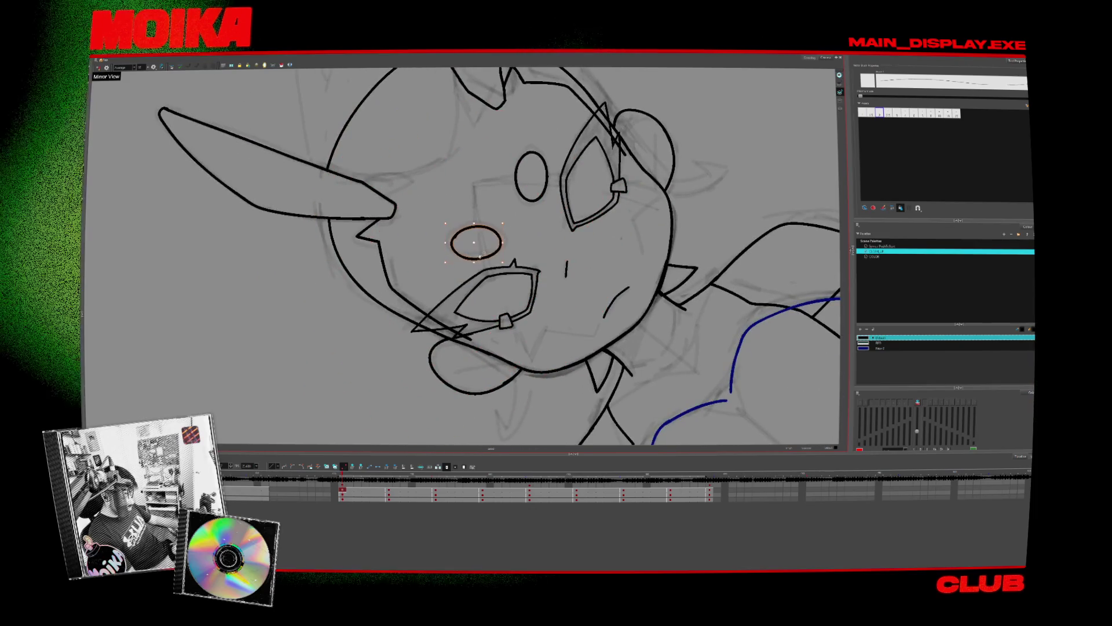
{"action": "left_click_drag", "start_coordinate": [479, 257], "coordinate": [603, 246]}
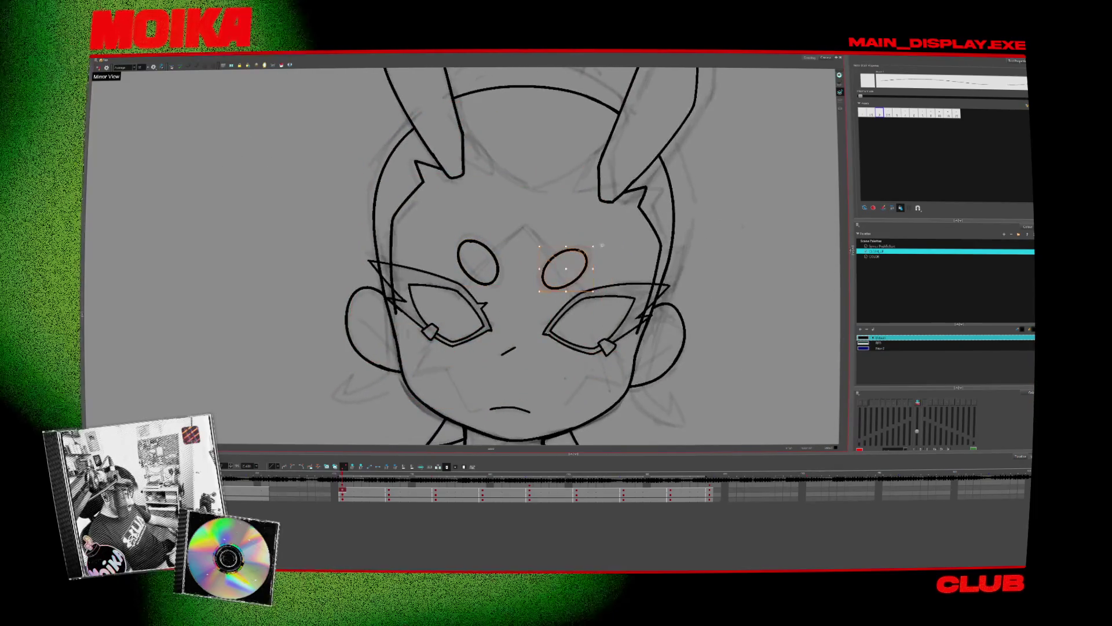
{"action": "left_click", "coordinate": [593, 259]}
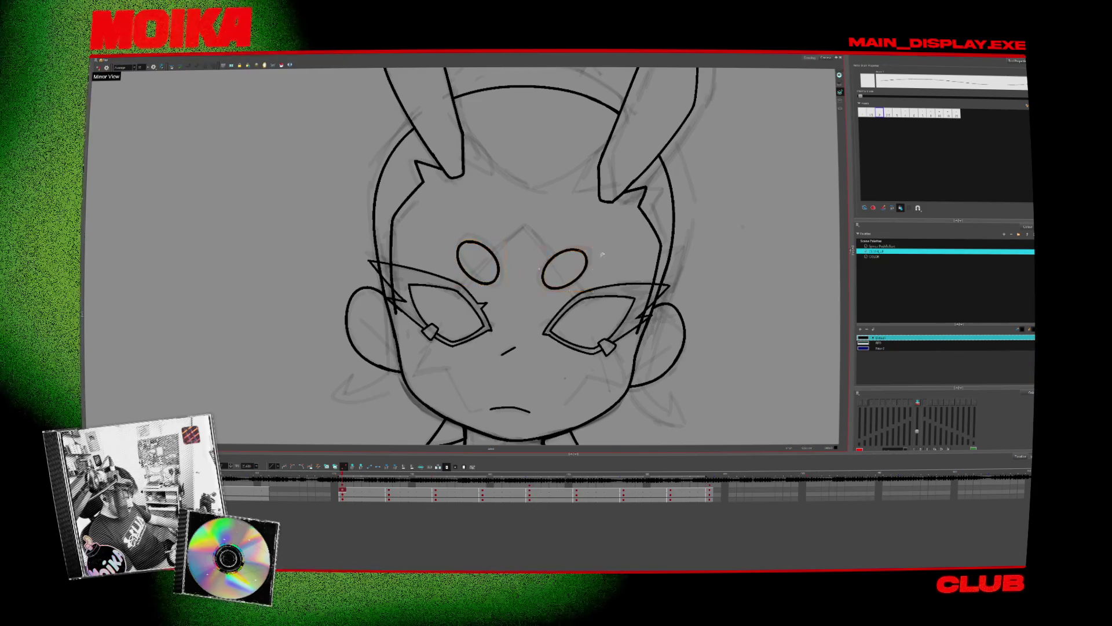
- Draw an oval forehead mark after comparing the front and three-quarter drawings
{"action": "key", "text": "period"}
{"action": "key", "text": "comma"}
{"action": "key", "text": "period"}
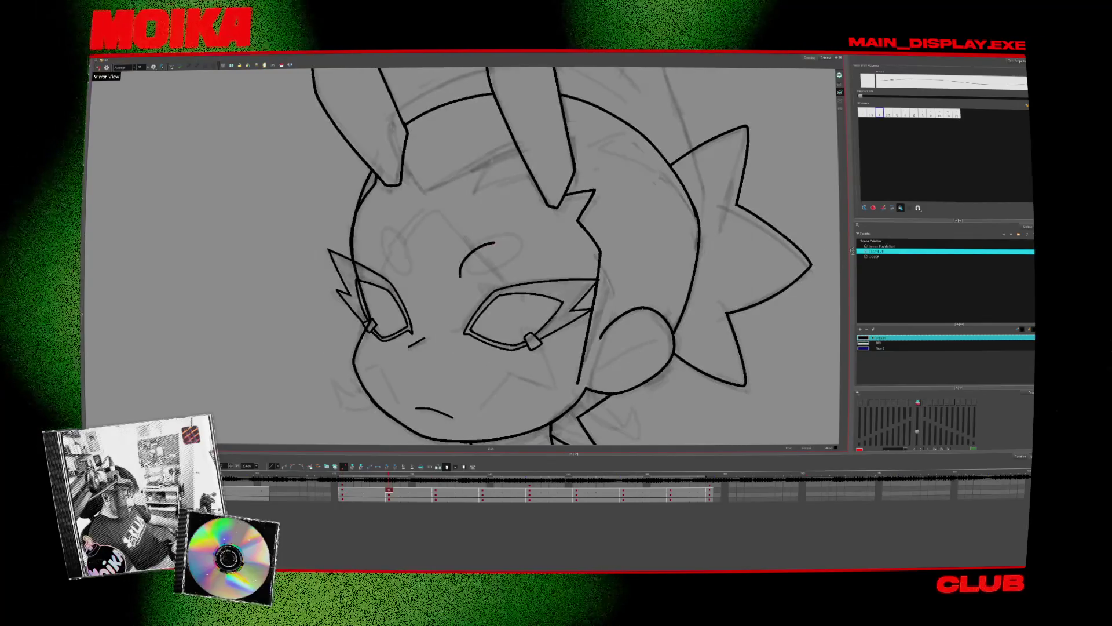
{"action": "left_click_drag", "start_coordinate": [505, 250], "coordinate": [494, 243]}
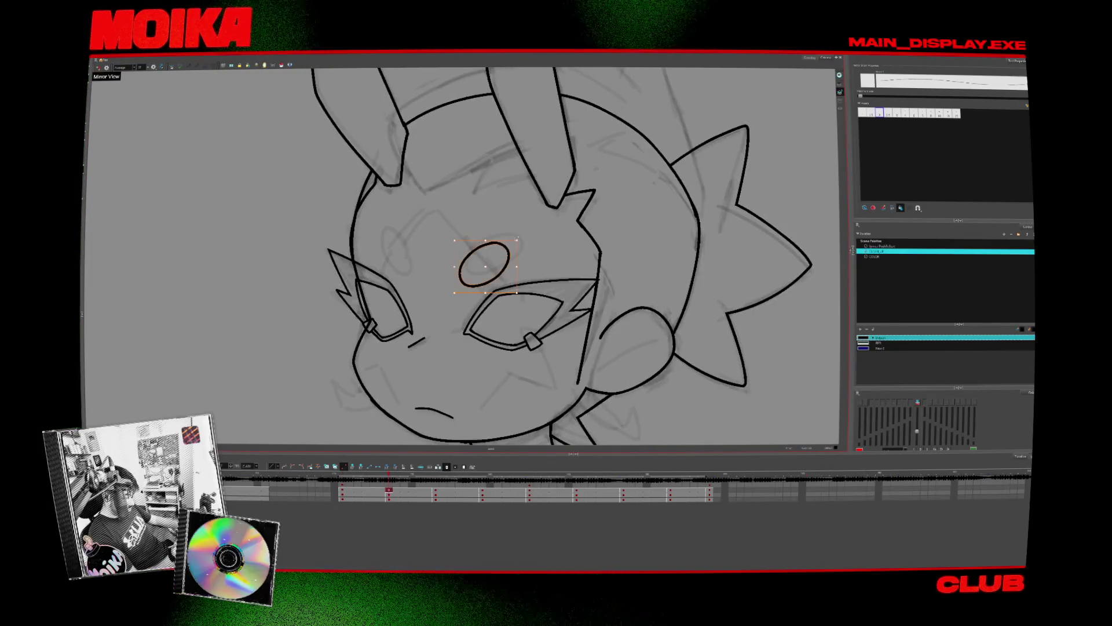
{"action": "key", "text": "comma"}
{"action": "key", "text": "period"}
{"action": "key", "text": "4"}
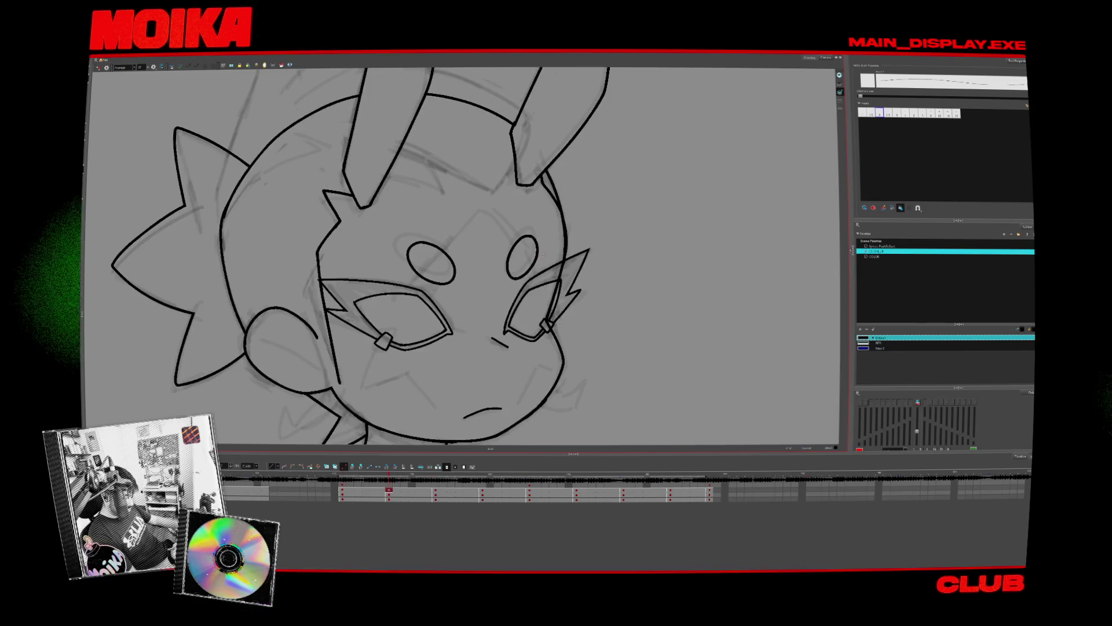
- Toggle the mirrored view on and off to check the drawing
{"action": "key", "text": "comma"}
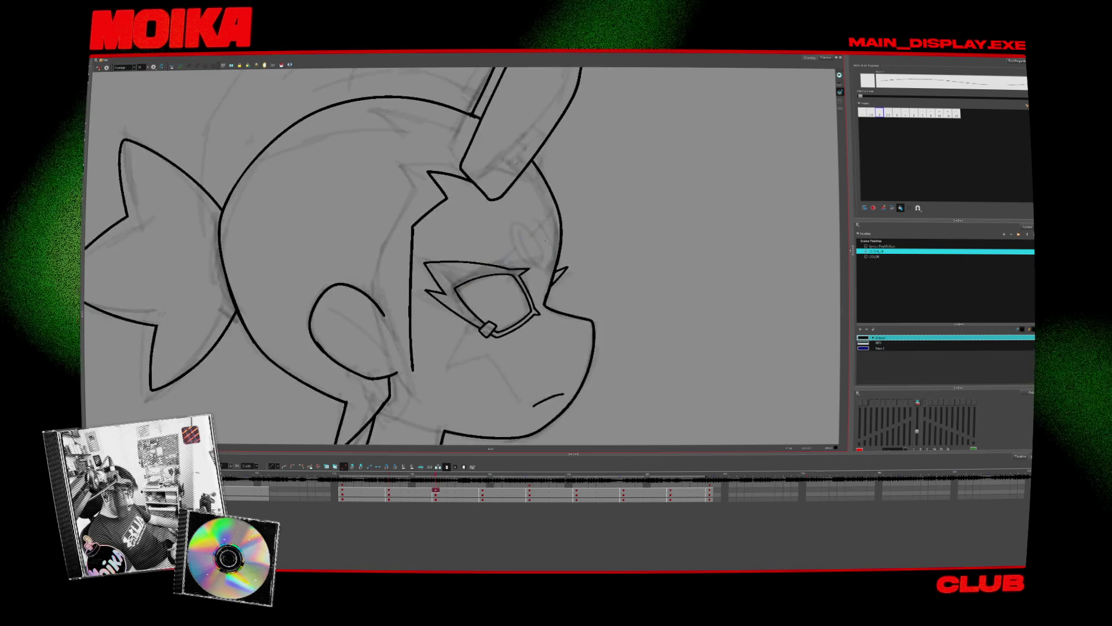
{"action": "key", "text": "4"}
{"action": "key", "text": "period"}
{"action": "key", "text": "period"}
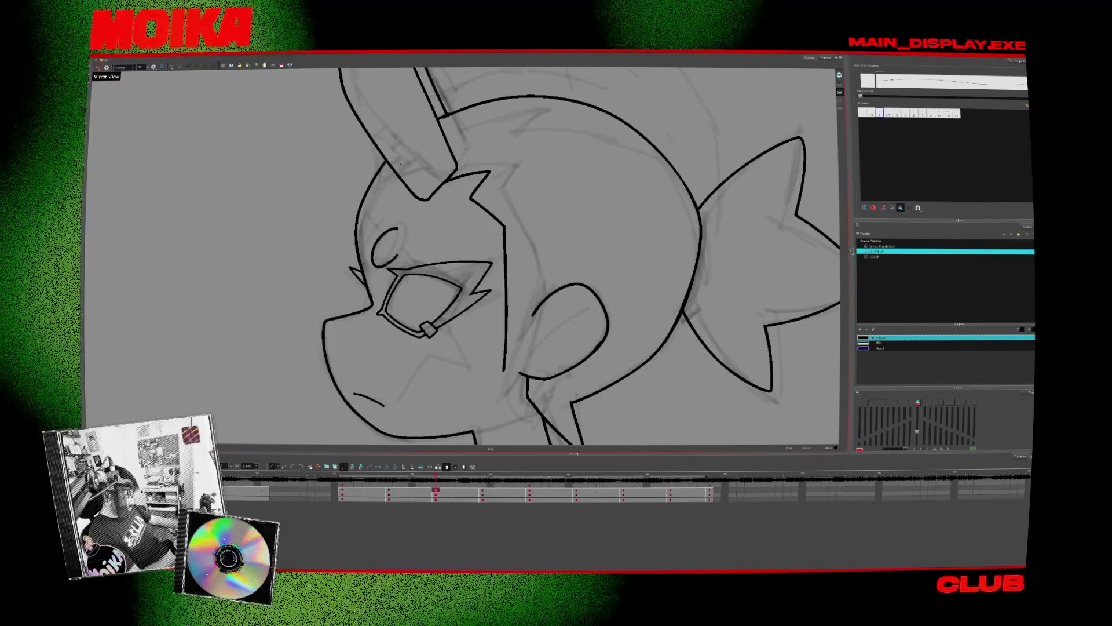
{"action": "key", "text": "4"}
{"action": "key", "text": "4"}
{"action": "key", "text": "comma"}
{"action": "key", "text": "period"}
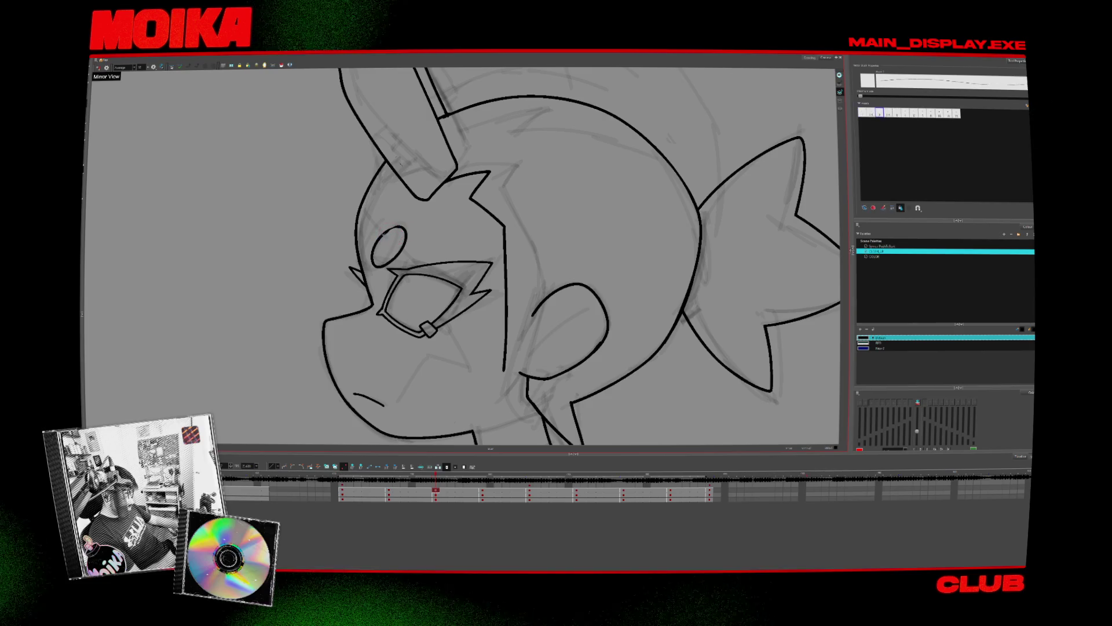
{"action": "key", "text": "4"}
{"action": "key", "text": "comma"}
{"action": "key", "text": "period"}
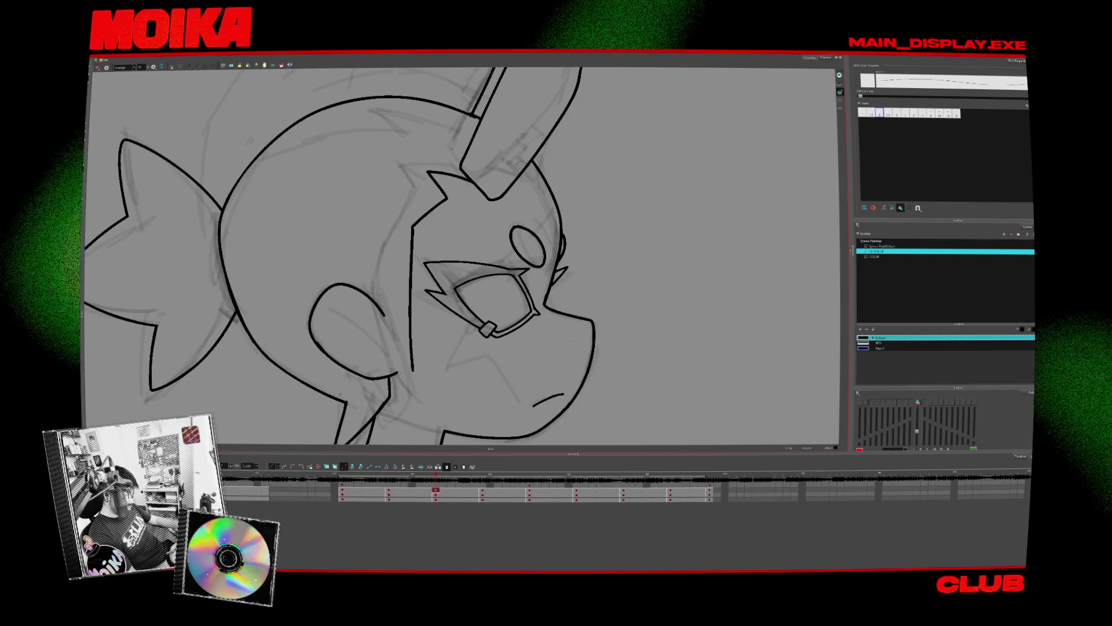
- Advance to the profile drawing and check it mirrored against the three-quarter pose
{"action": "key", "text": "comma"}
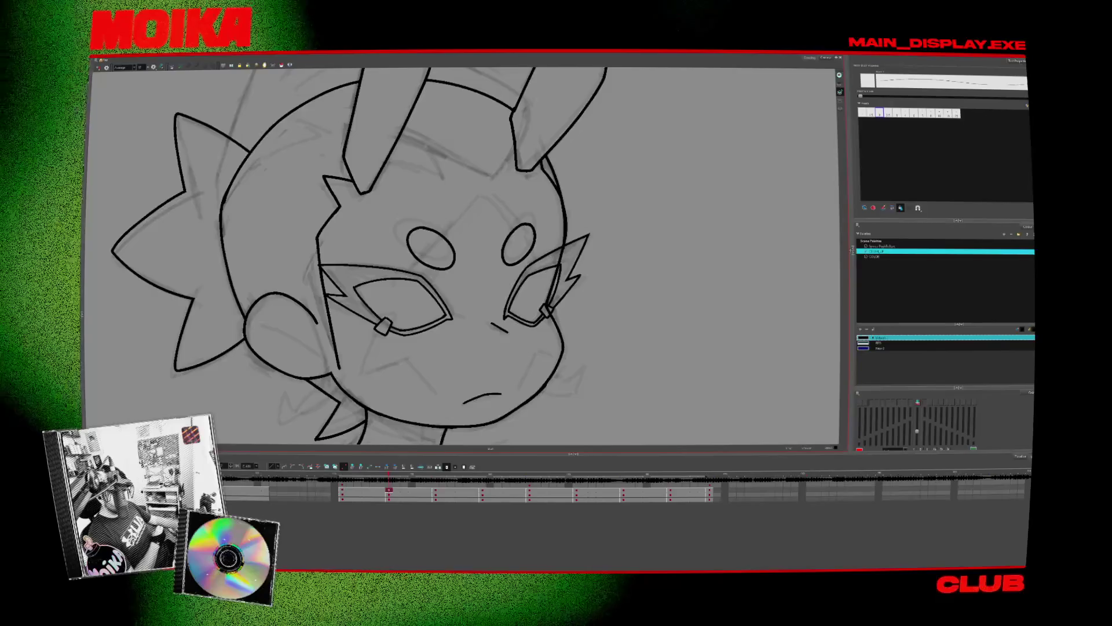
{"action": "key", "text": "period"}
{"action": "key", "text": "period"}
{"action": "key", "text": "comma"}
{"action": "key", "text": "comma"}
{"action": "key", "text": "period"}
{"action": "key", "text": "period"}
{"action": "key", "text": "comma"}
{"action": "key", "text": "comma"}
{"action": "key", "text": "period"}
{"action": "key", "text": "4"}
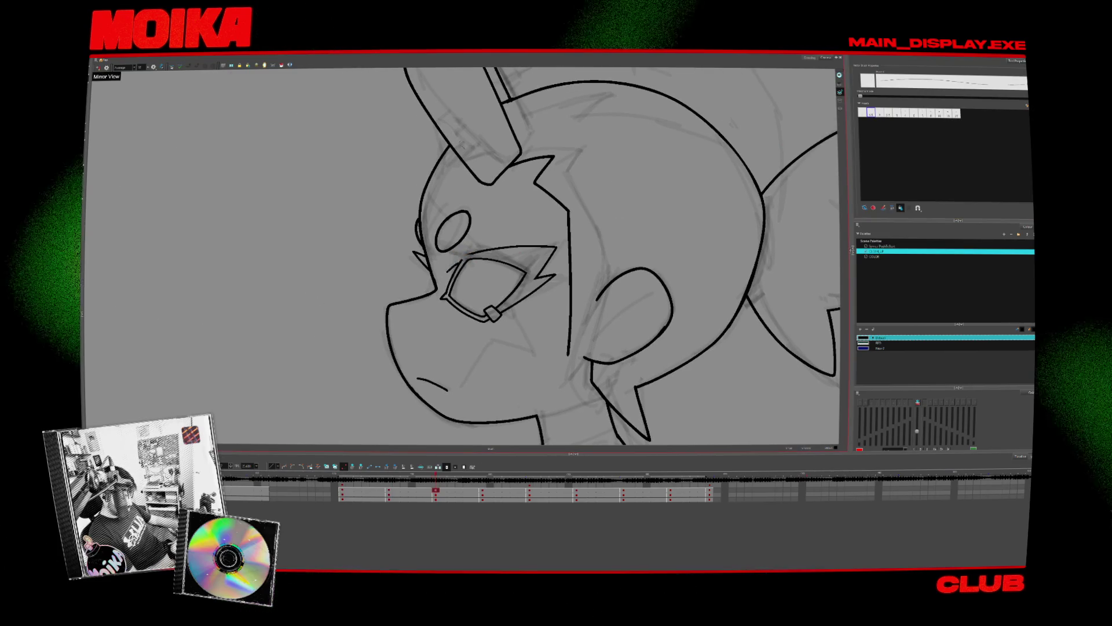
{"action": "key", "text": "comma"}
{"action": "key", "text": "period"}
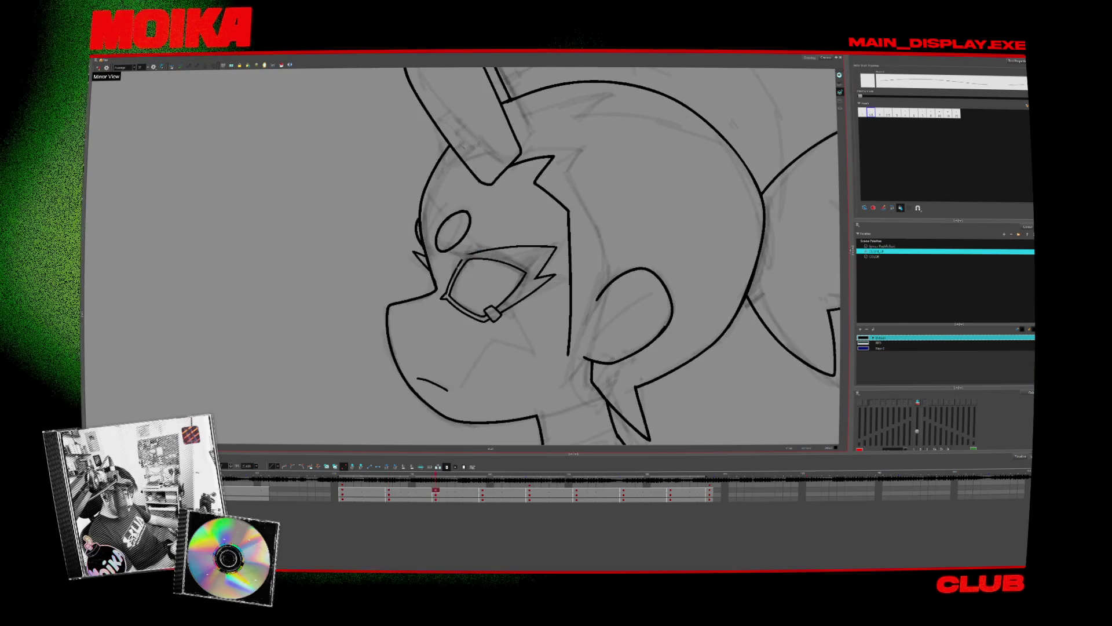
{"action": "key", "text": "4"}
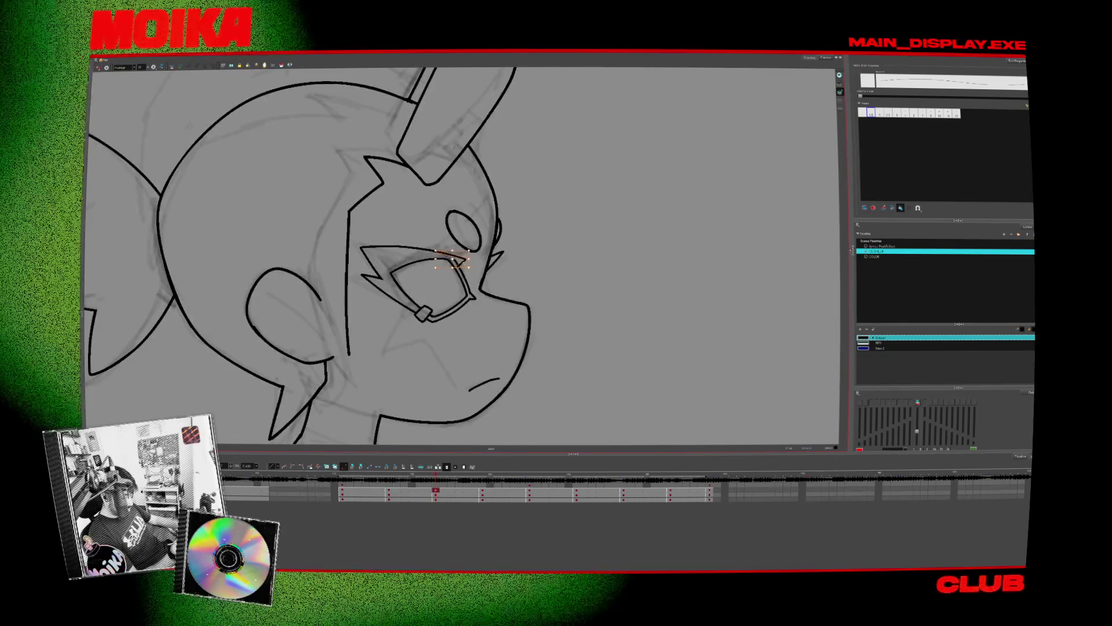
{"action": "key", "text": "alt+s"}
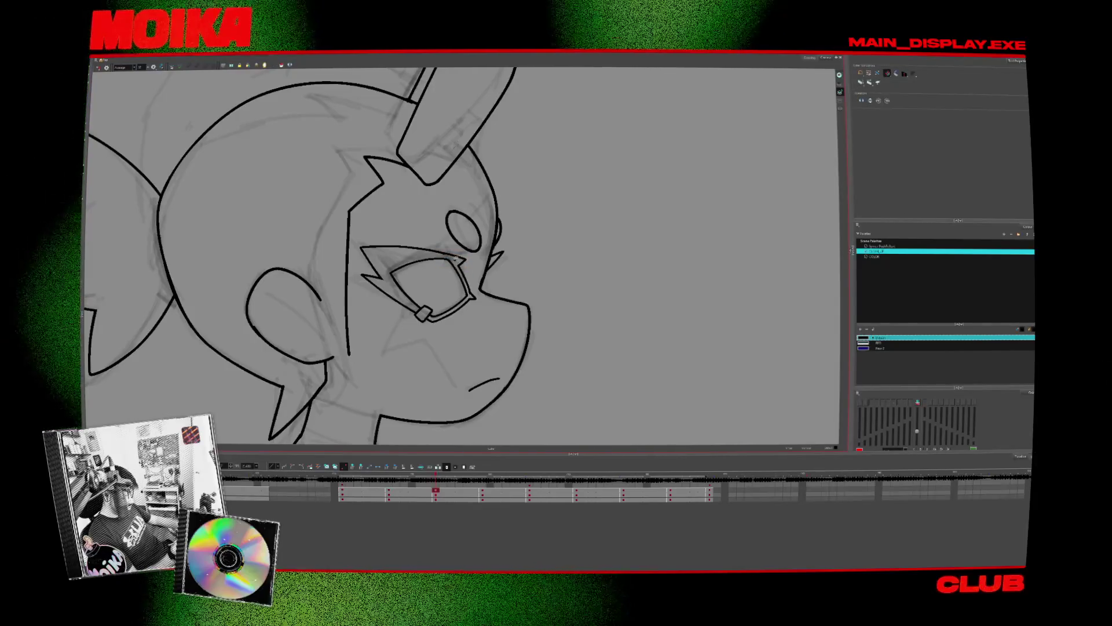
{"action": "key", "text": "alt+b"}
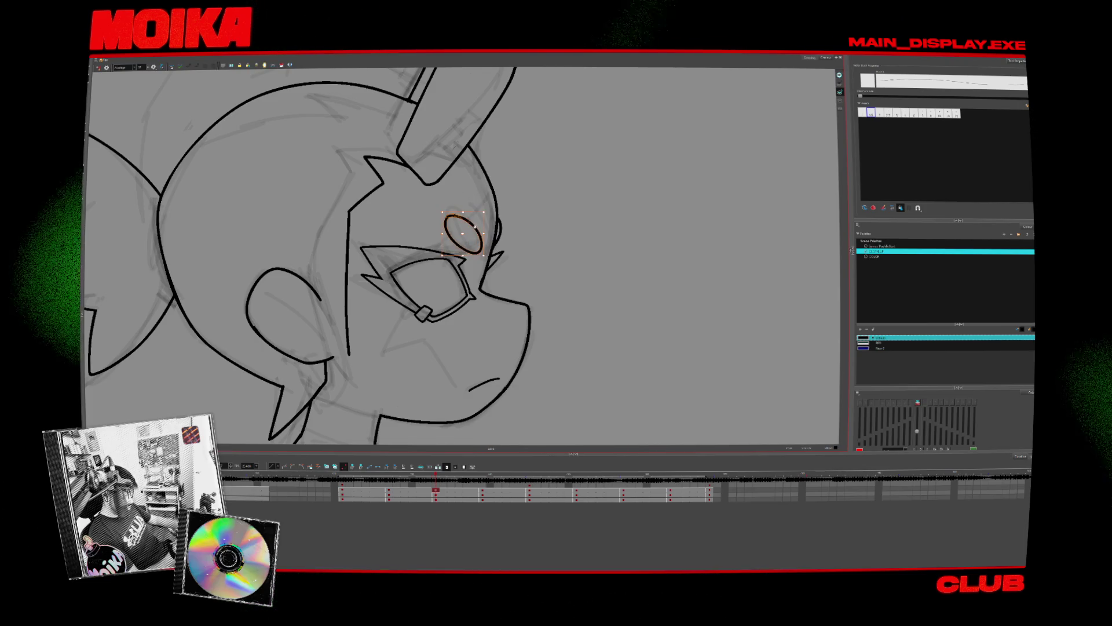
{"action": "scroll", "coordinate": [511, 224], "scroll_direction": "down", "scroll_amount": 3}
- Mirror the canvas, nudge the selected stroke slightly, and compare the frontal and three-quarter drawings
{"action": "key", "text": "4"}
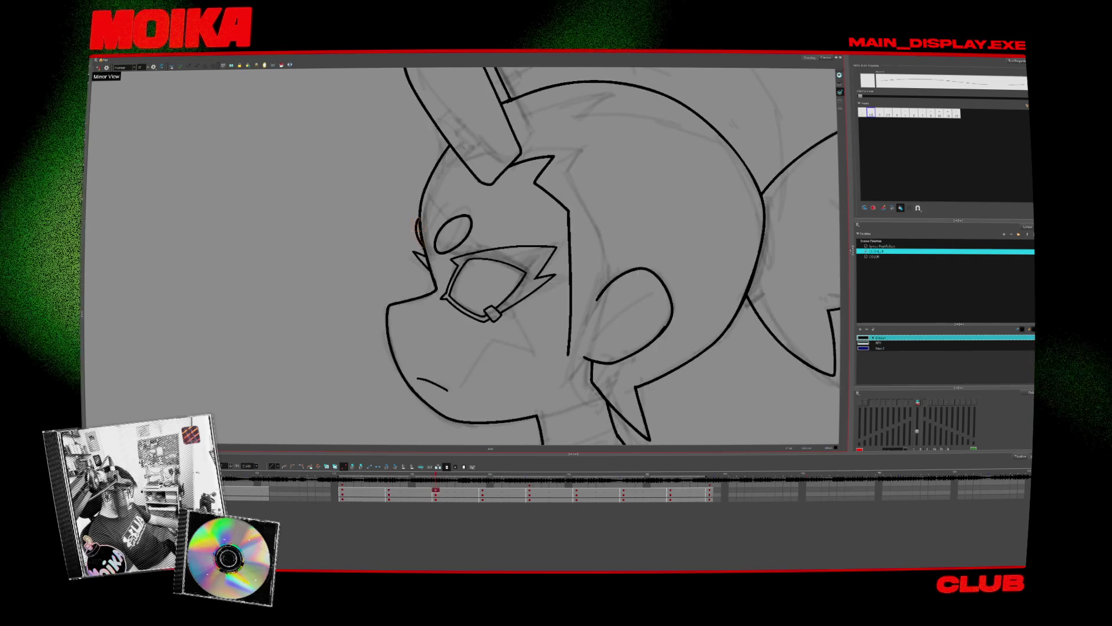
{"action": "scroll", "coordinate": [423, 227], "scroll_direction": "up", "scroll_amount": 5}
{"action": "left_click_drag", "start_coordinate": [424, 228], "coordinate": [410, 225]}
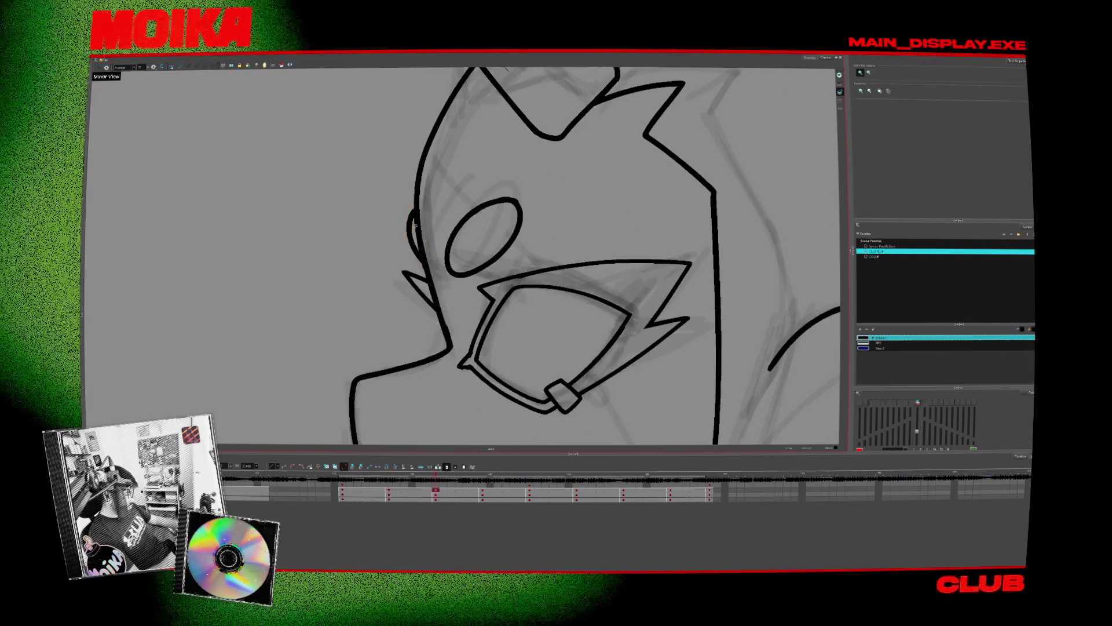
{"action": "scroll", "coordinate": [411, 226], "scroll_direction": "down", "scroll_amount": 2}
{"action": "scroll", "coordinate": [410, 226], "scroll_direction": "down", "scroll_amount": 2}
{"action": "key", "text": "f"}
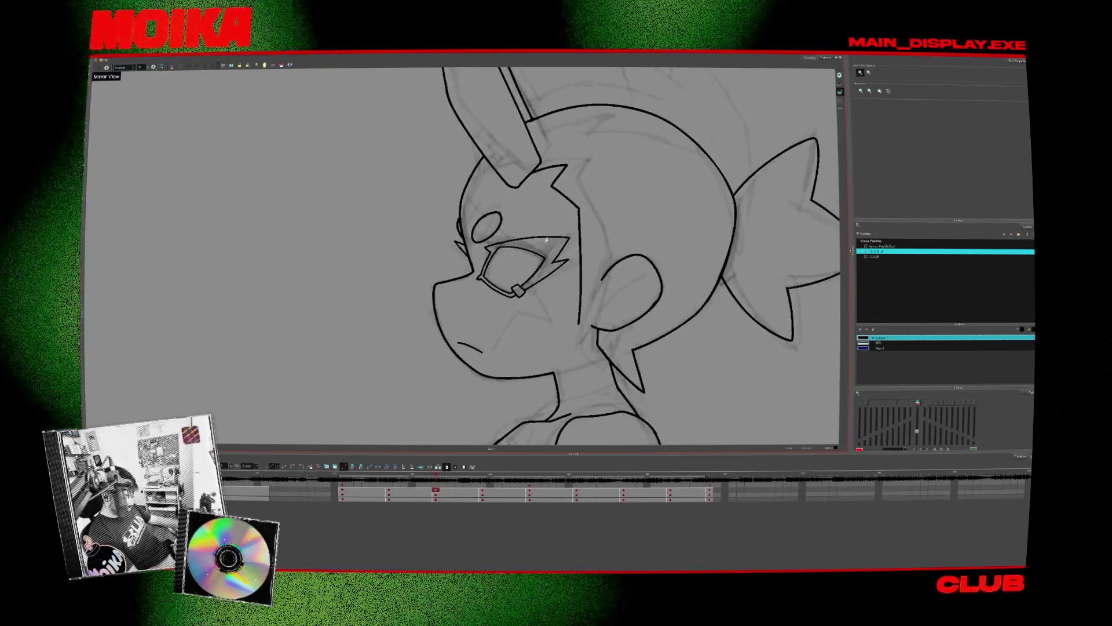
{"action": "key", "text": "g"}
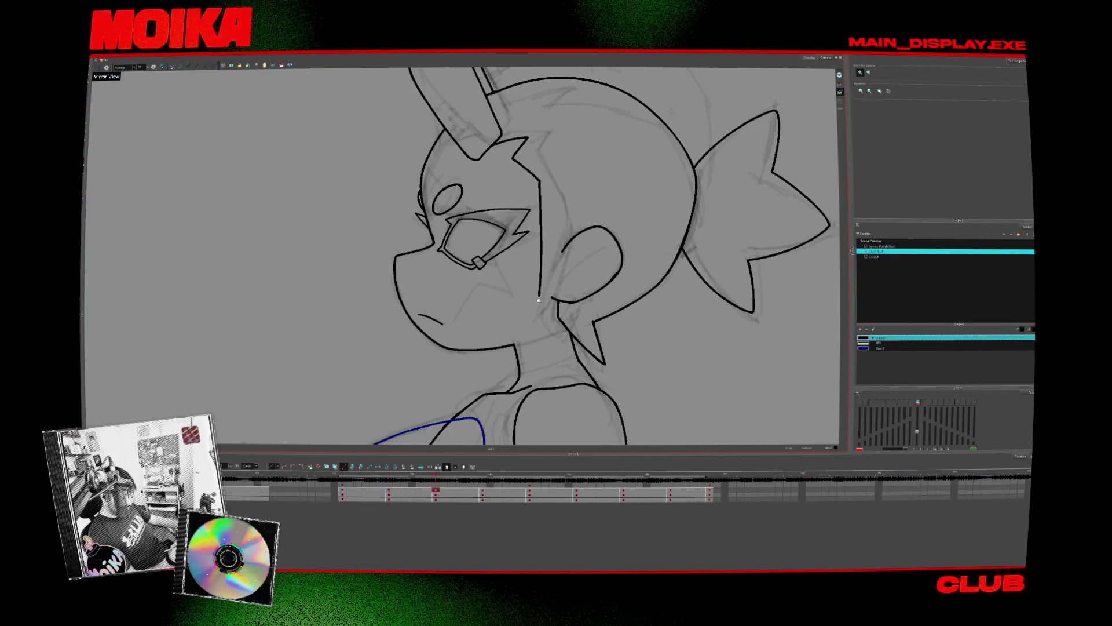
{"action": "key", "text": "f"}
{"action": "key", "text": "f"}
{"action": "key", "text": "g"}
{"action": "key", "text": "f"}
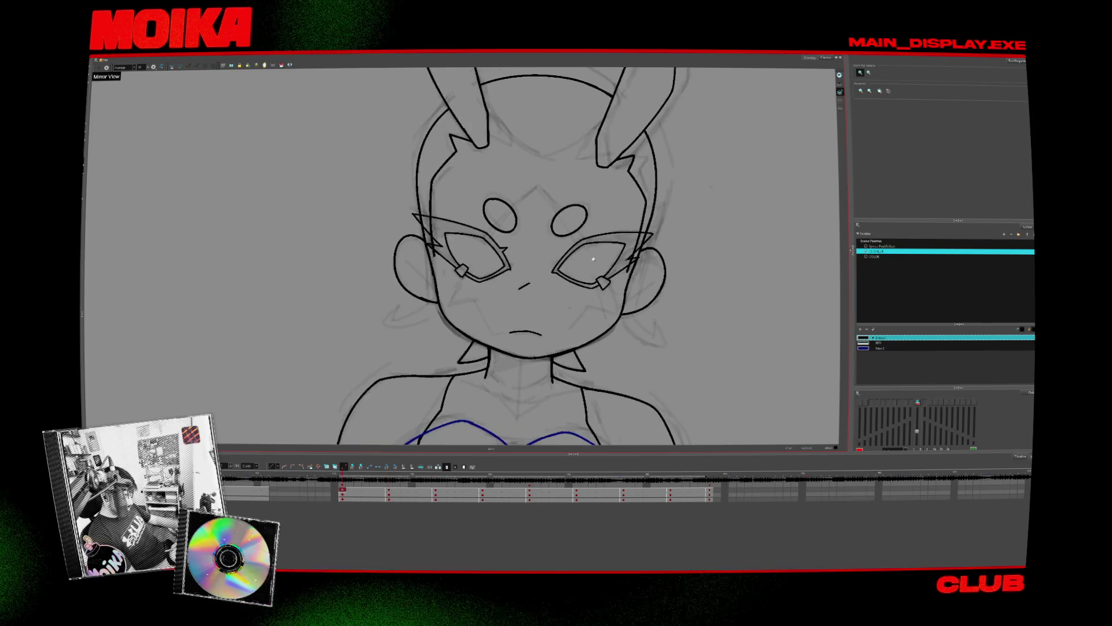
{"action": "key", "text": "g"}
- Zoom on the right eye, shift the eye shape slightly left and up, and enlarge it
{"action": "key", "text": "alt+b"}
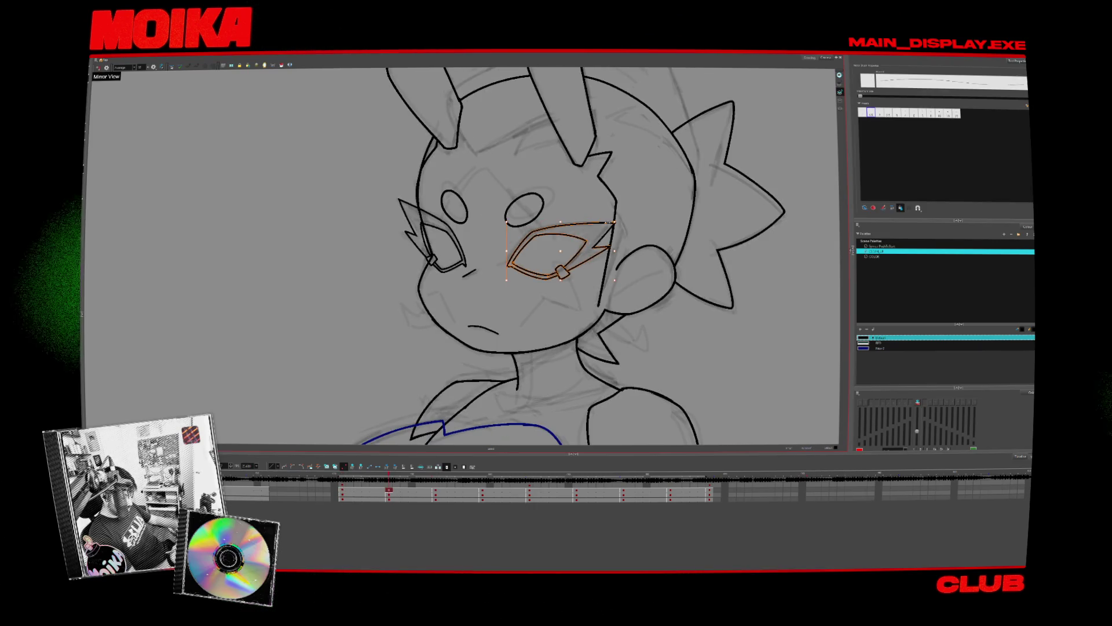
{"action": "key", "text": "alt+z"}
{"action": "left_click", "coordinate": [615, 223]}
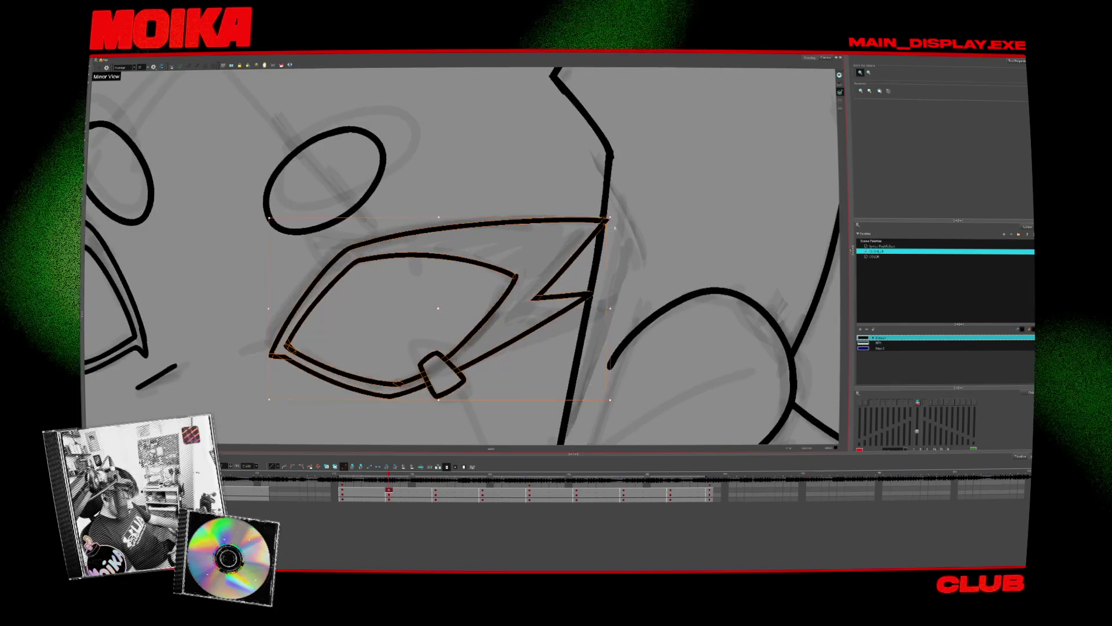
{"action": "left_click", "coordinate": [614, 228], "text": "alt"}
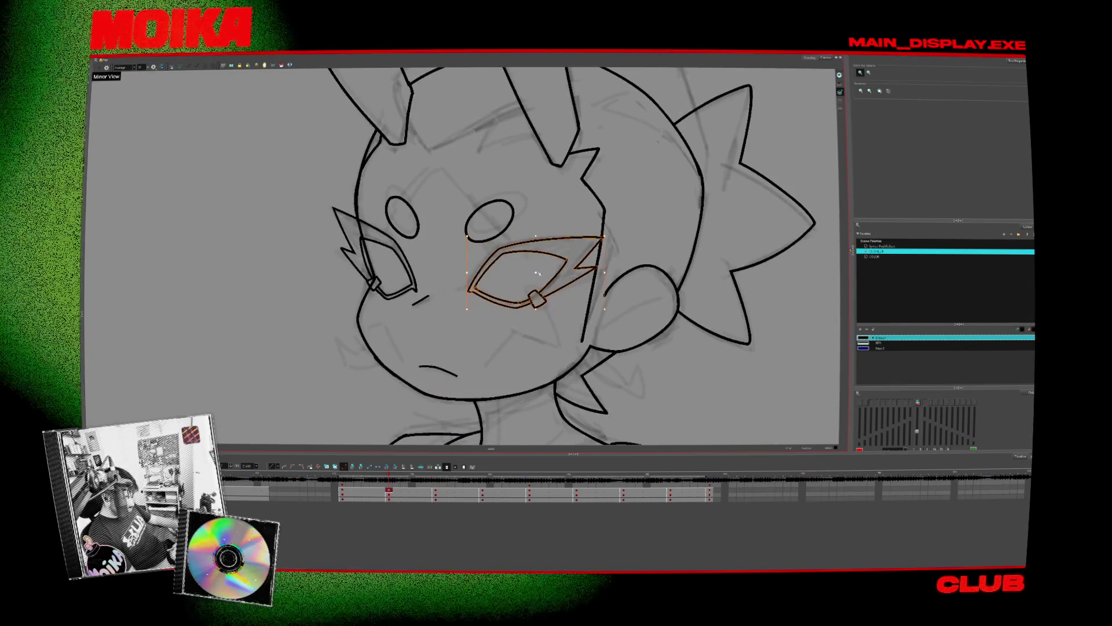
{"action": "left_click_drag", "start_coordinate": [537, 273], "coordinate": [531, 271]}
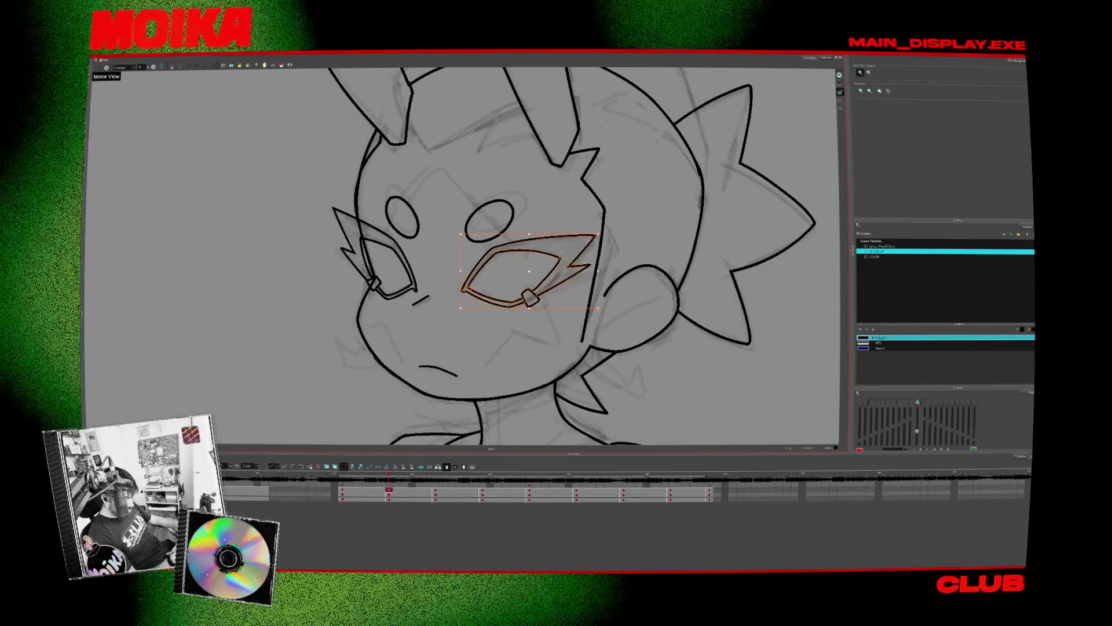
{"action": "left_click_drag", "start_coordinate": [598, 234], "coordinate": [600, 230]}
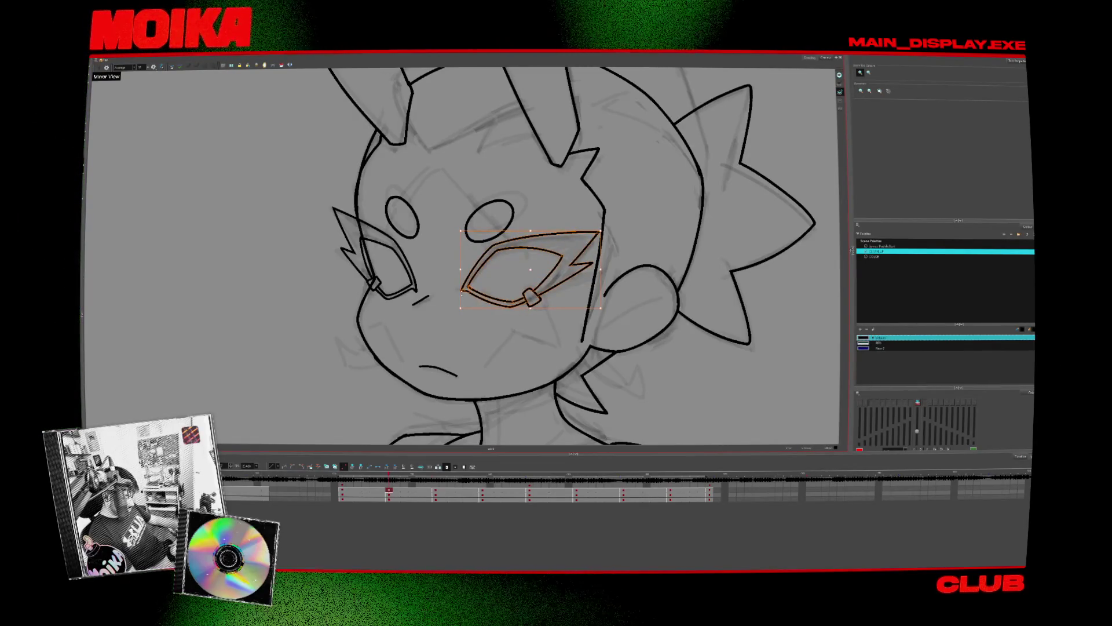
- Unmirror the view, select the right eye outline, and step between front and three-quarter drawings
{"action": "key", "text": "comma"}
{"action": "key", "text": "comma"}
{"action": "key", "text": "alt+b"}
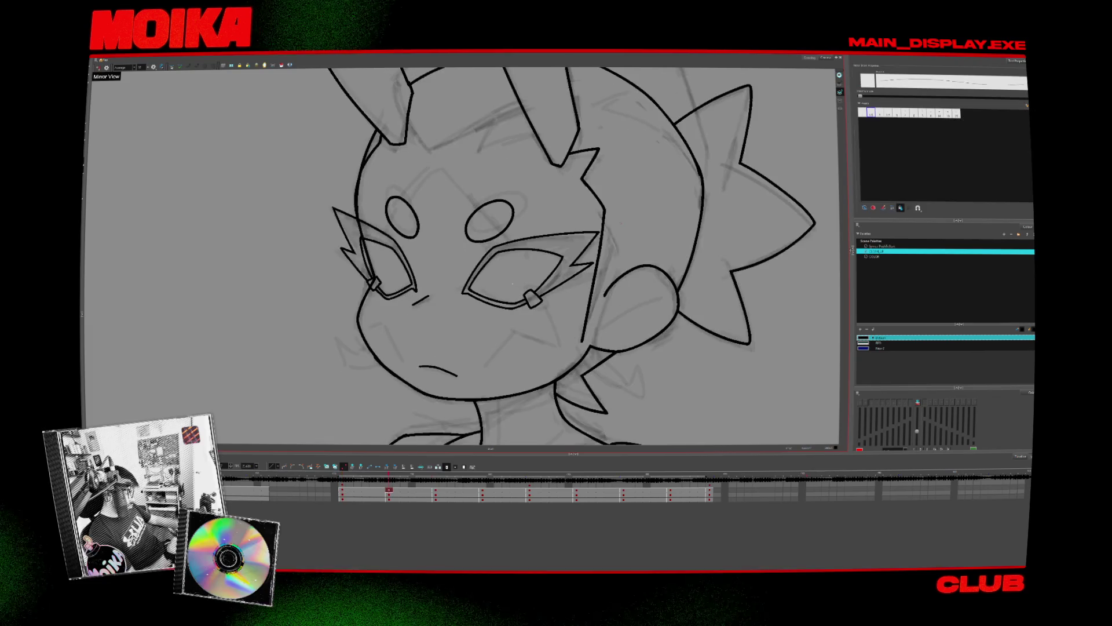
{"action": "key", "text": "4"}
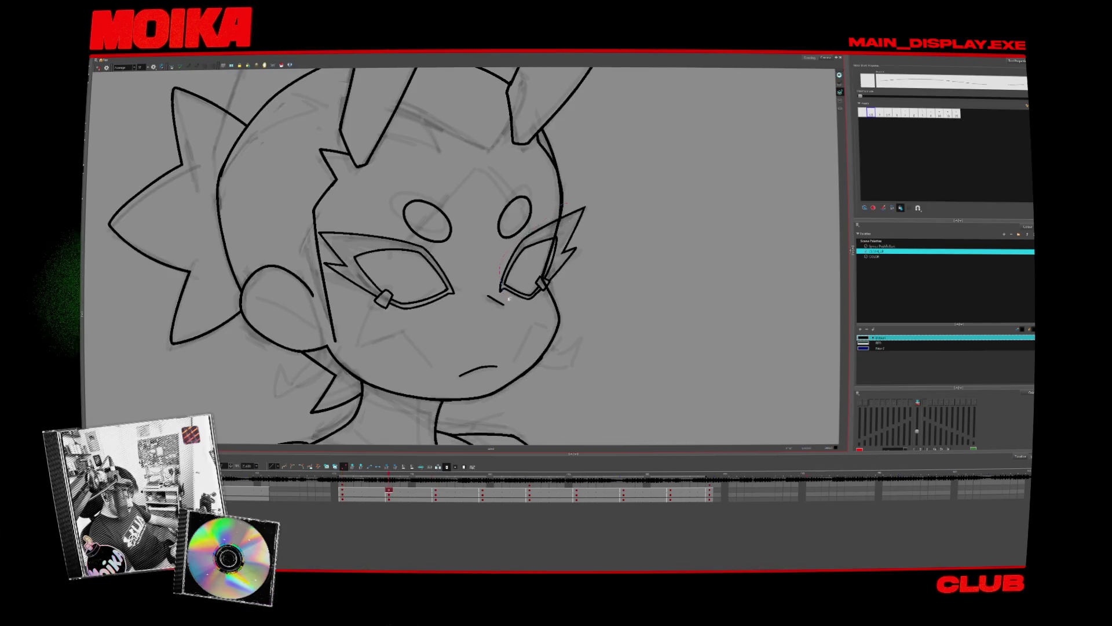
{"action": "left_click", "coordinate": [585, 217]}
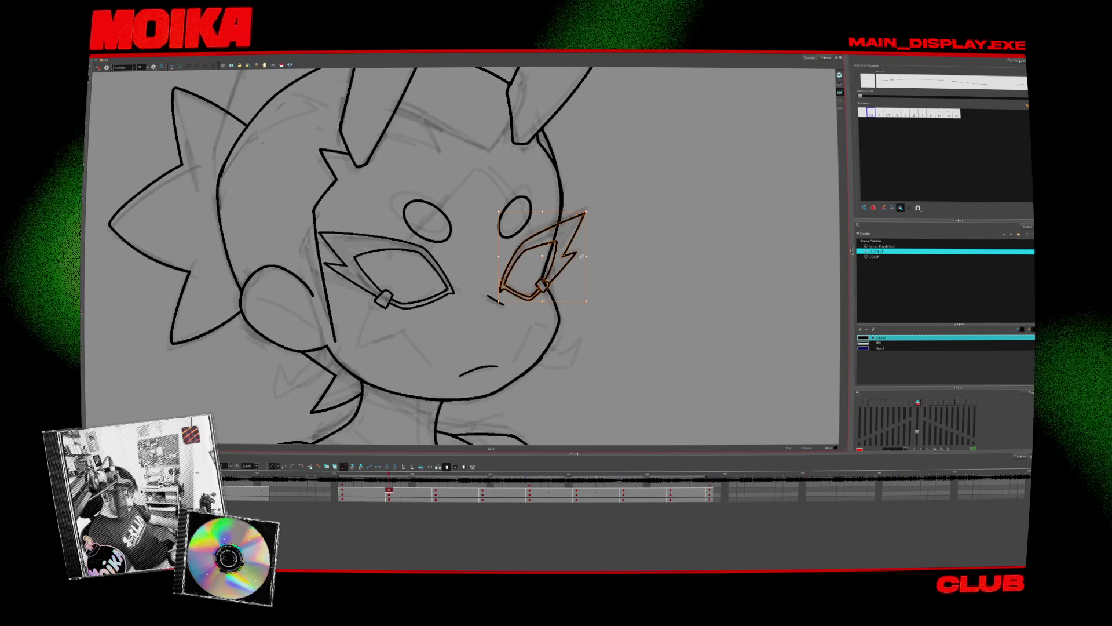
{"action": "key", "text": "Escape"}
{"action": "key", "text": "comma"}
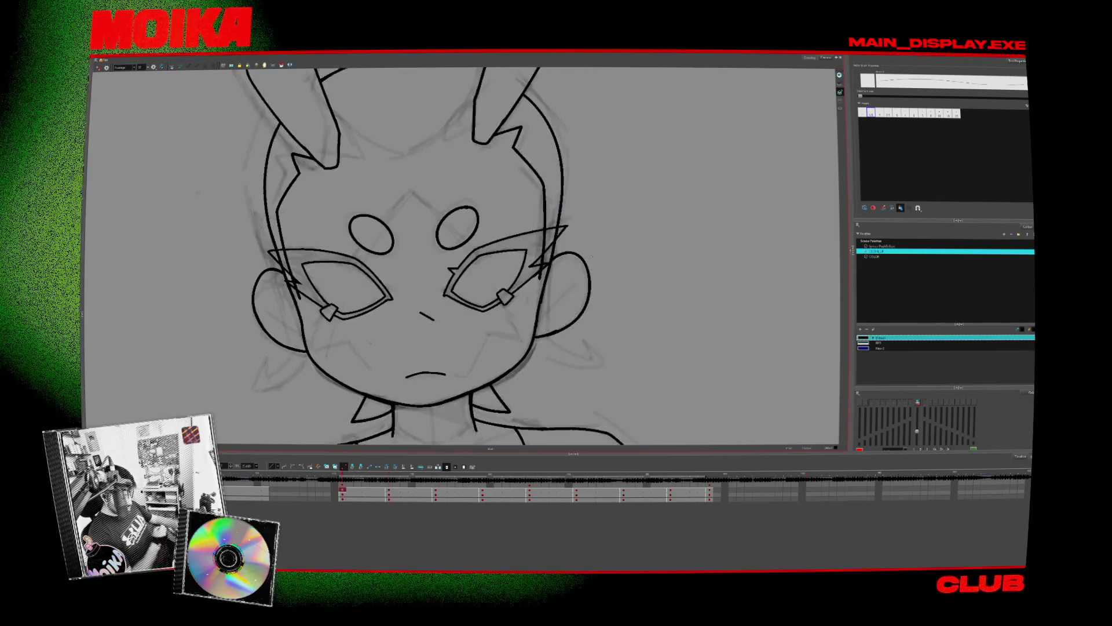
{"action": "key", "text": "comma"}
{"action": "key", "text": "comma"}
{"action": "key", "text": "period"}
{"action": "key", "text": "period"}
{"action": "key", "text": "period"}
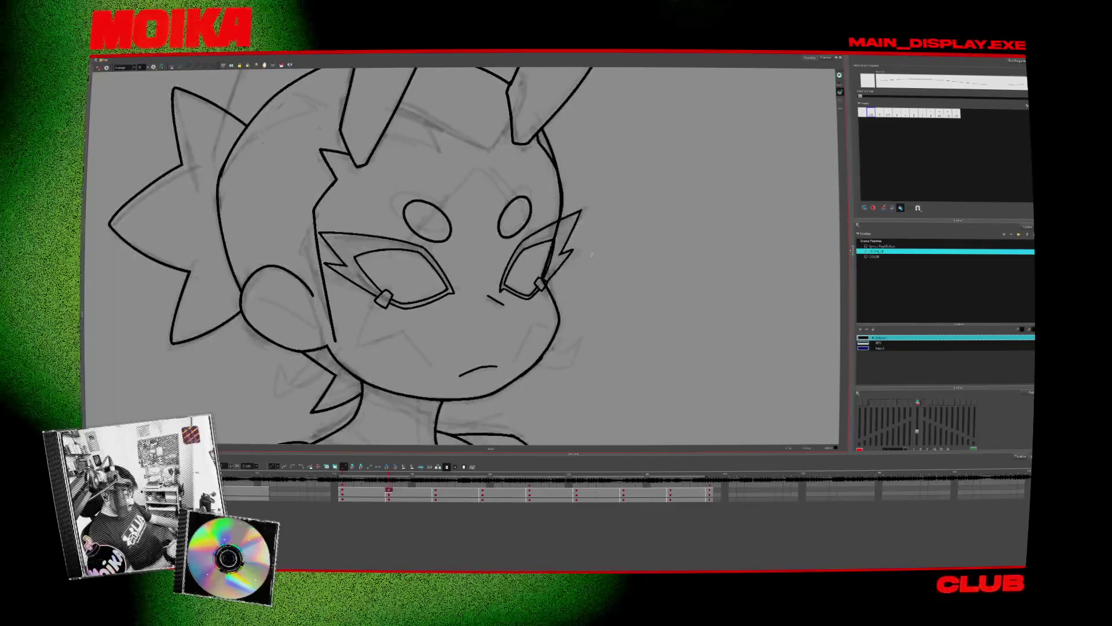
- Zoom in on the mouth and compare the front-view and three-quarter drawings
{"action": "key", "text": "alt+z"}
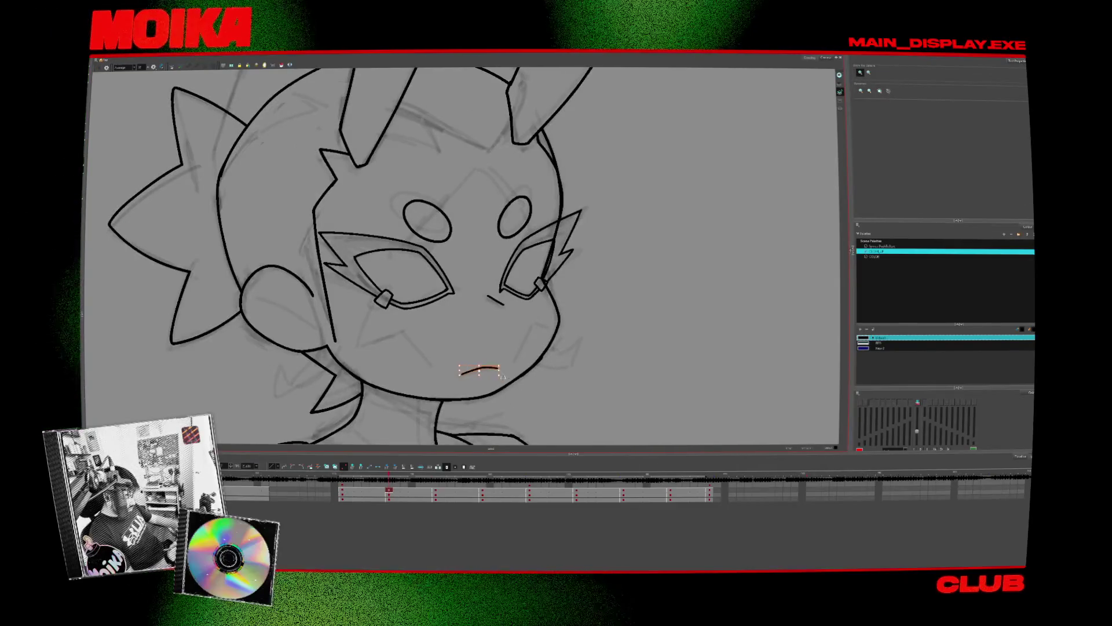
{"action": "key", "text": "comma"}
{"action": "key", "text": "comma"}
{"action": "key", "text": "comma"}
{"action": "key", "text": "period"}
{"action": "key", "text": "period"}
{"action": "key", "text": "period"}
{"action": "key", "text": "comma"}
{"action": "key", "text": "comma"}
{"action": "key", "text": "comma"}
{"action": "key", "text": "period"}
{"action": "key", "text": "period"}
{"action": "key", "text": "period"}
{"action": "left_click", "coordinate": [494, 357]}
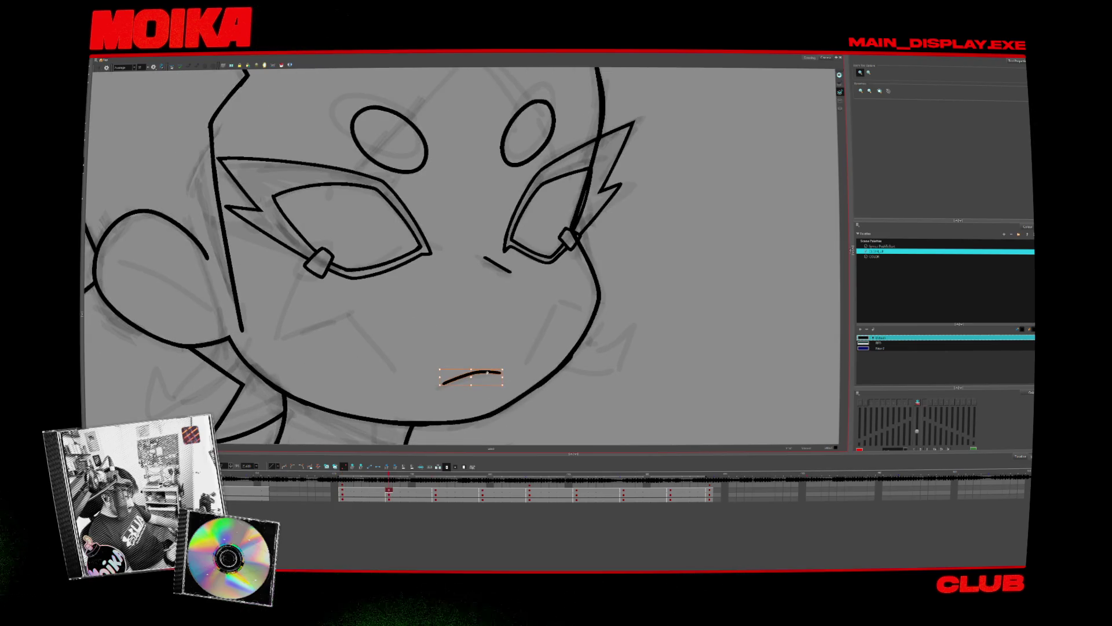
{"action": "scroll", "coordinate": [527, 358], "scroll_direction": "down", "scroll_amount": 3}
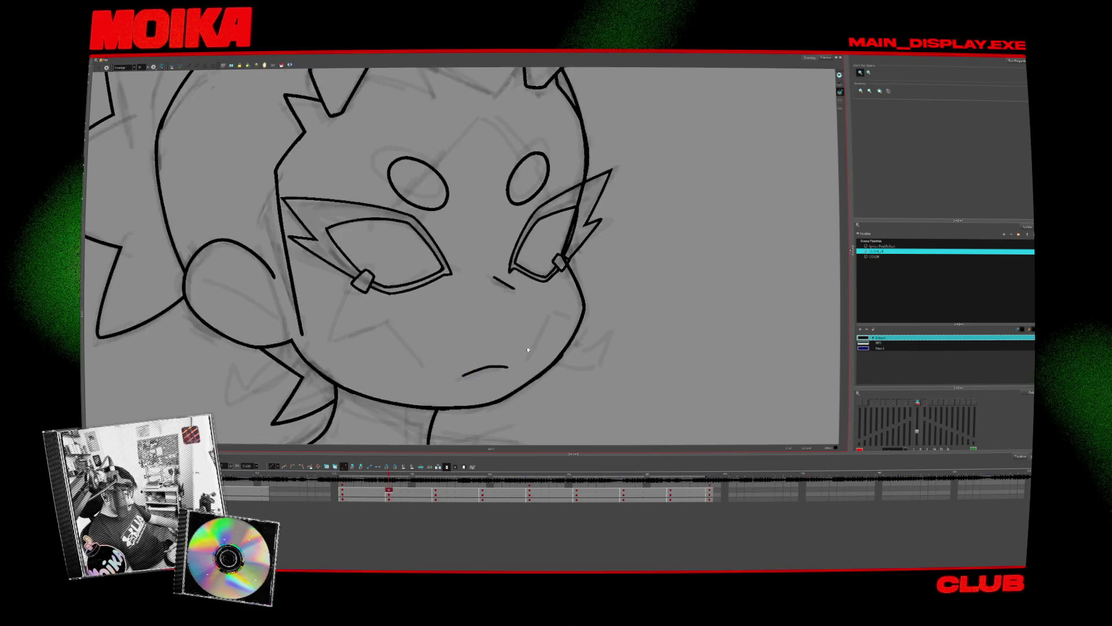
{"action": "key", "text": "comma"}
{"action": "key", "text": "period"}
{"action": "key", "text": "comma"}
- Redraw the nose on the front-view drawing as a short diagonal line
{"action": "scroll", "coordinate": [458, 313], "scroll_direction": "up", "scroll_amount": 2}
{"action": "left_click_drag", "start_coordinate": [445, 313], "coordinate": [454, 324]}
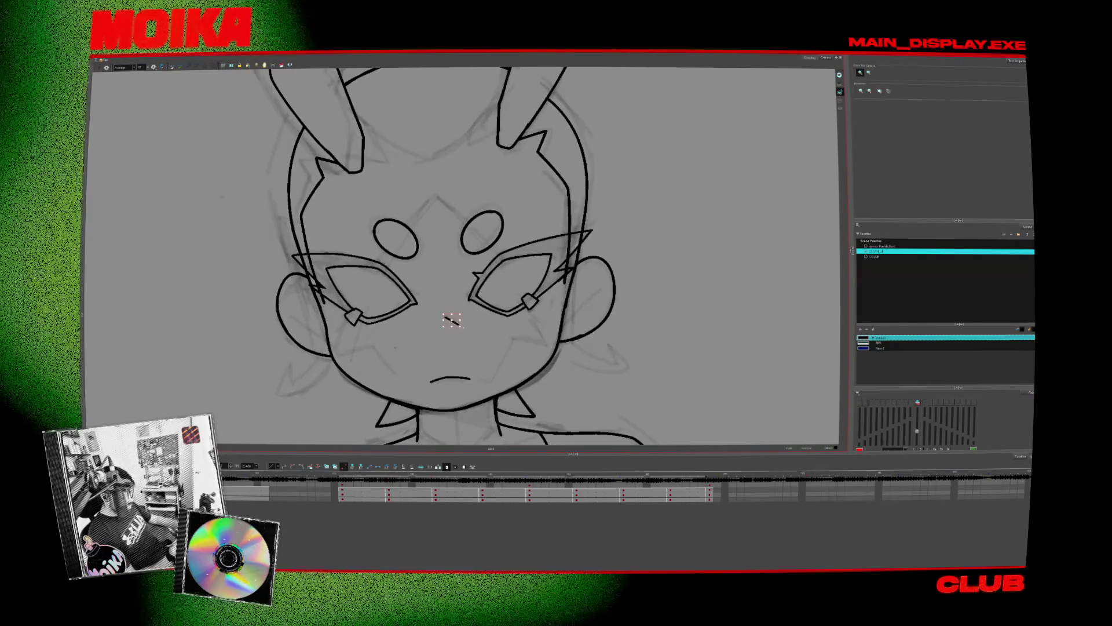
{"action": "key", "text": "period"}
{"action": "key", "text": "period"}
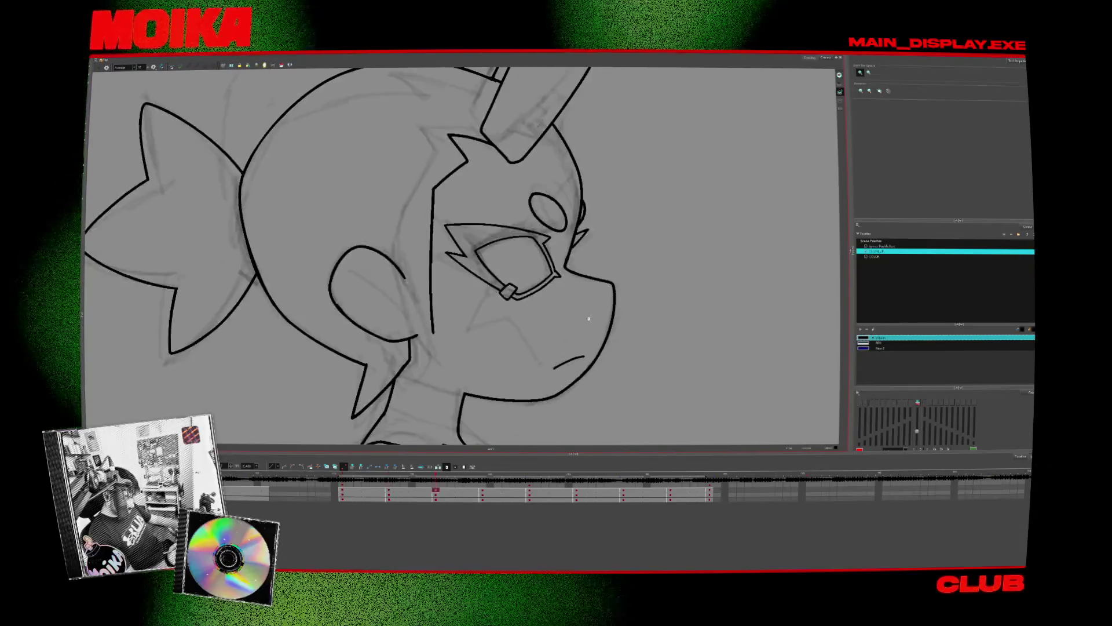
{"action": "key", "text": "comma"}
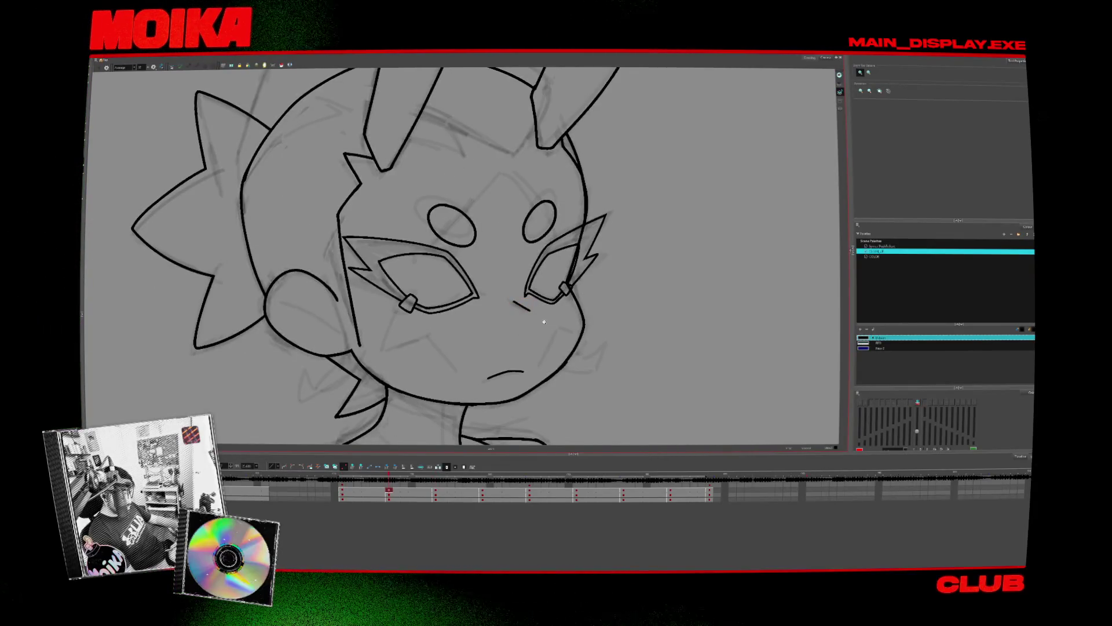
- Zoom out, jump two keys ahead to the side-view drawing, and zoom back in
{"action": "scroll", "coordinate": [544, 321], "scroll_direction": "down", "scroll_amount": 2}
{"action": "key", "text": "period"}
{"action": "scroll", "coordinate": [598, 299], "scroll_direction": "up", "scroll_amount": 1}
{"action": "scroll", "coordinate": [598, 304], "scroll_direction": "up", "scroll_amount": 1}
{"action": "key", "text": "period"}
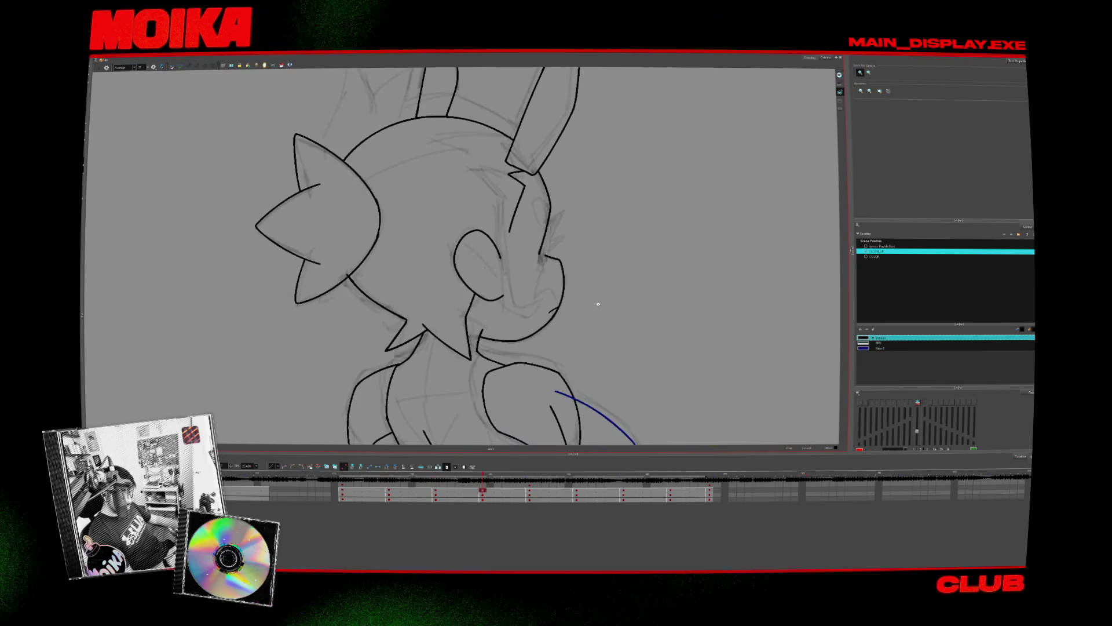
- Draw zigzag spike strokes at the corner of the eye on the side view
{"action": "scroll", "coordinate": [553, 249], "scroll_direction": "up", "scroll_amount": 1}
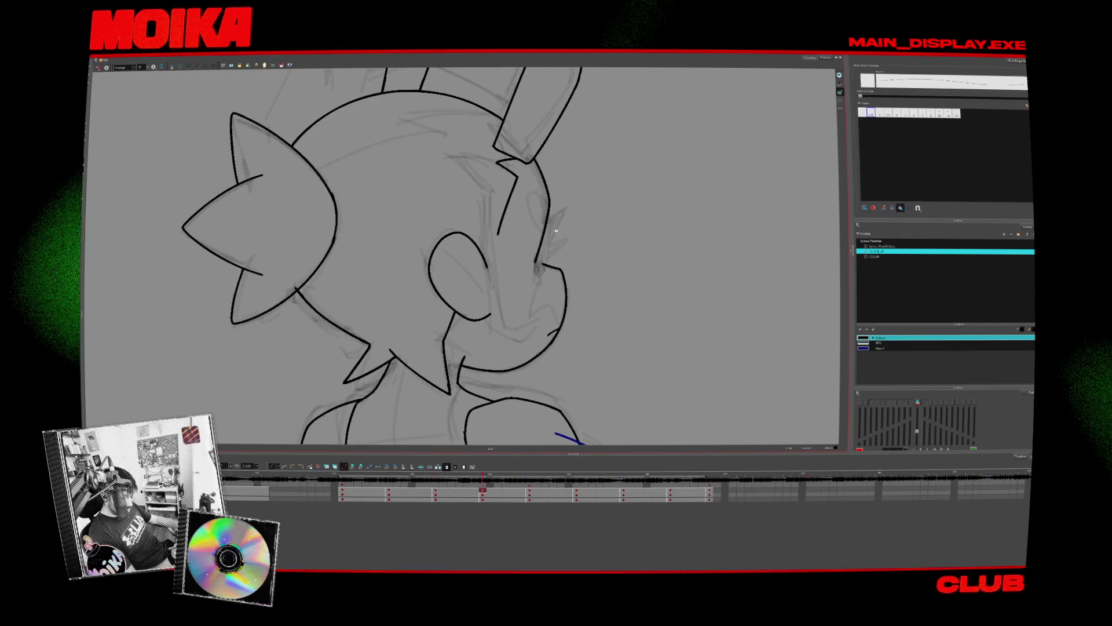
{"action": "key", "text": "comma"}
{"action": "key", "text": "period"}
{"action": "left_click_drag", "start_coordinate": [539, 239], "coordinate": [562, 215]}
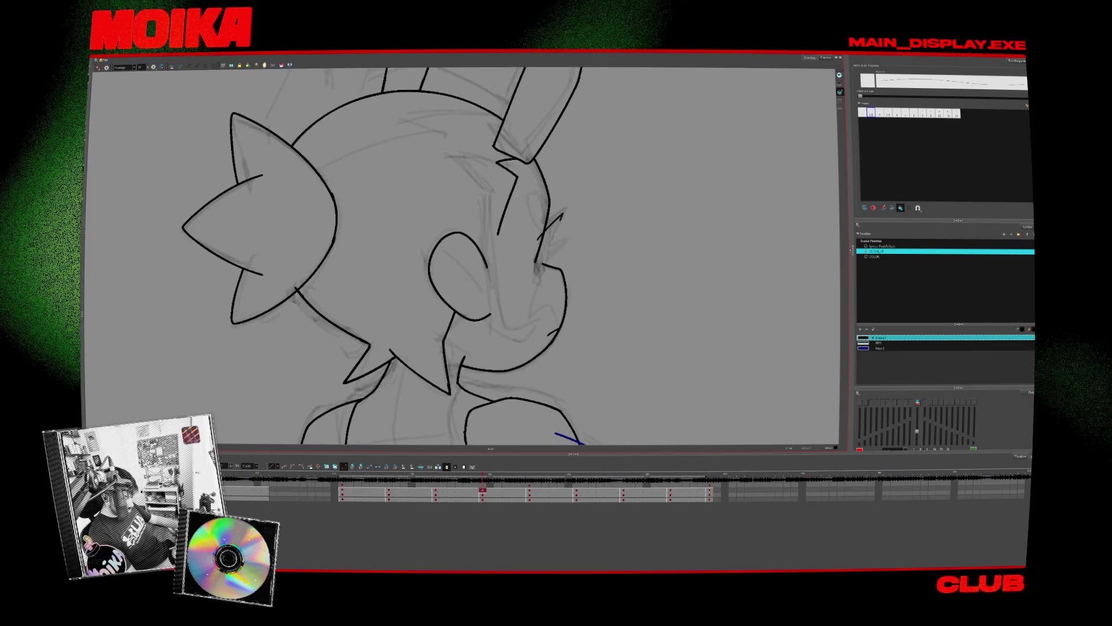
{"action": "mouse_move", "coordinate": [541, 263]}
{"action": "left_mouse_down"}
{"action": "mouse_move", "coordinate": [561, 246]}
{"action": "mouse_move", "coordinate": [533, 272]}
{"action": "left_mouse_up"}
- Compare the new eye spike against the front view, briefly toggling Mirror View
{"action": "key", "text": "comma"}
{"action": "key", "text": "period"}
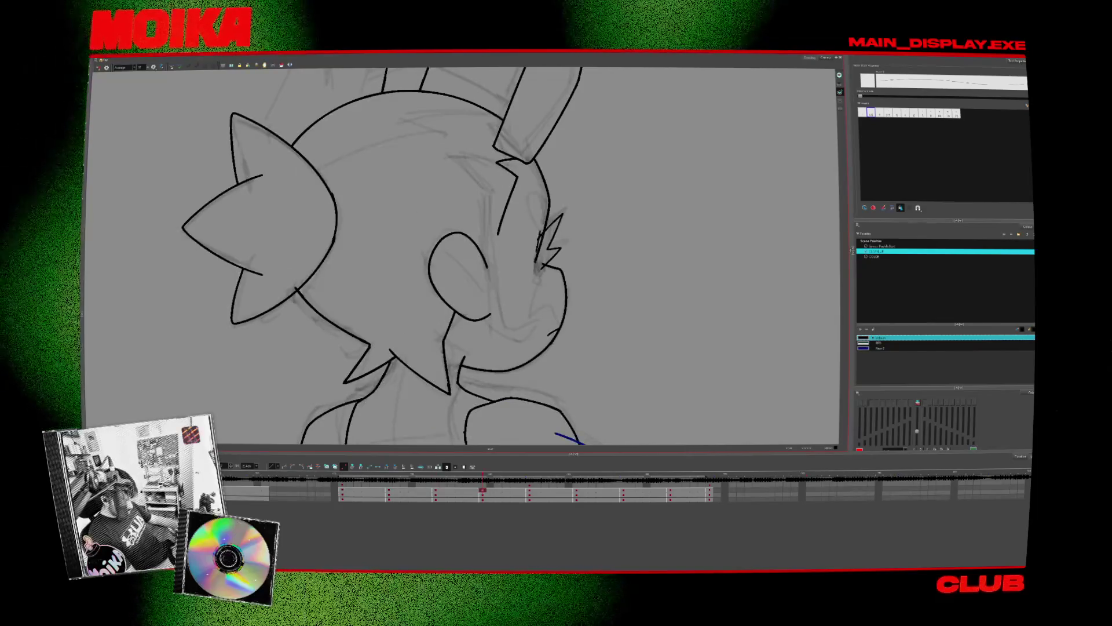
{"action": "key", "text": "comma"}
{"action": "key", "text": "period"}
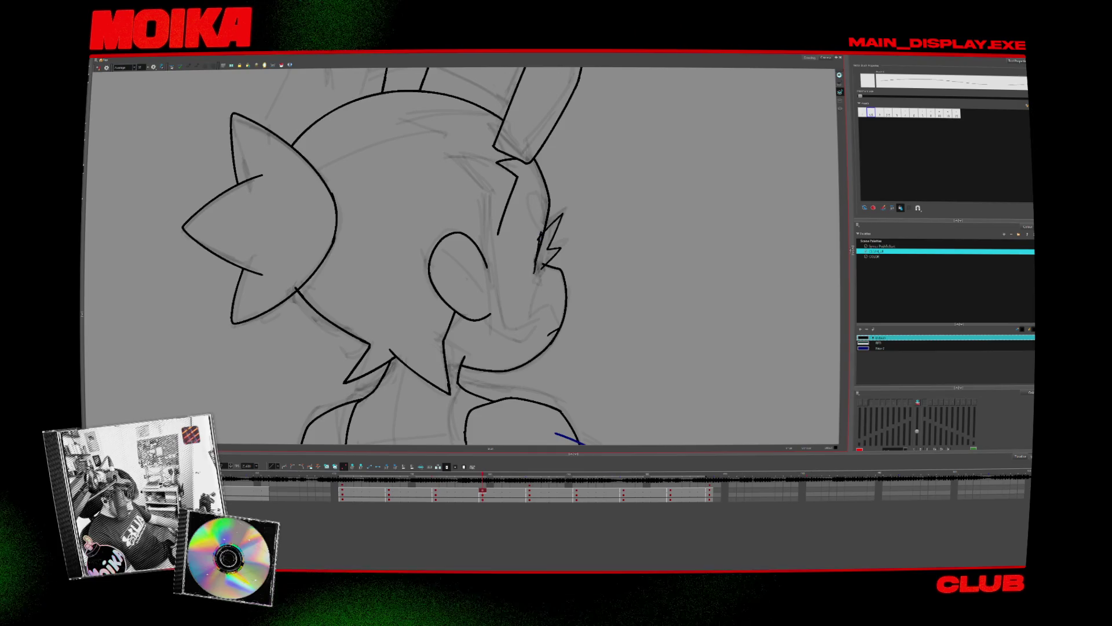
{"action": "key", "text": "period"}
{"action": "key", "text": "period"}
{"action": "key", "text": "comma"}
{"action": "key", "text": "comma"}
{"action": "key", "text": "comma"}
{"action": "key", "text": "period"}
{"action": "key", "text": "4"}
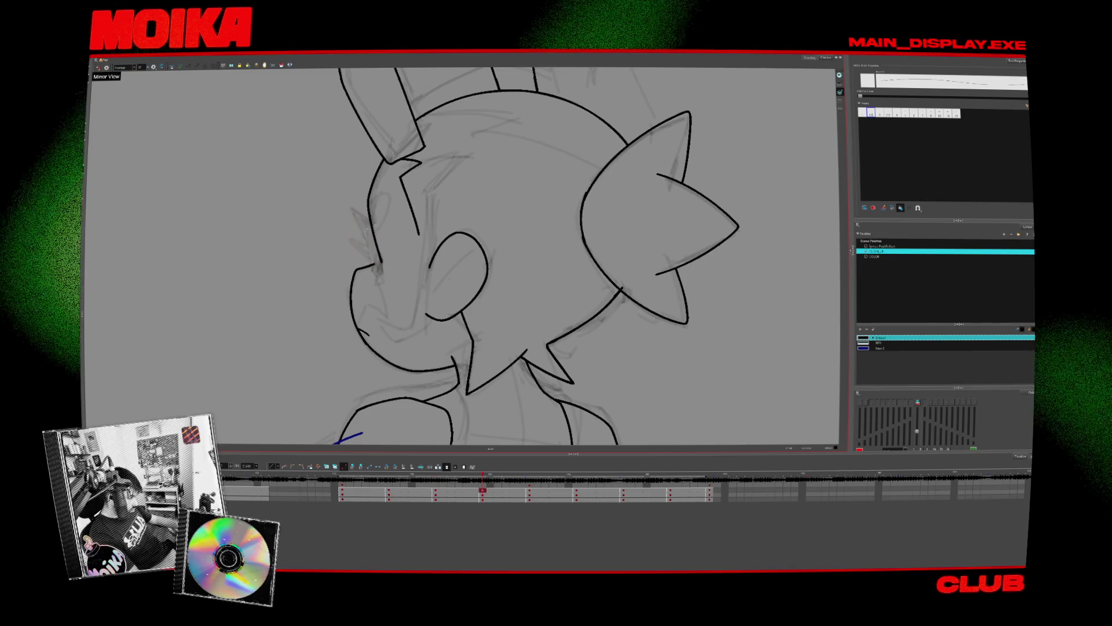
{"action": "key", "text": "4"}
{"action": "key", "text": "comma"}
{"action": "key", "text": "period"}
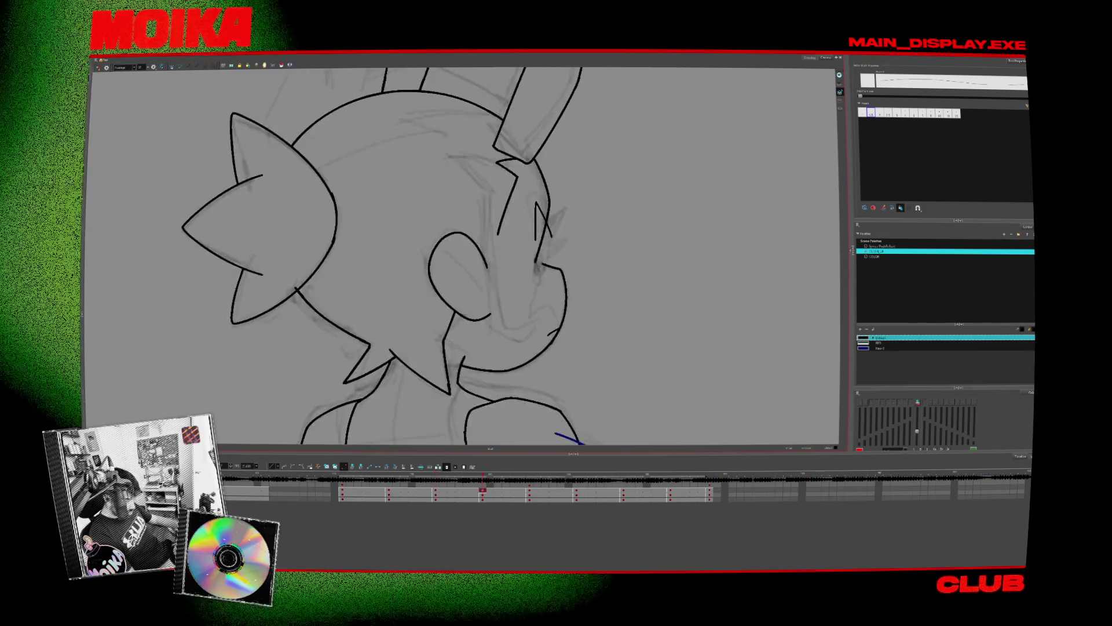
{"action": "scroll", "coordinate": [545, 238], "scroll_direction": "up", "scroll_amount": 2}
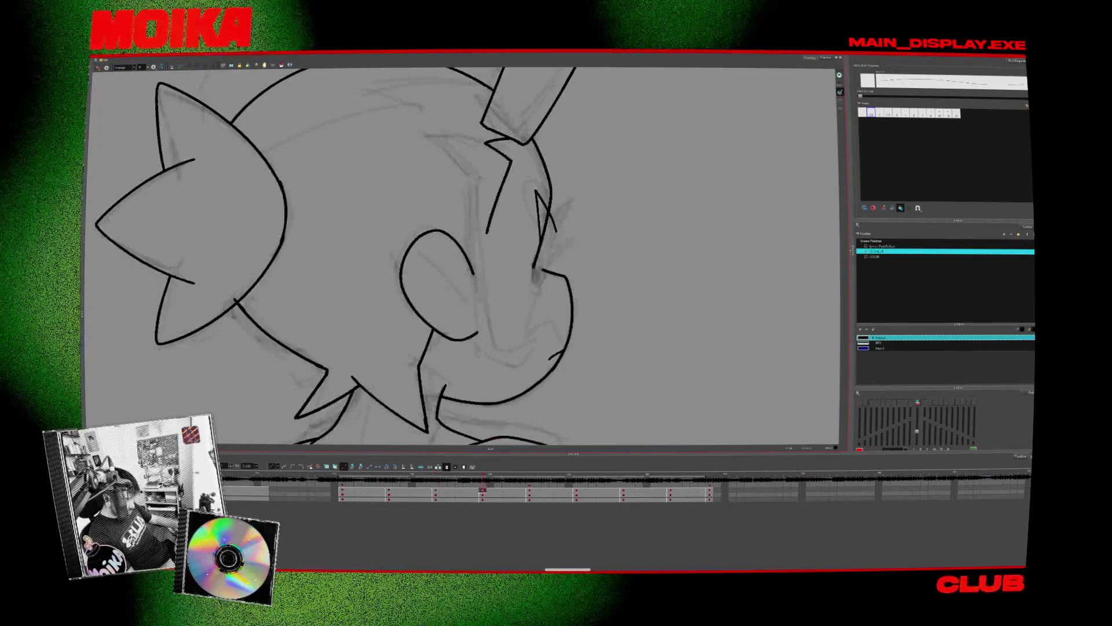
{"action": "key", "text": "period"}
{"action": "key", "text": "comma"}
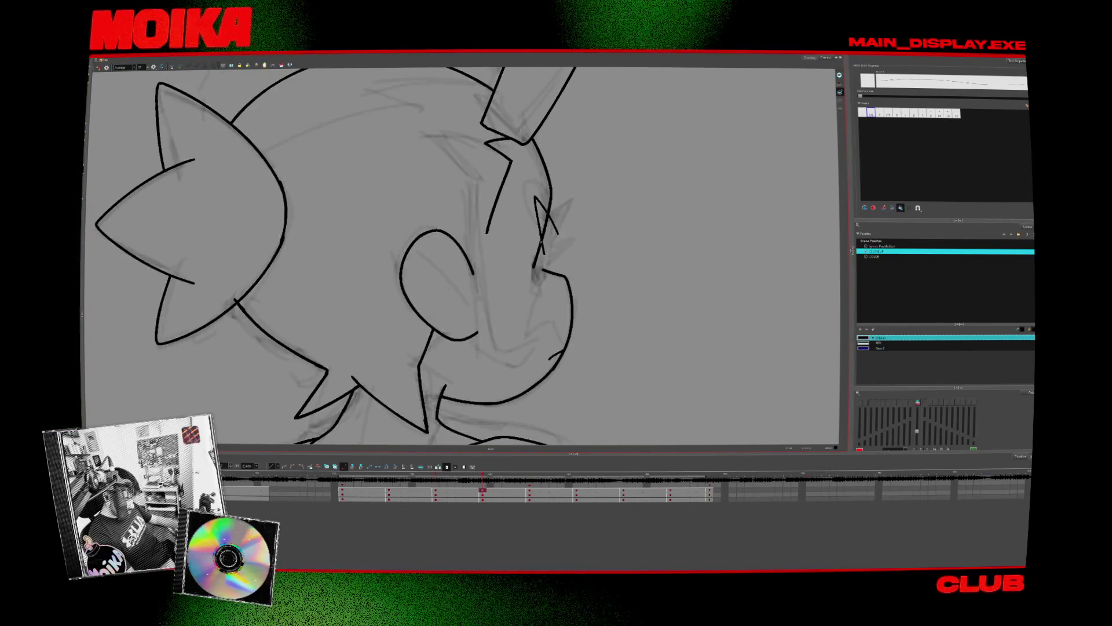
- Check the eye strokes' proportions in Mirror View against the front view, then unmirror
{"action": "key", "text": "4"}
{"action": "key", "text": "period"}
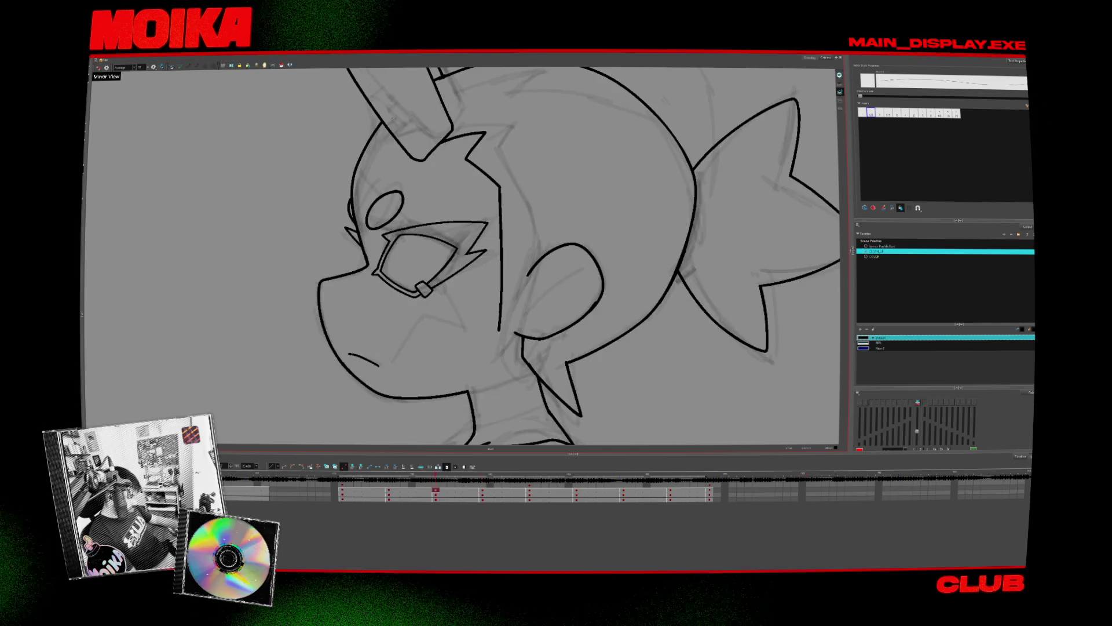
{"action": "key", "text": "comma"}
{"action": "key", "text": "period"}
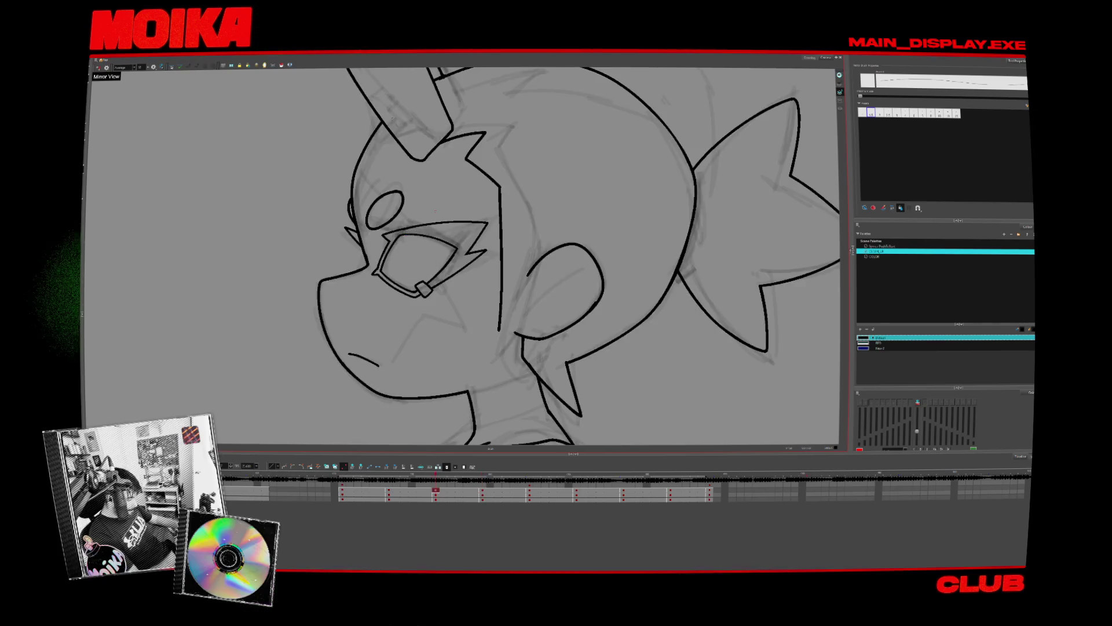
{"action": "key", "text": "comma"}
{"action": "key", "text": "4"}
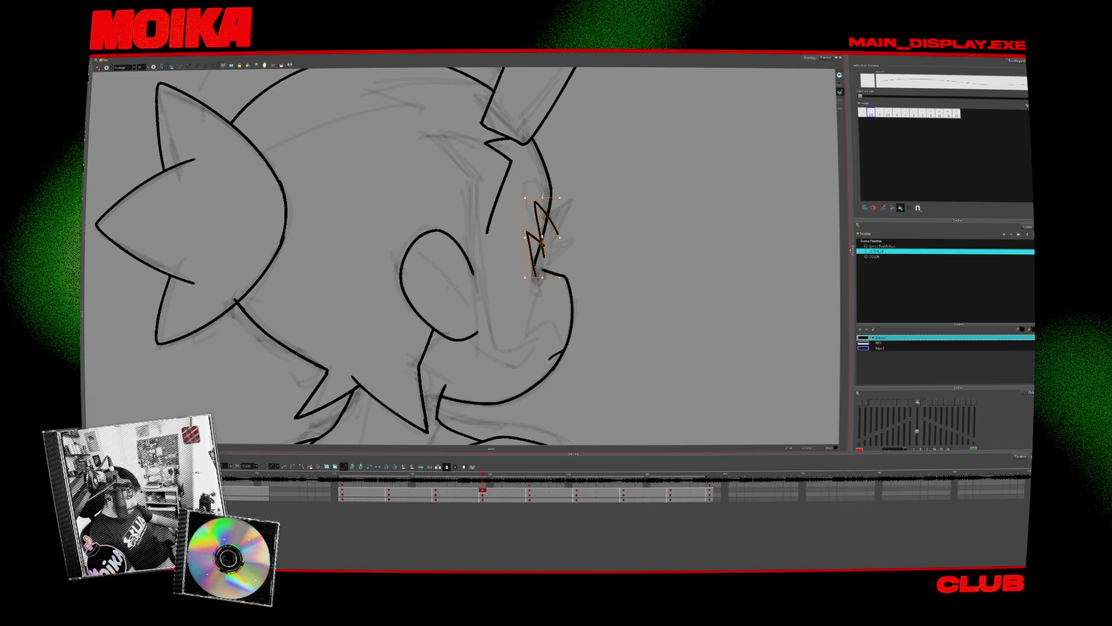
{"action": "key", "text": "period"}
{"action": "key", "text": "comma"}
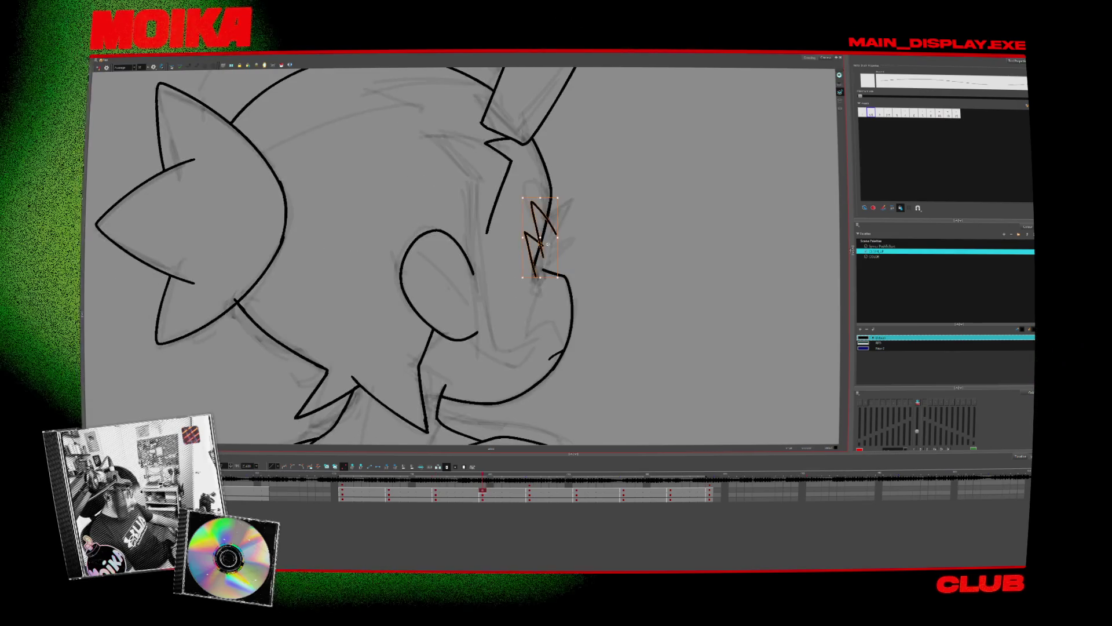
- Delete the selected eye strokes, deselect, and compare the side view with the front view again
{"action": "key", "text": "Delete"}
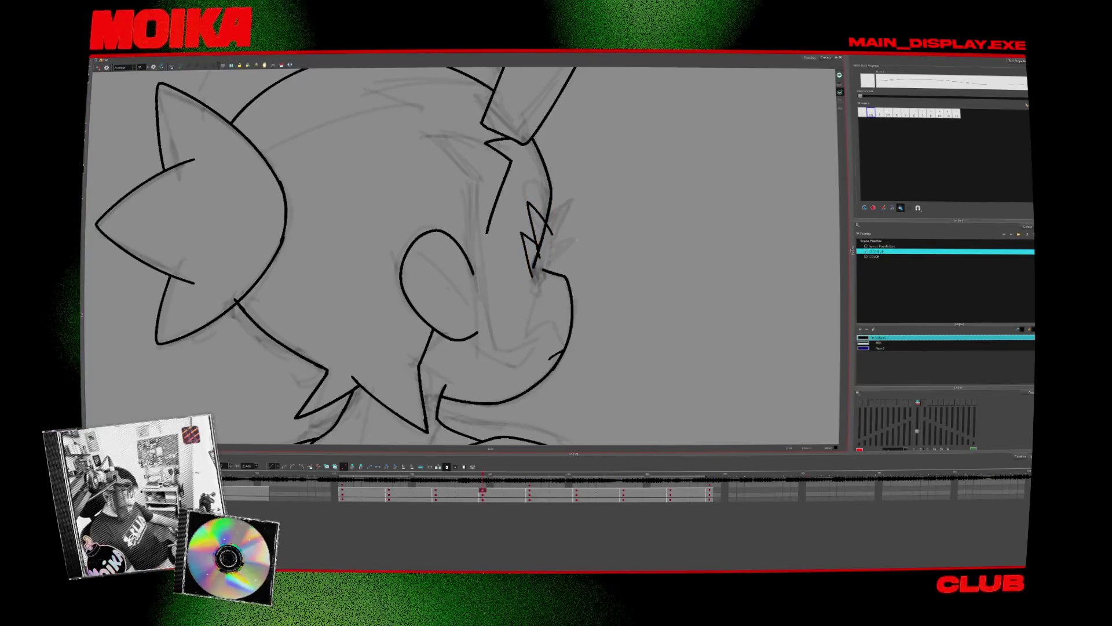
{"action": "key", "text": "period"}
{"action": "key", "text": "comma"}
{"action": "left_click", "coordinate": [557, 221]}
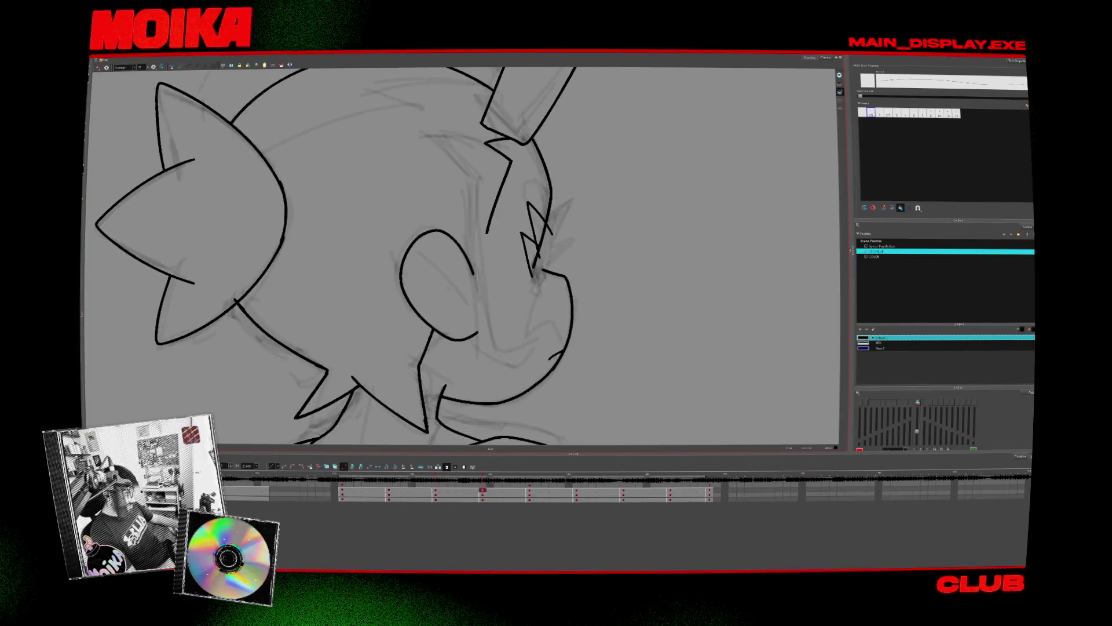
{"action": "key", "text": "period"}
{"action": "key", "text": "comma"}
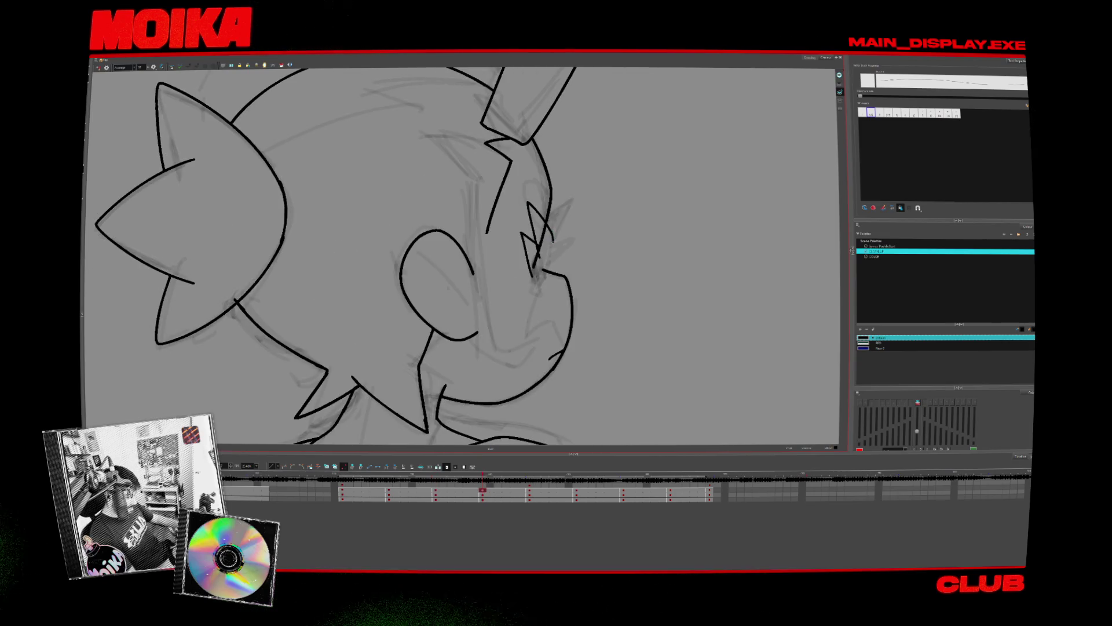
{"action": "key", "text": "period"}
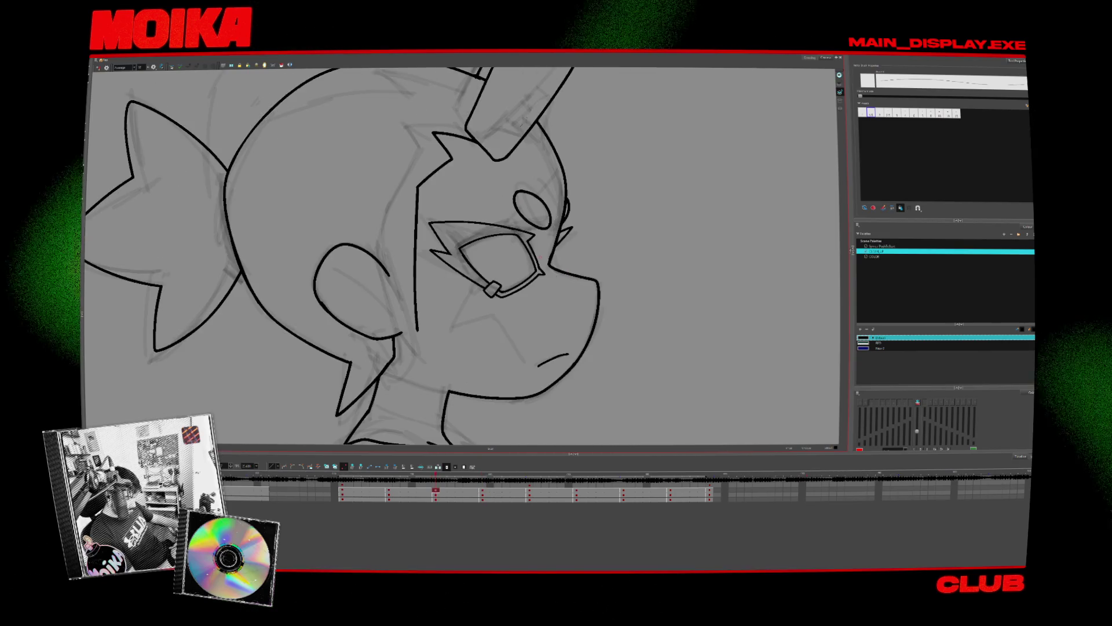
{"action": "key", "text": "comma"}
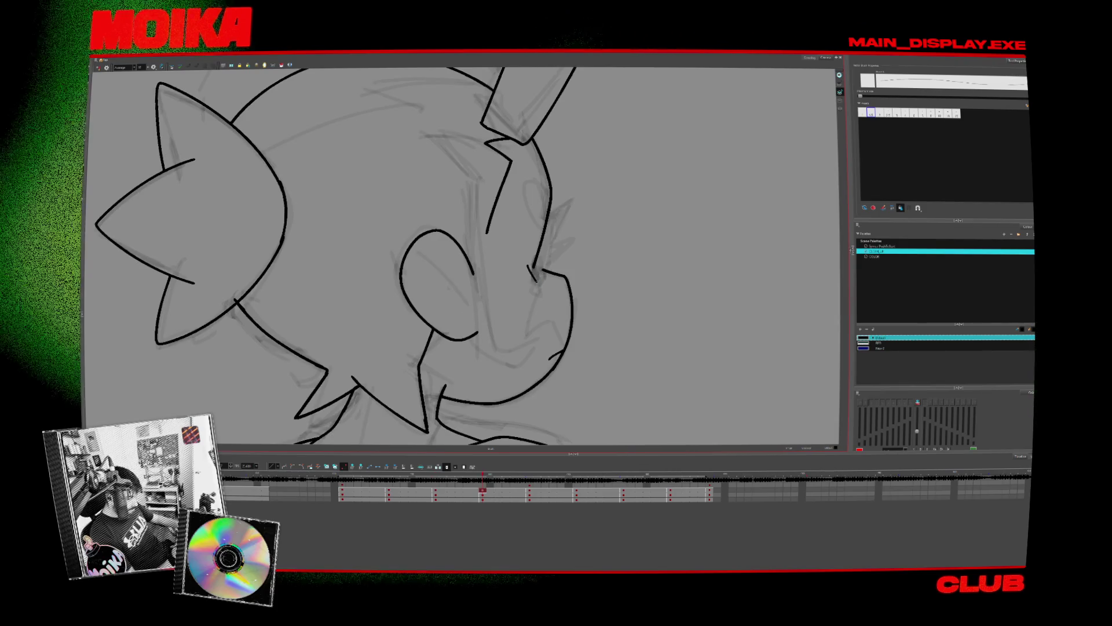
{"action": "key", "text": "period"}
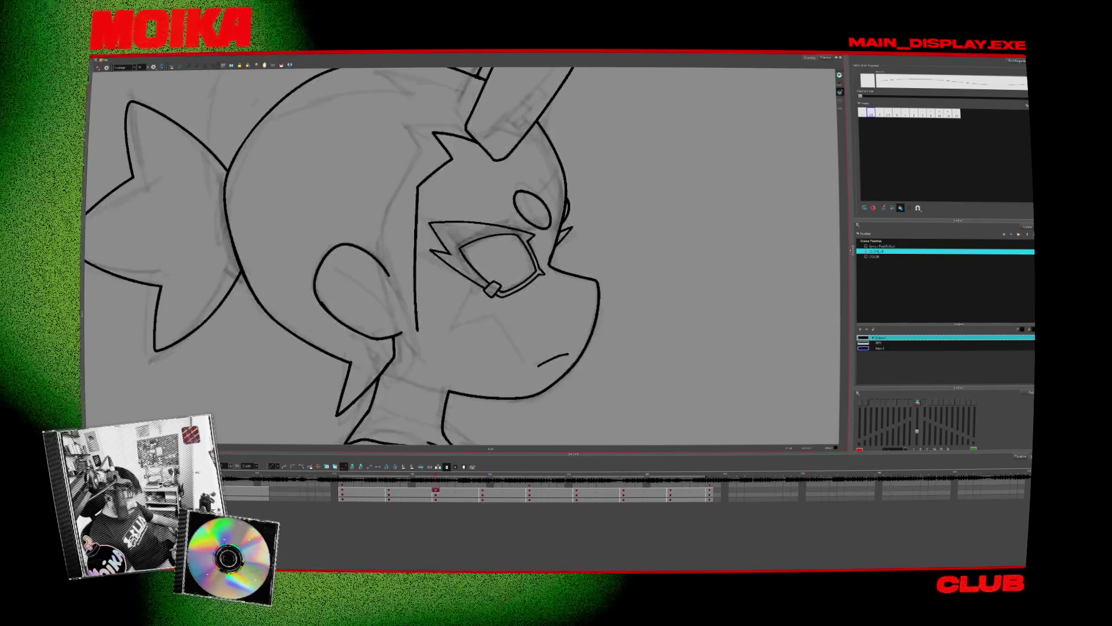
{"action": "key", "text": "comma"}
- Select the spike strokes beside the eye with the Select tool, then return to the Brush and mirror the view
{"action": "left_click_drag", "start_coordinate": [533, 254], "coordinate": [574, 203]}
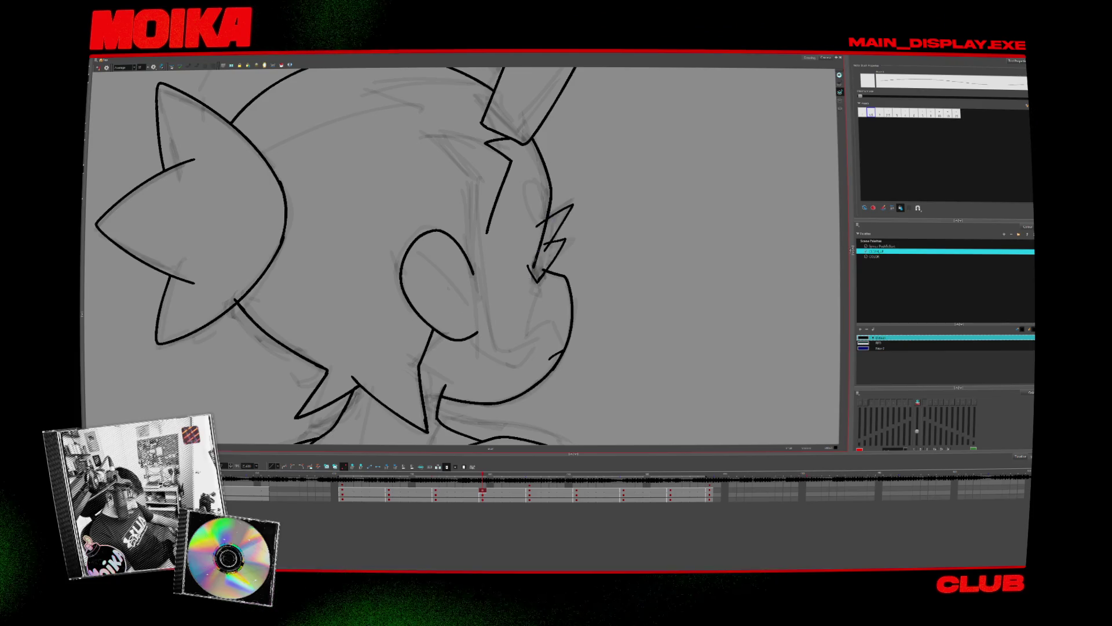
{"action": "key", "text": "alt+s"}
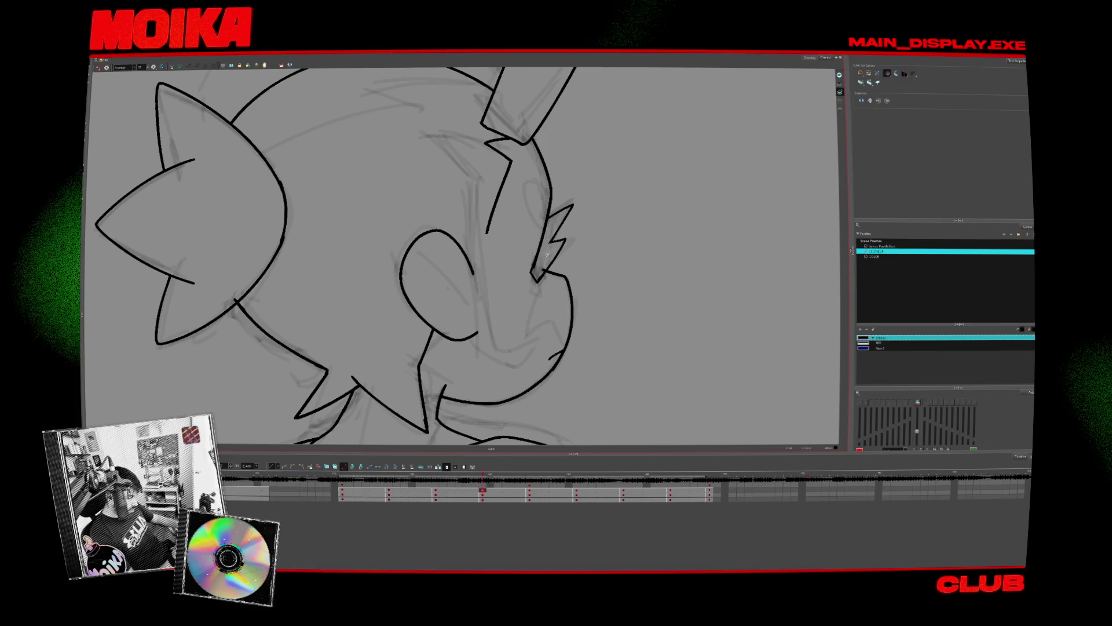
{"action": "key", "text": "period"}
{"action": "key", "text": "comma"}
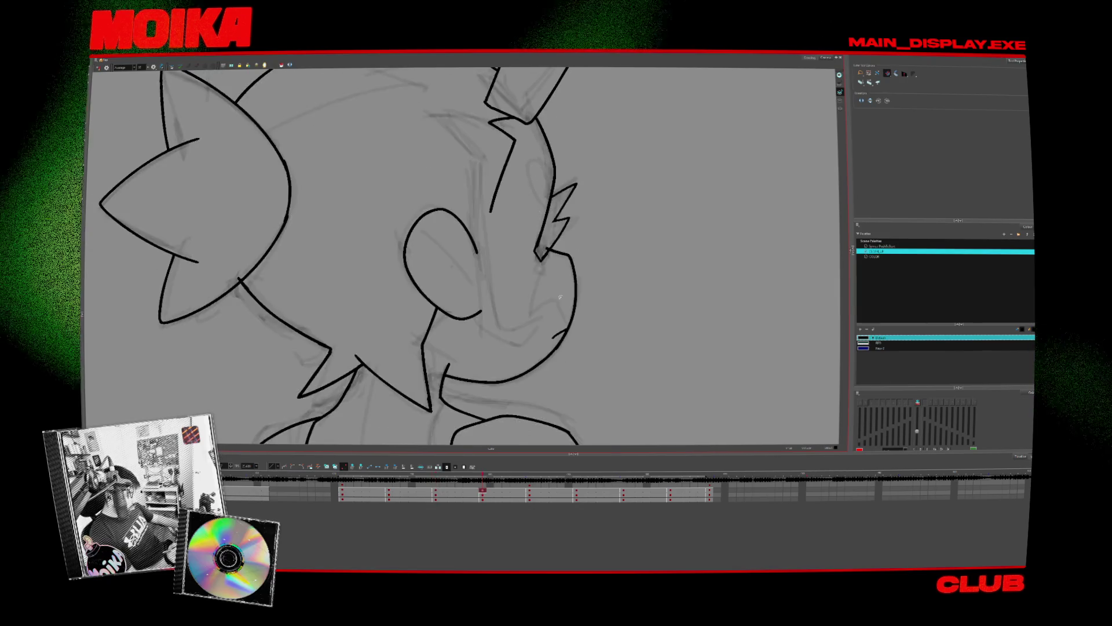
{"action": "left_click_drag", "start_coordinate": [532, 264], "coordinate": [582, 181]}
{"action": "key", "text": "alt+b"}
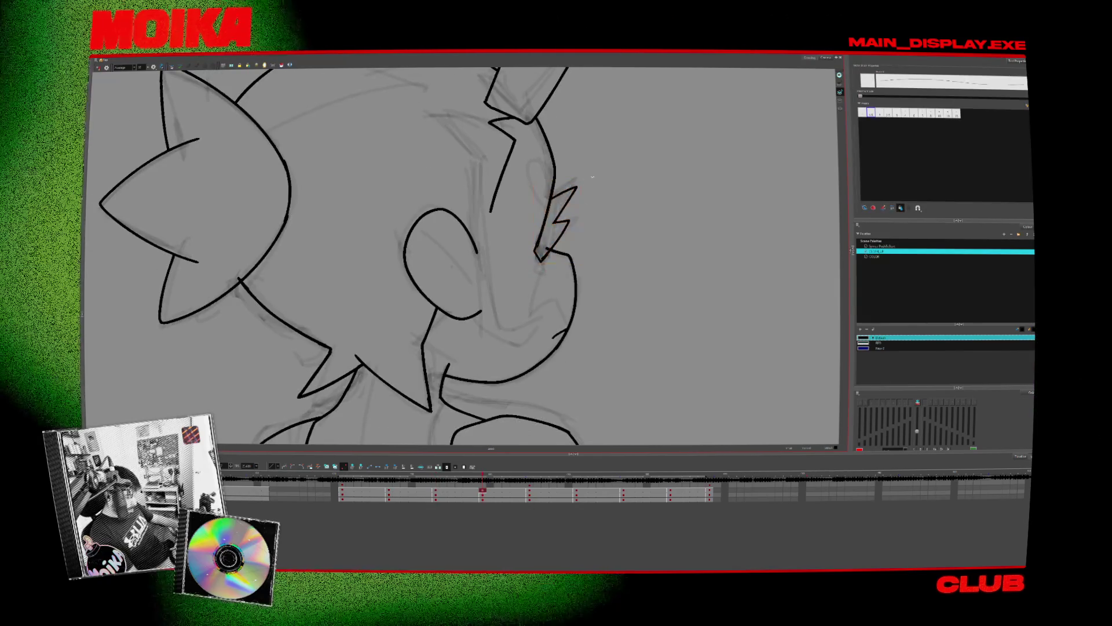
{"action": "key", "text": "alt+slash"}
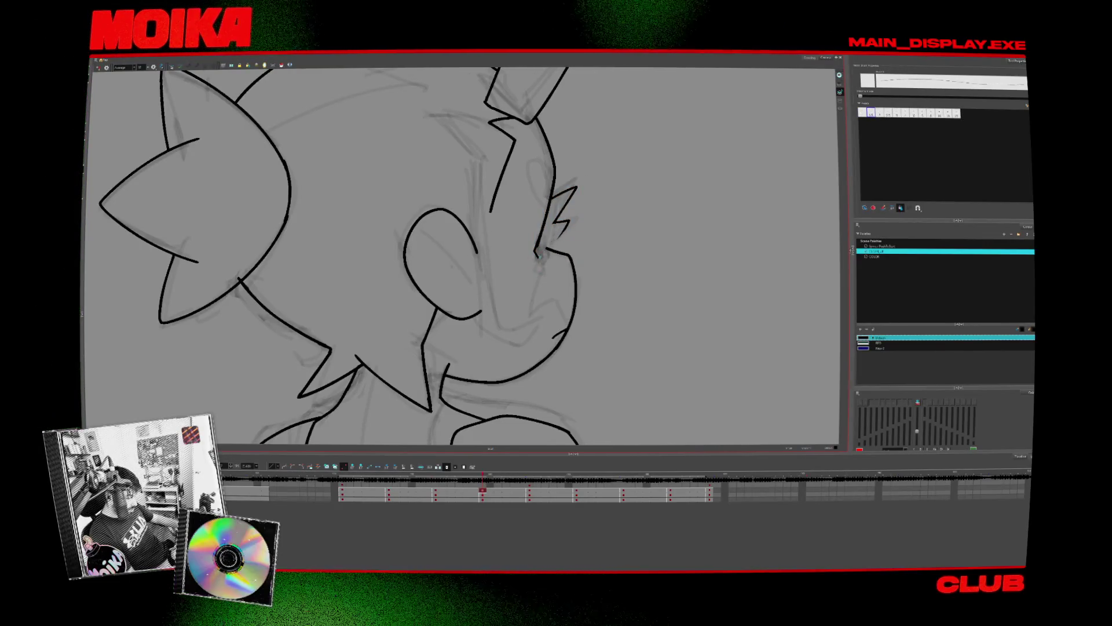
{"action": "key", "text": "4"}
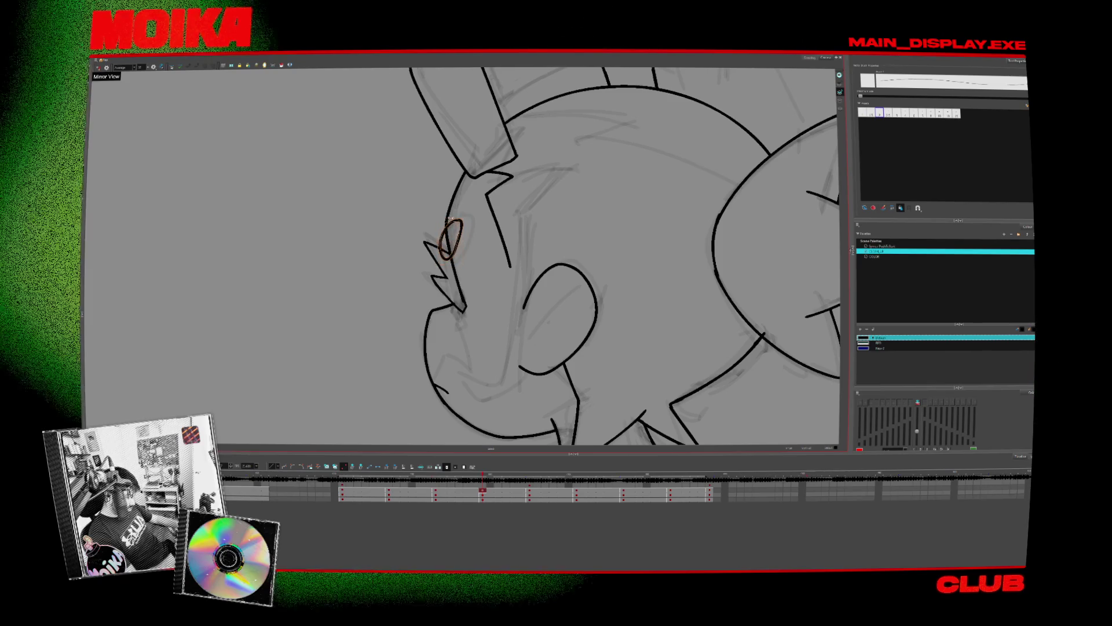
- Swap between Select and Brush, checking neighbouring key drawings before stepping forward toward the profile pose
{"action": "key", "text": "alt+s"}
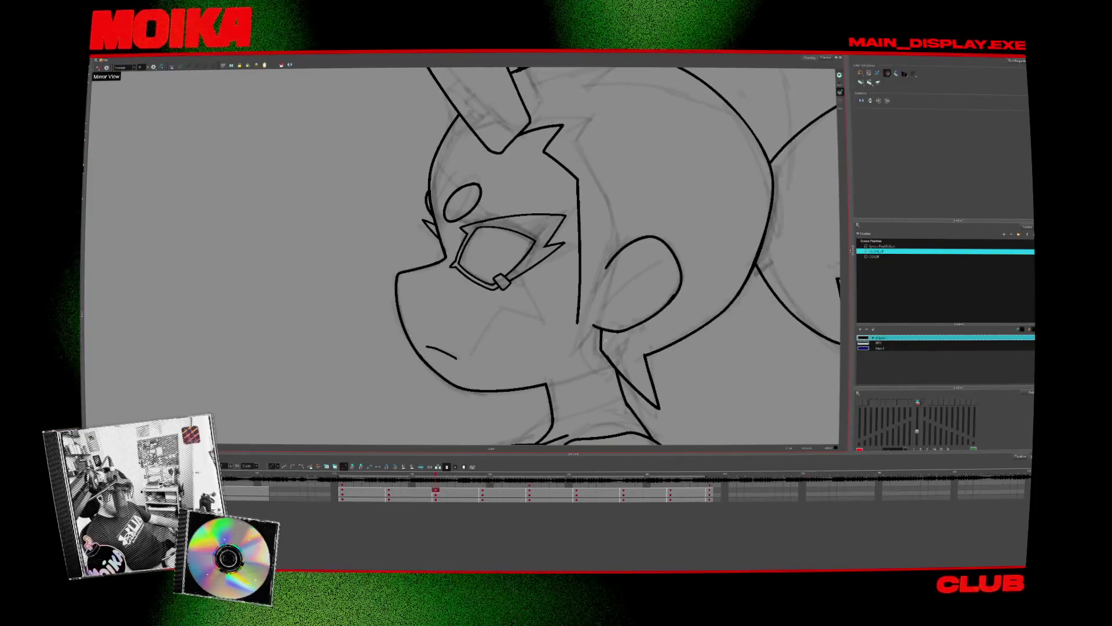
{"action": "key", "text": "alt+b"}
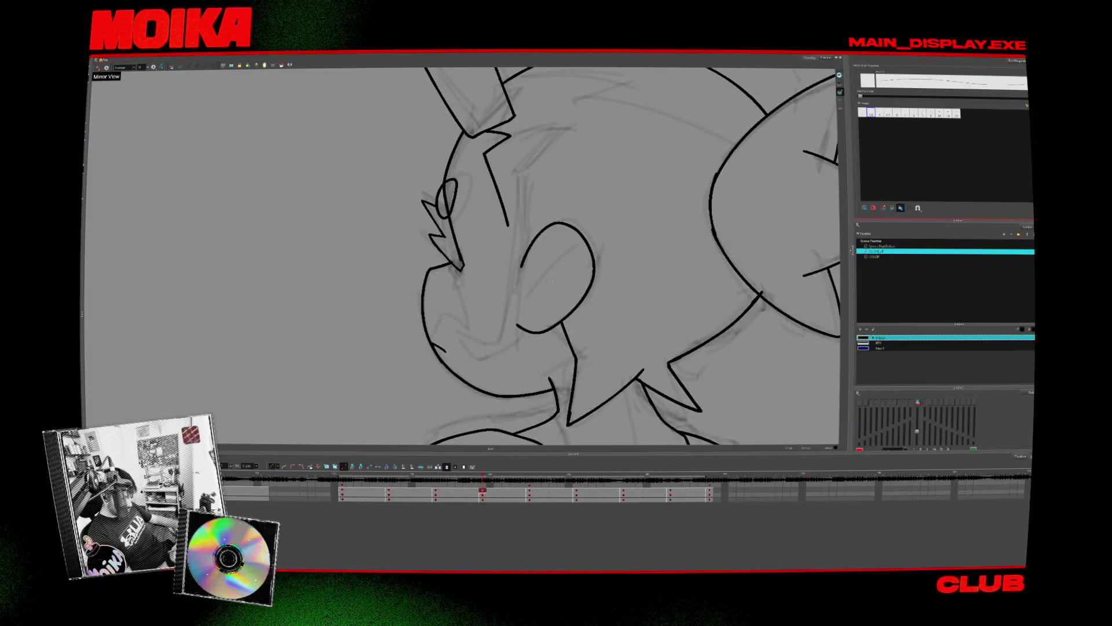
{"action": "key", "text": "f"}
{"action": "key", "text": "f"}
{"action": "key", "text": "f"}
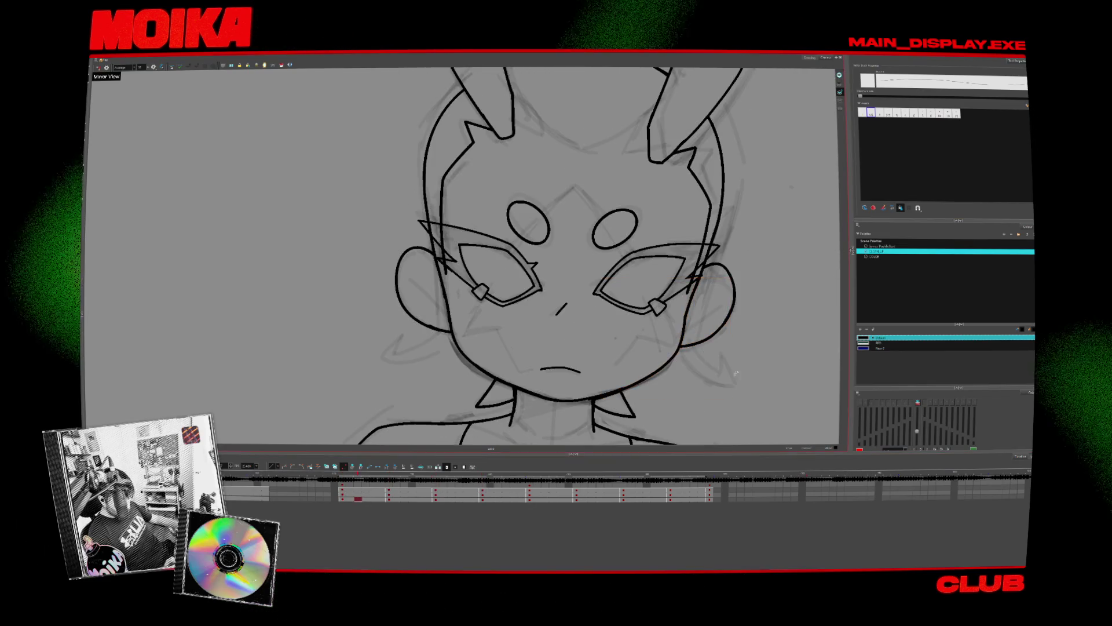
{"action": "key", "text": "f"}
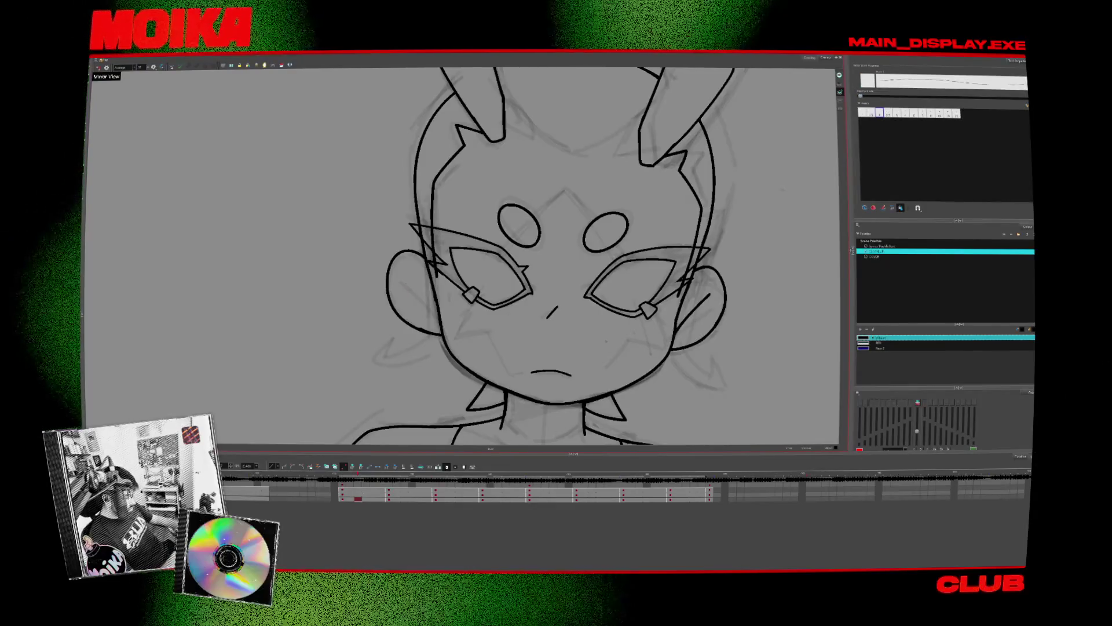
{"action": "key", "text": "alt+s"}
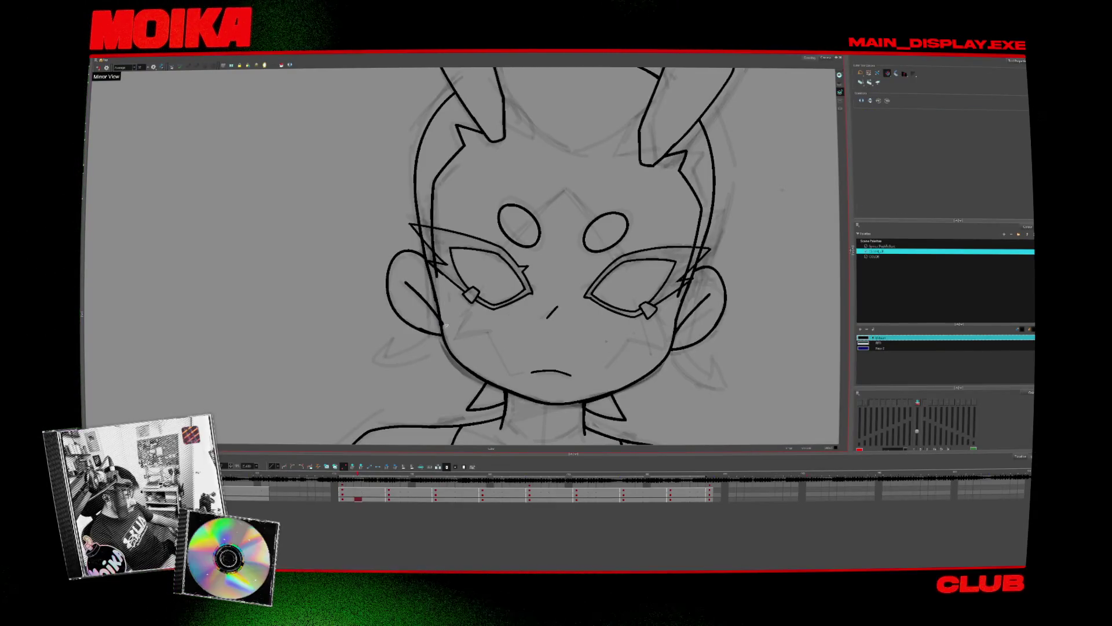
{"action": "key", "text": "alt+b"}
{"action": "key", "text": "g"}
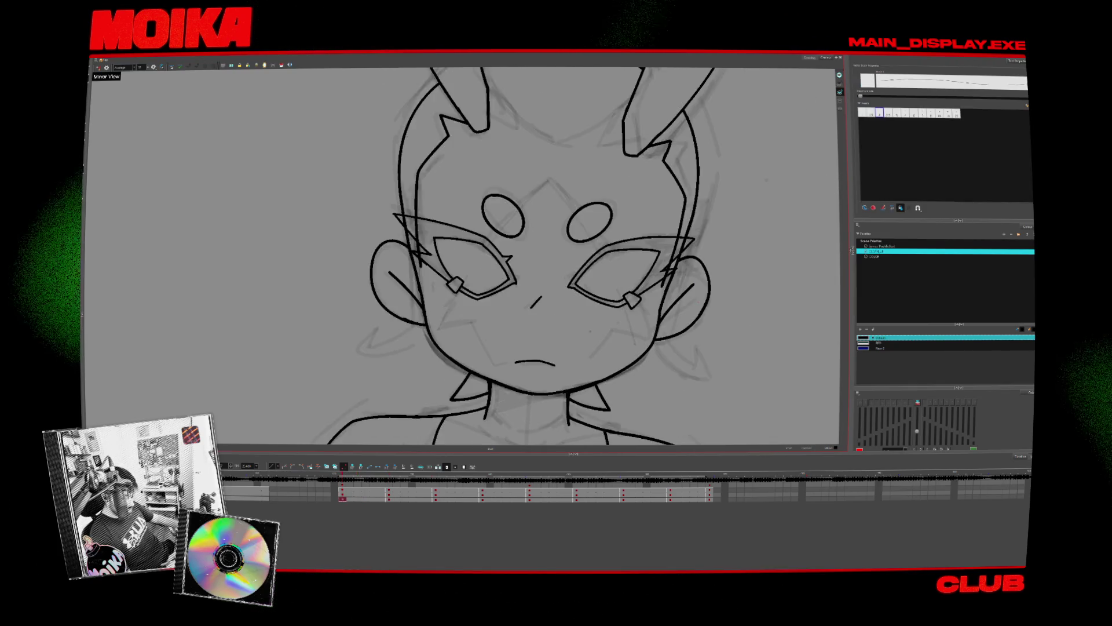
- Step forward to the profile pose drawing and mirror the view to check it
{"action": "key", "text": "g"}
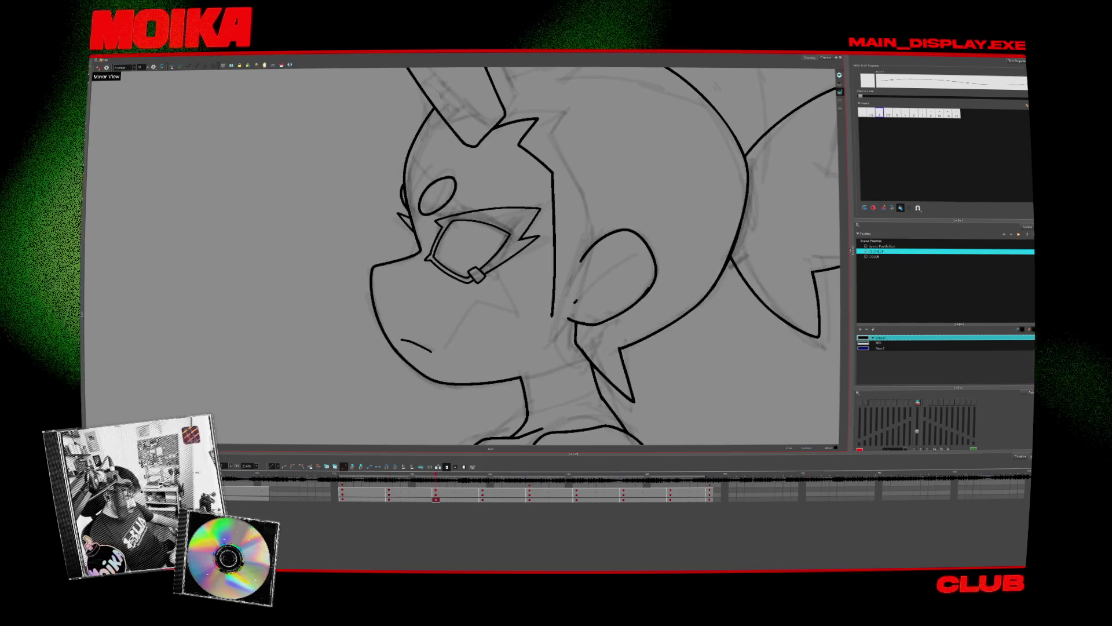
{"action": "key", "text": "g"}
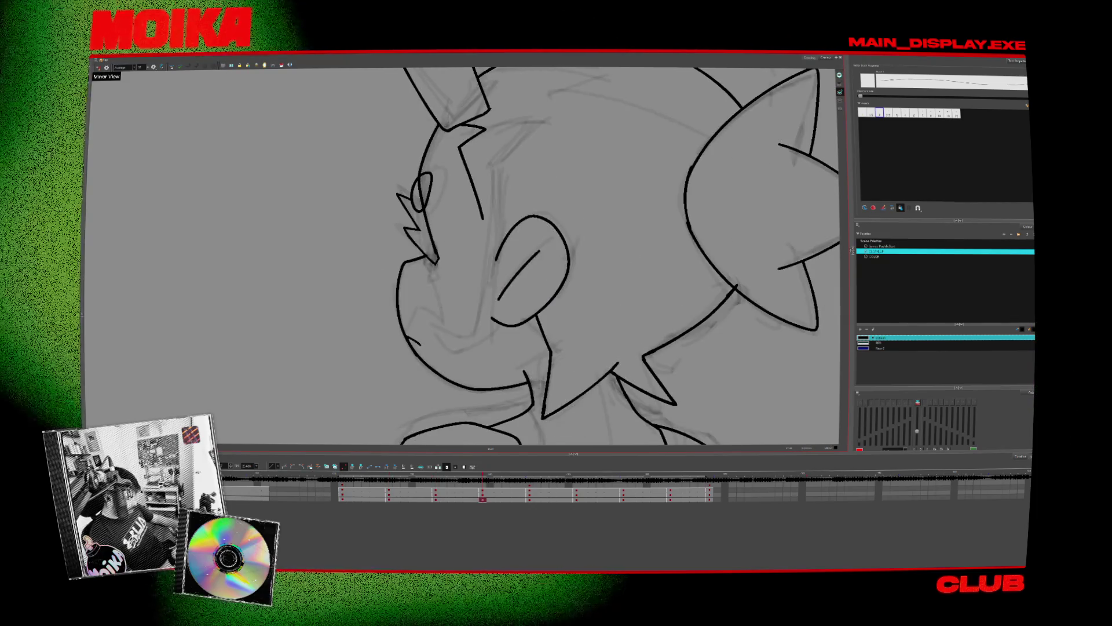
{"action": "key", "text": "f"}
{"action": "key", "text": "g"}
{"action": "key", "text": "4"}
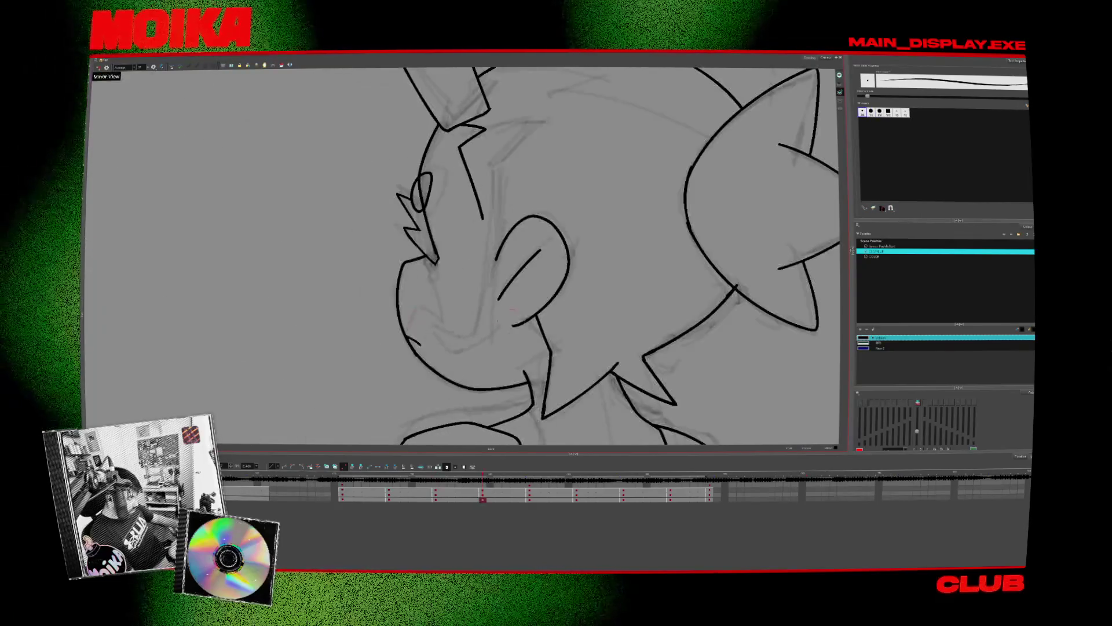
- Compare with the previous key, deselect the inner-ear stroke, and bring up YouTube Music
{"action": "key", "text": "f"}
{"action": "key", "text": "g"}
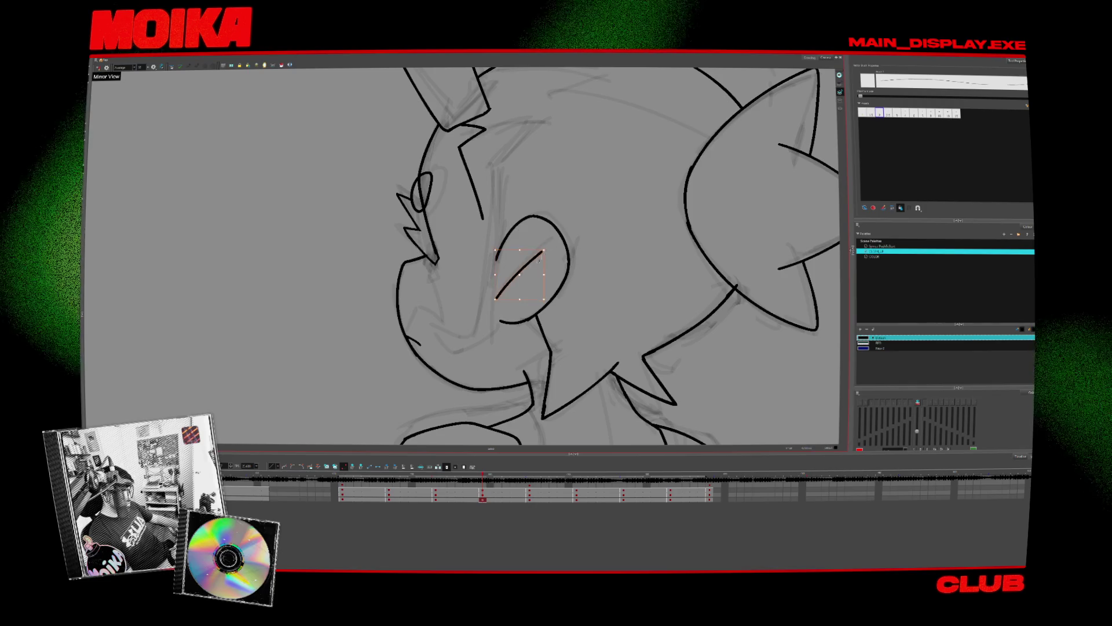
{"action": "key", "text": "Escape"}
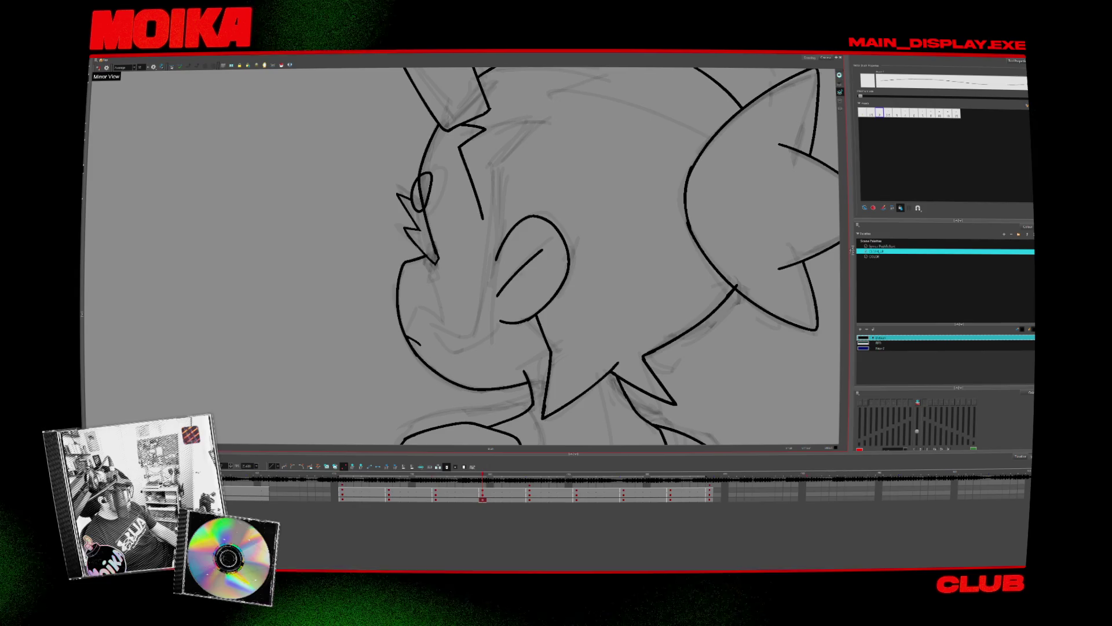
{"action": "key", "text": "alt+Tab"}
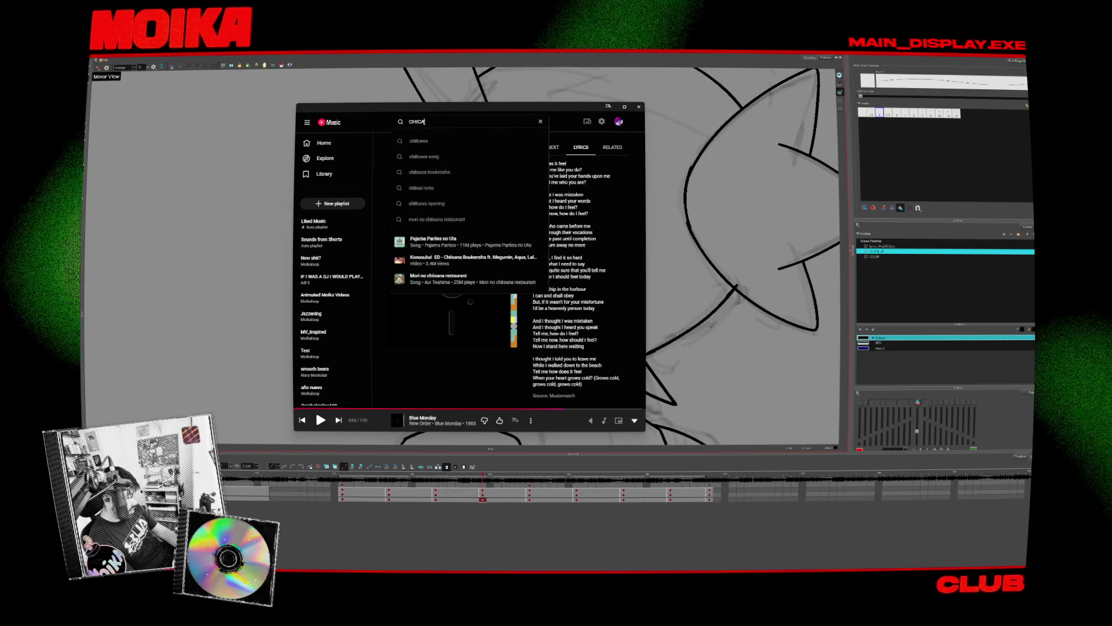
- Search YouTube Music for Chicago's '25 or 6 to 4', then move the player off the canvas
{"action": "type", "text": "5 or 6 to 4"}
{"action": "key", "text": "Return"}
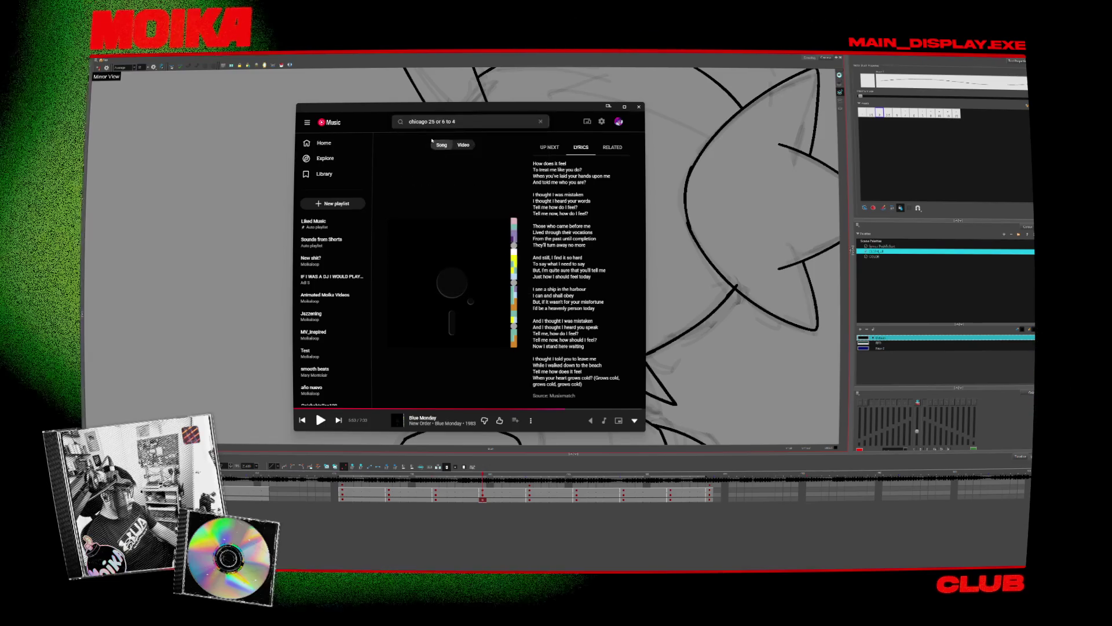
{"action": "left_click_drag", "start_coordinate": [480, 107], "coordinate": [463, 70]}
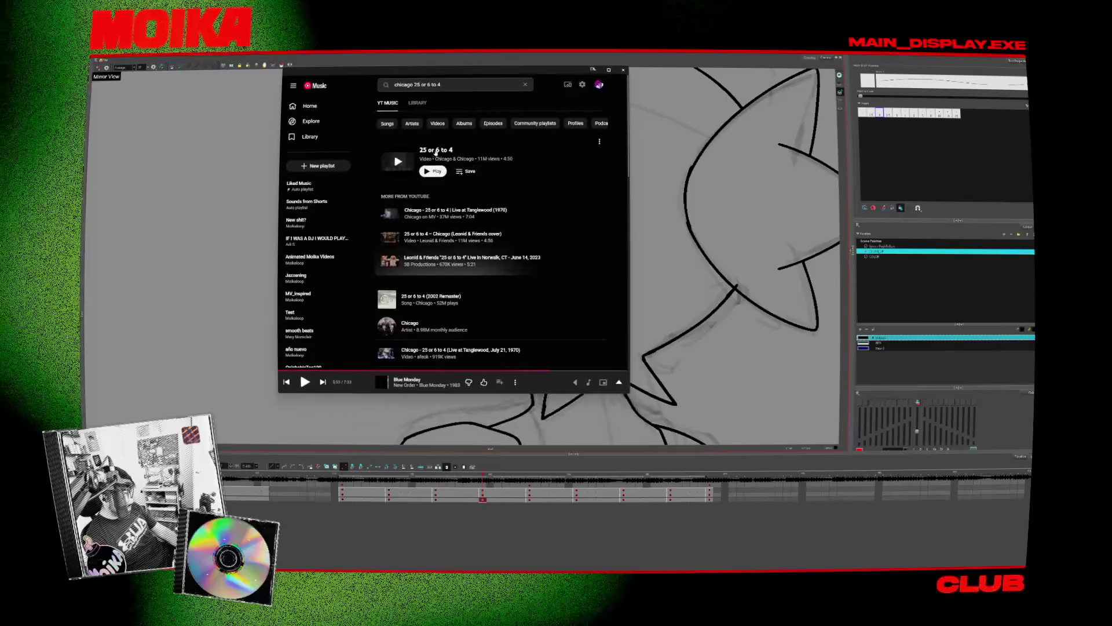
{"action": "left_click", "coordinate": [461, 172]}
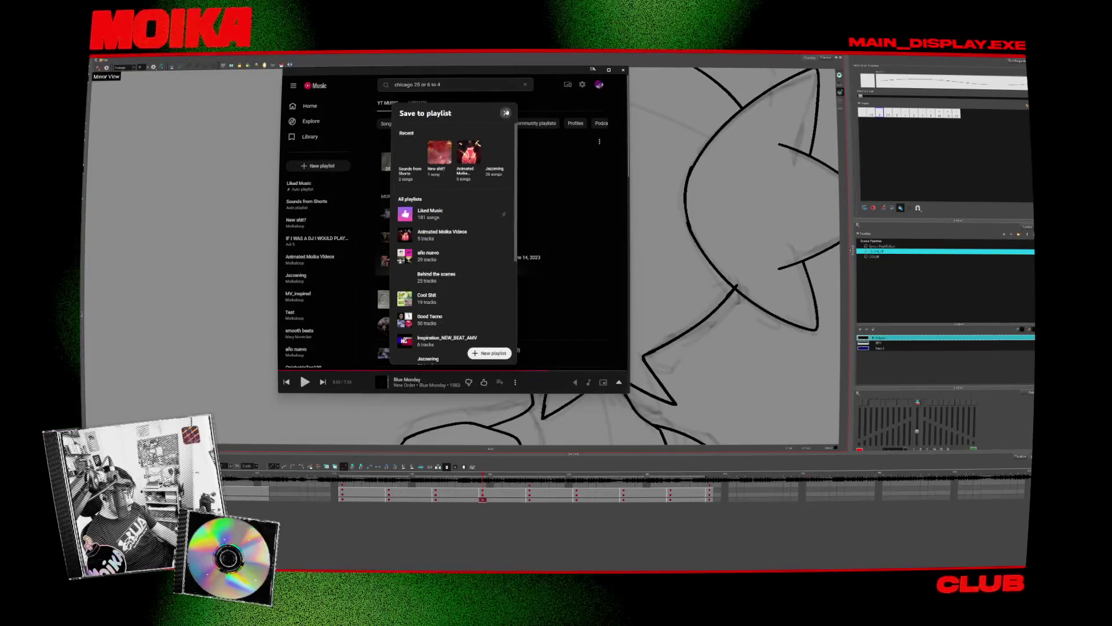
{"action": "left_click", "coordinate": [510, 112]}
{"action": "left_click_drag", "start_coordinate": [512, 73], "coordinate": [510, 12]}
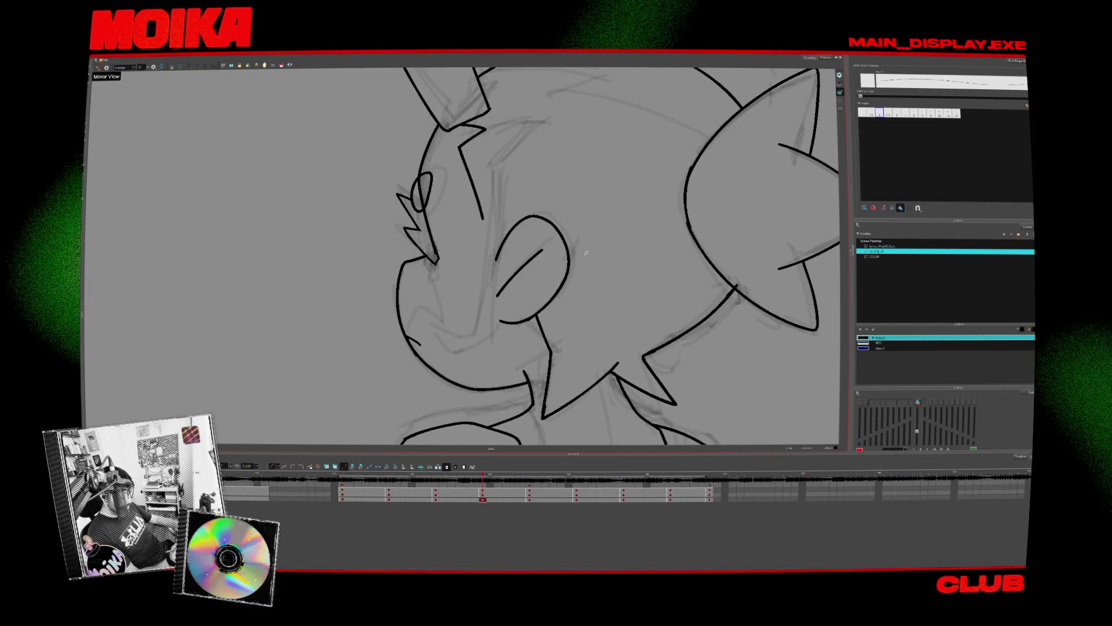
- Zoom out, select the ear stroke, then drop the selection and return to the Brush
{"action": "key", "text": "alt+s"}
{"action": "scroll", "coordinate": [499, 308], "scroll_direction": "down", "scroll_amount": 3}
{"action": "left_click", "coordinate": [650, 316]}
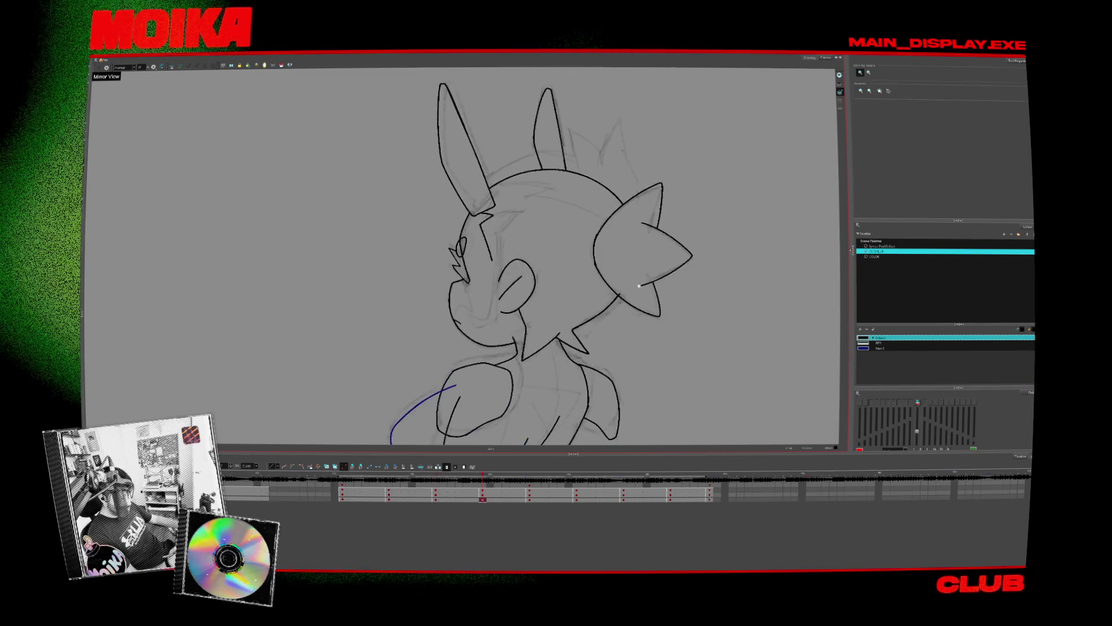
{"action": "key", "text": "alt+b"}
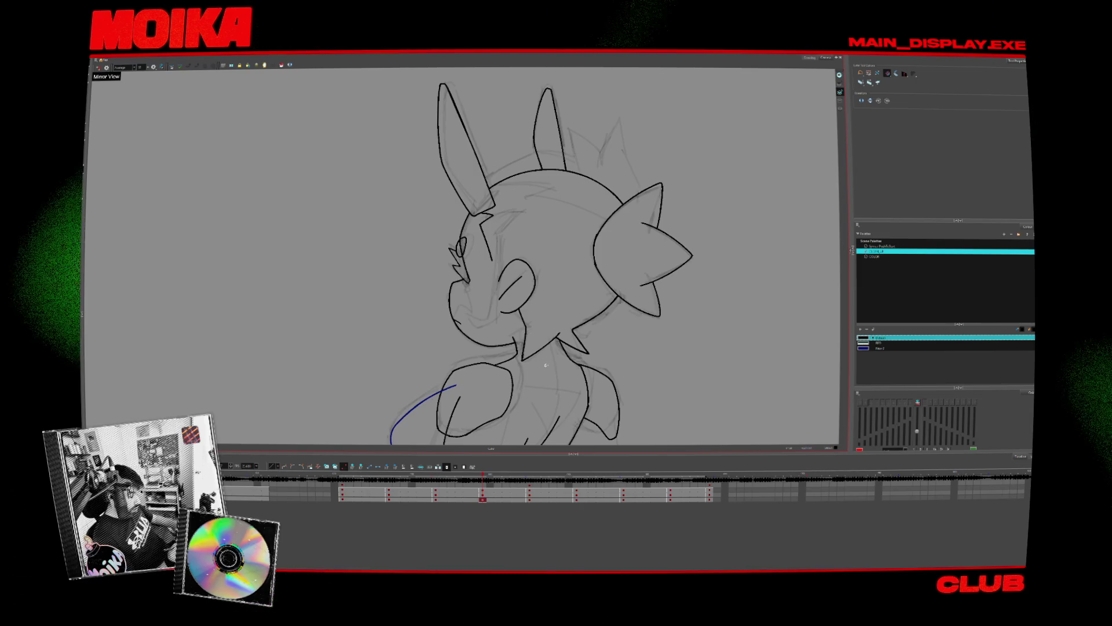
- Flip between key drawings to compare poses and settle on the three-quarter front pose
{"action": "key", "text": "f"}
{"action": "key", "text": "g"}
{"action": "key", "text": "f"}
{"action": "key", "text": "f"}
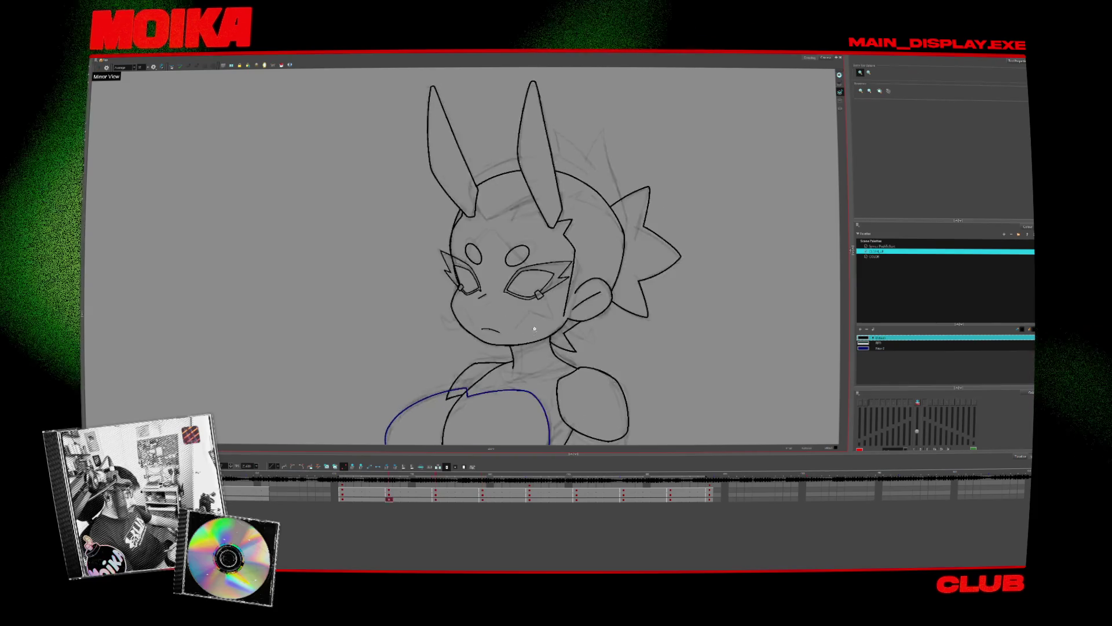
{"action": "key", "text": "g"}
{"action": "key", "text": "f"}
{"action": "key", "text": "f"}
{"action": "key", "text": "g"}
{"action": "key", "text": "g"}
{"action": "key", "text": "f"}
{"action": "key", "text": "g"}
{"action": "key", "text": "g"}
{"action": "key", "text": "f"}
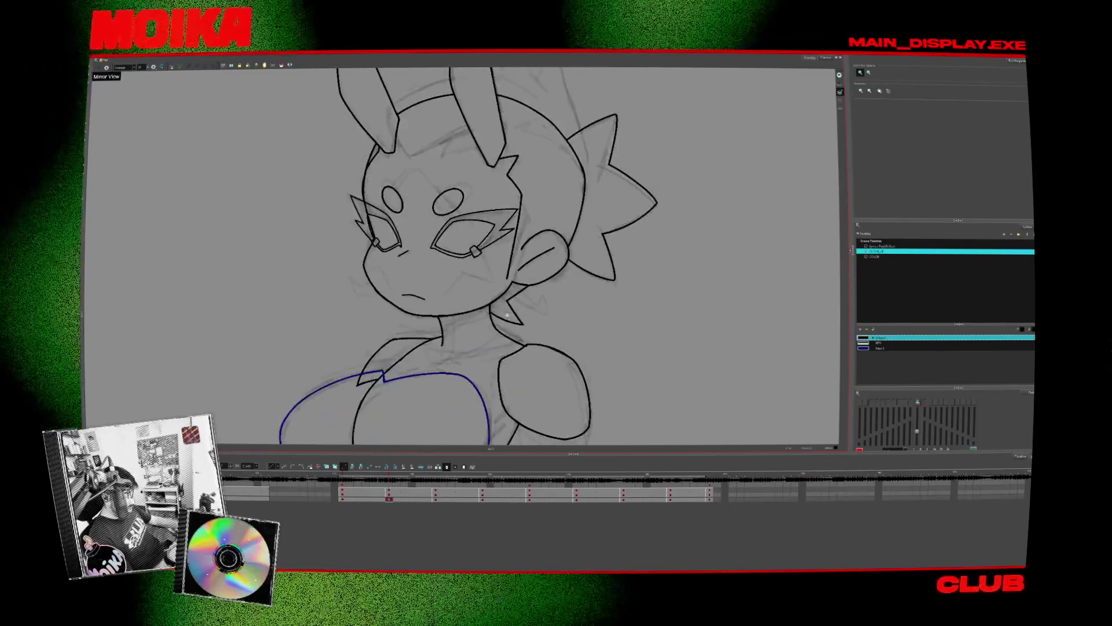
{"action": "key", "text": "f"}
- Toggle Mirror View to check proportions and rotate the view for easier drawing
{"action": "key", "text": "4"}
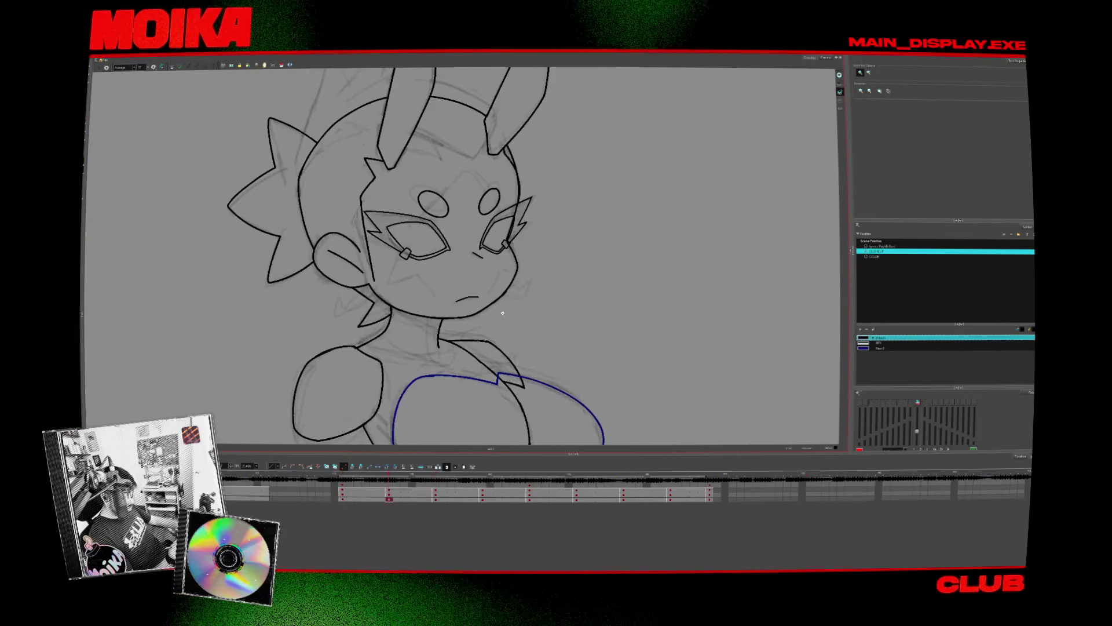
{"action": "key", "text": "4"}
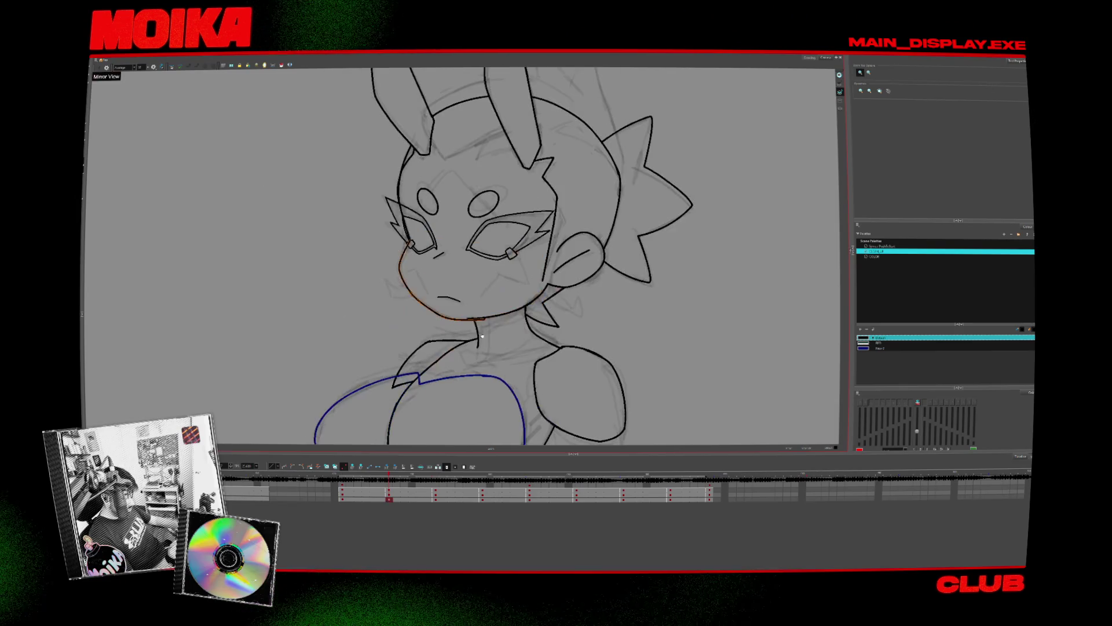
{"action": "key", "text": "alt+b"}
{"action": "key", "text": "4"}
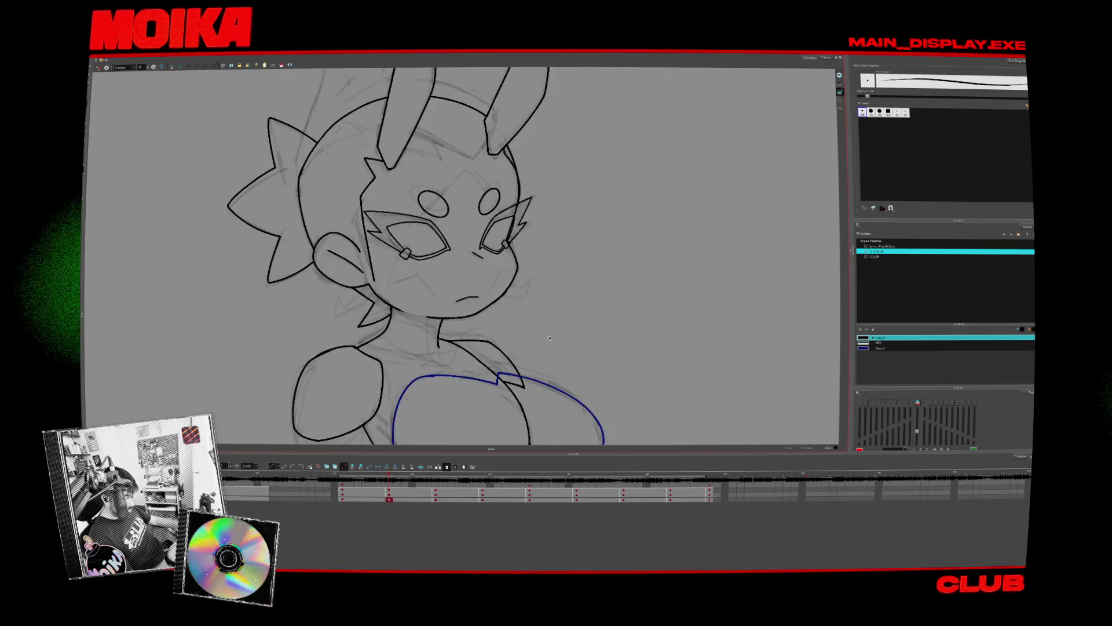
{"action": "key", "text": "v"}
{"action": "key", "text": "4"}
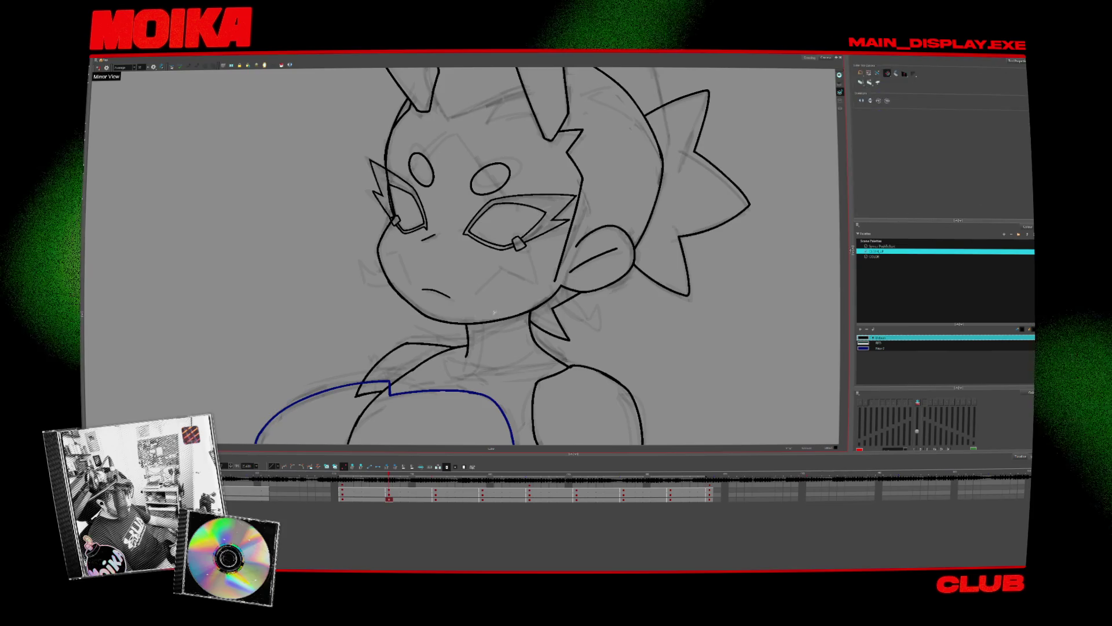
{"action": "left_click", "coordinate": [98, 67]}
{"action": "left_click", "coordinate": [98, 68]}
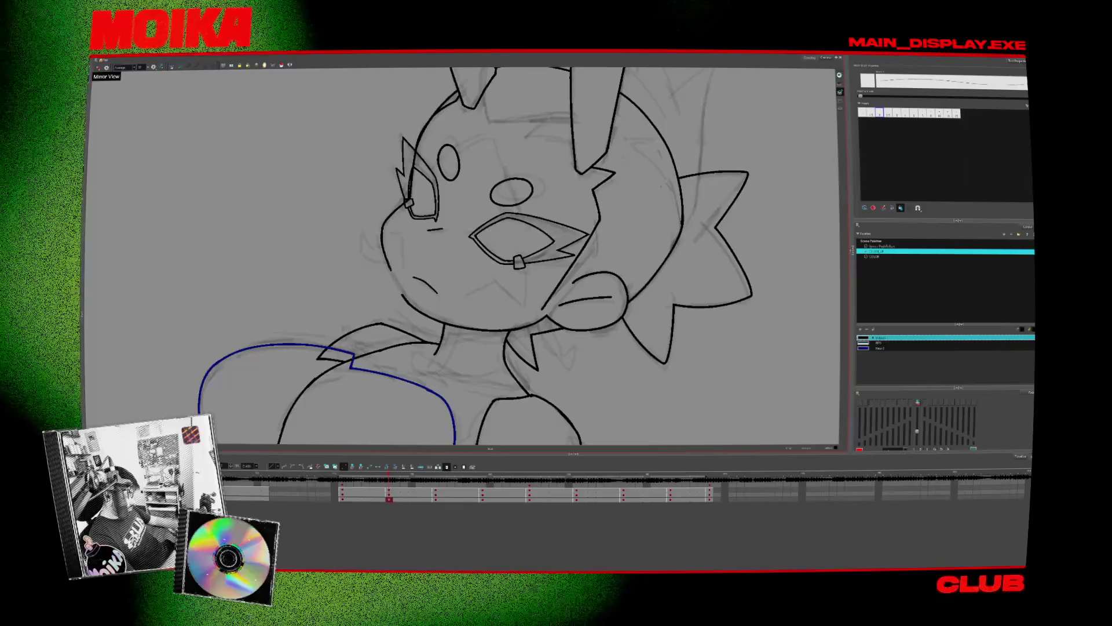
{"action": "left_click", "coordinate": [97, 67]}
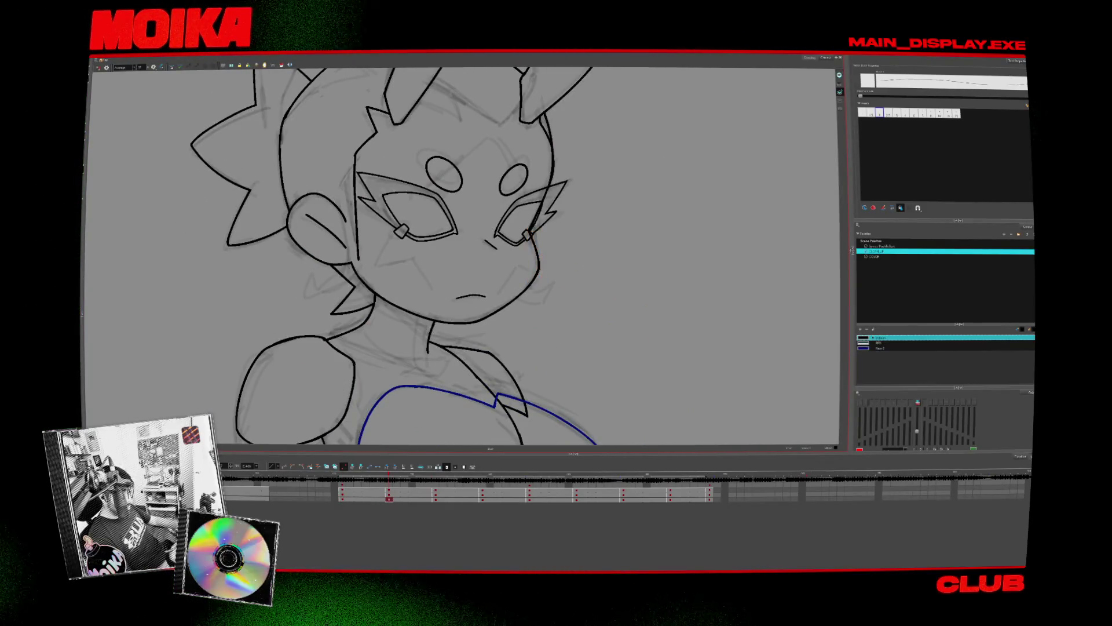
{"action": "key", "text": "c"}
{"action": "key", "text": "c"}
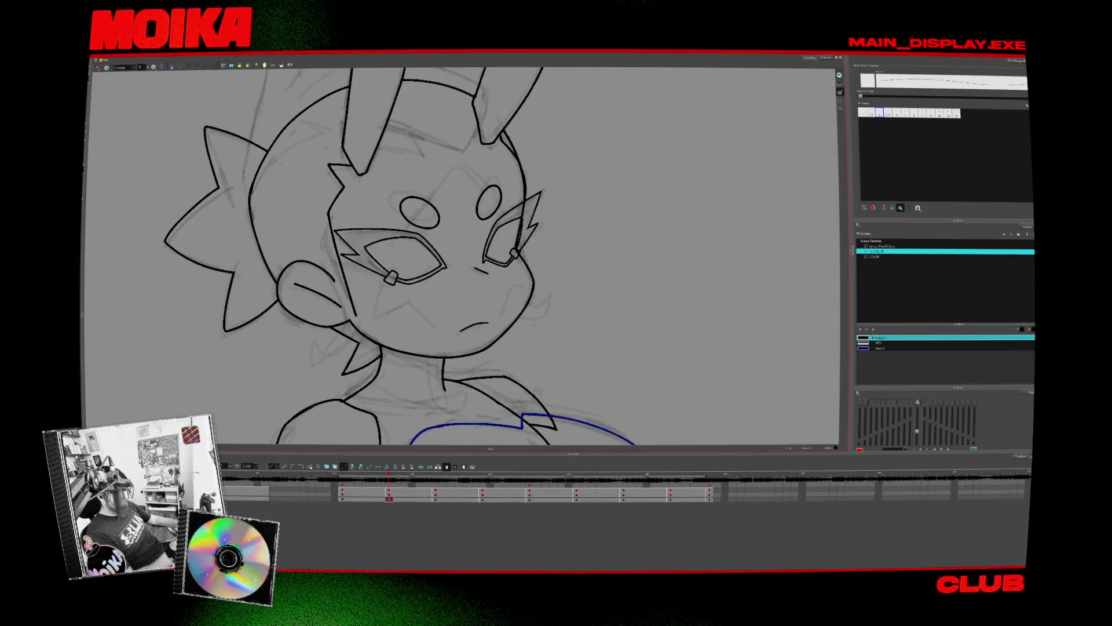
{"action": "key", "text": "4"}
{"action": "left_click_drag", "start_coordinate": [557, 282], "coordinate": [521, 260]}
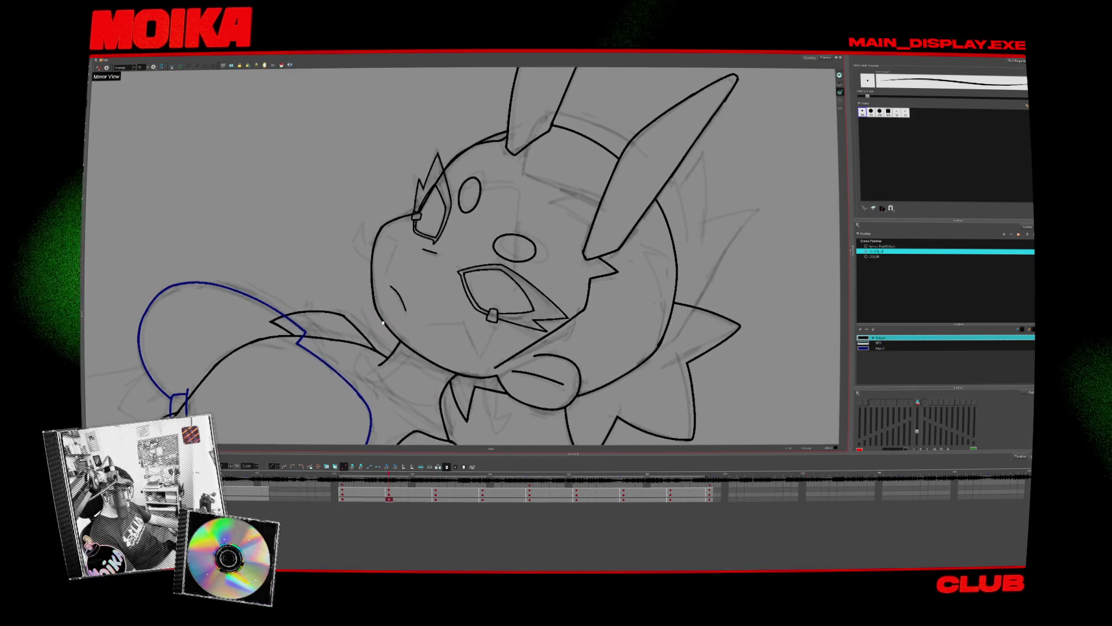
{"action": "scroll", "coordinate": [463, 254], "scroll_direction": "down", "scroll_amount": 1}
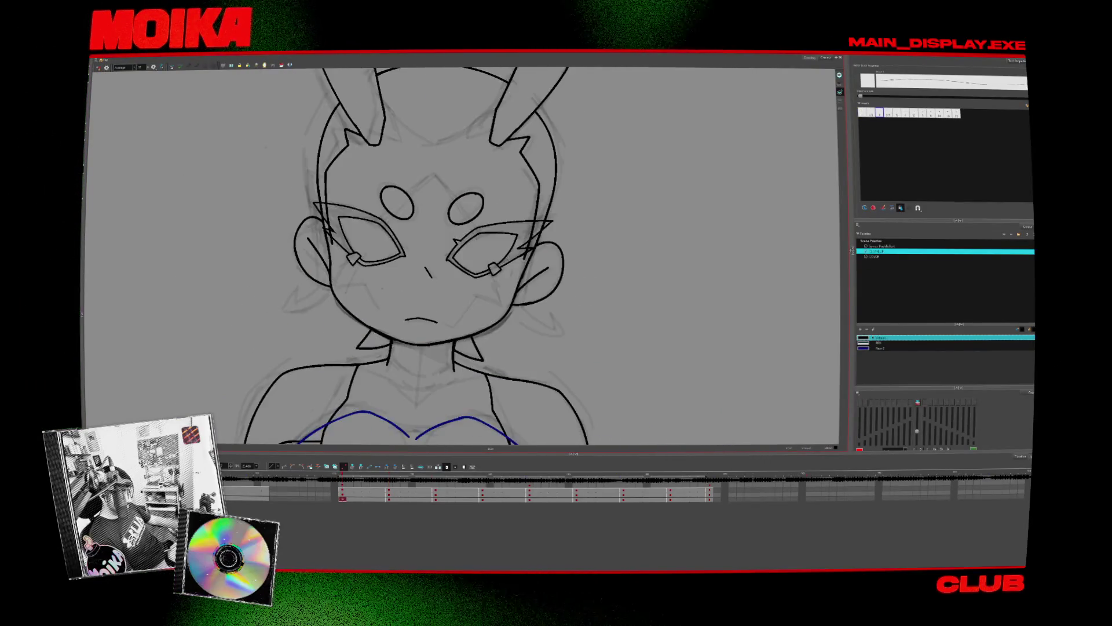
{"action": "left_click", "coordinate": [519, 326]}
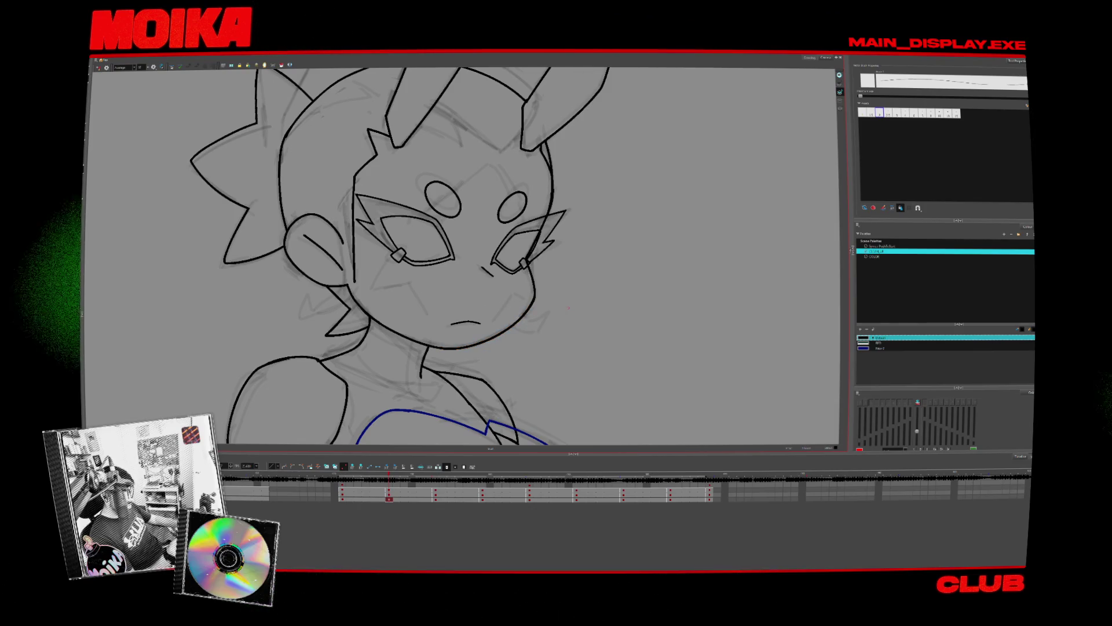
{"action": "key", "text": "4"}
{"action": "key", "text": "v"}
{"action": "key", "text": "shift+x"}
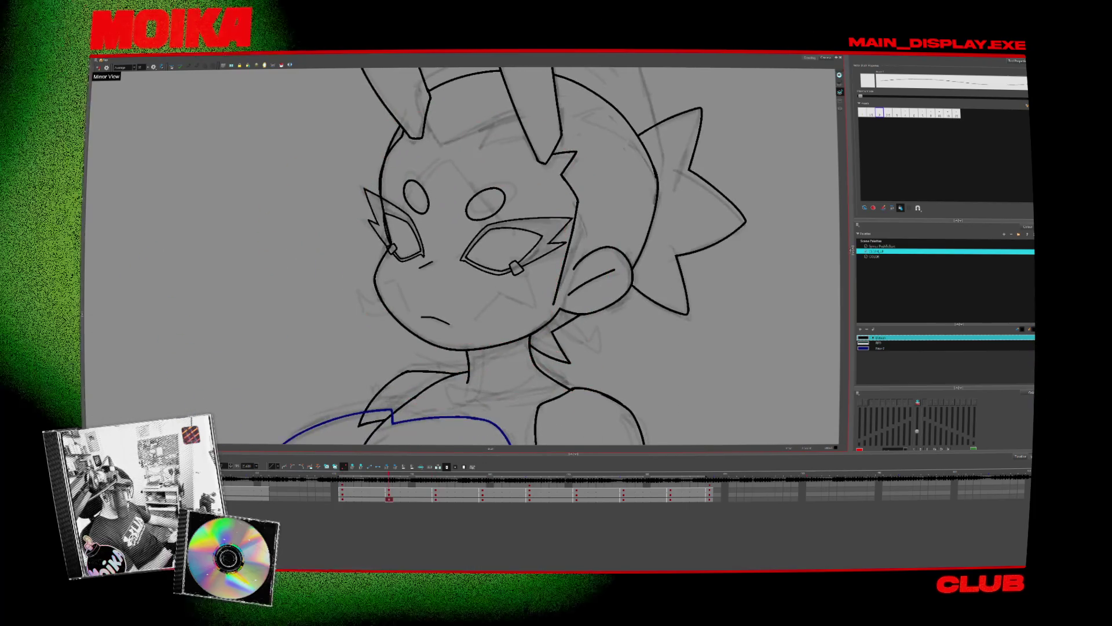
{"action": "key", "text": "shift+z"}
{"action": "key", "text": "alt+z"}
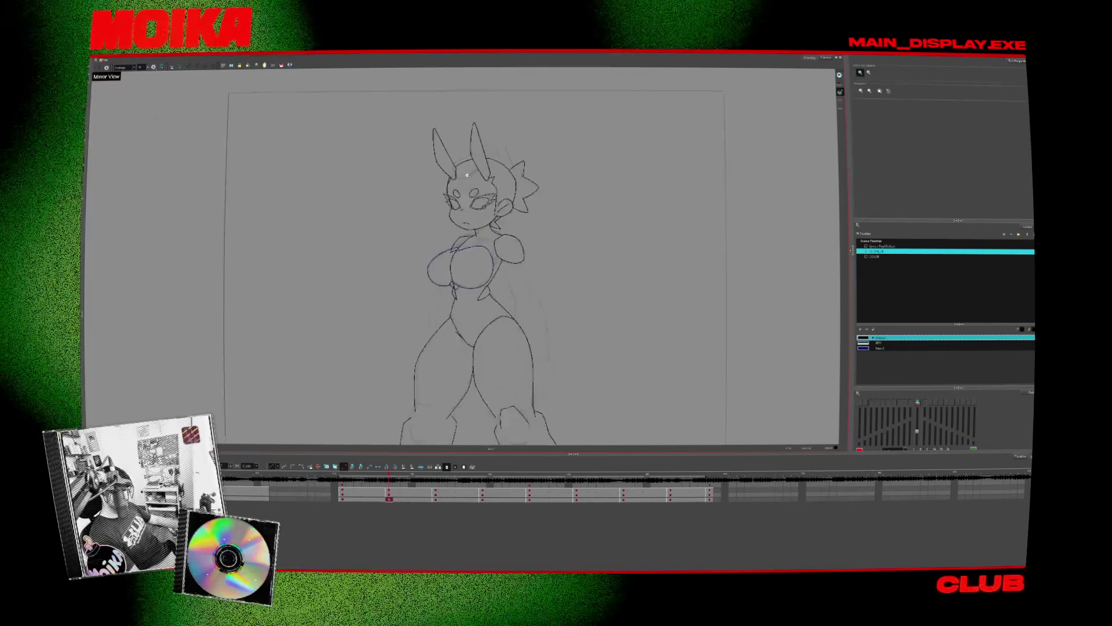
- Zoom in close on the character's head and ears
{"action": "left_click", "coordinate": [500, 146]}
{"action": "left_click", "coordinate": [533, 236], "text": "alt"}
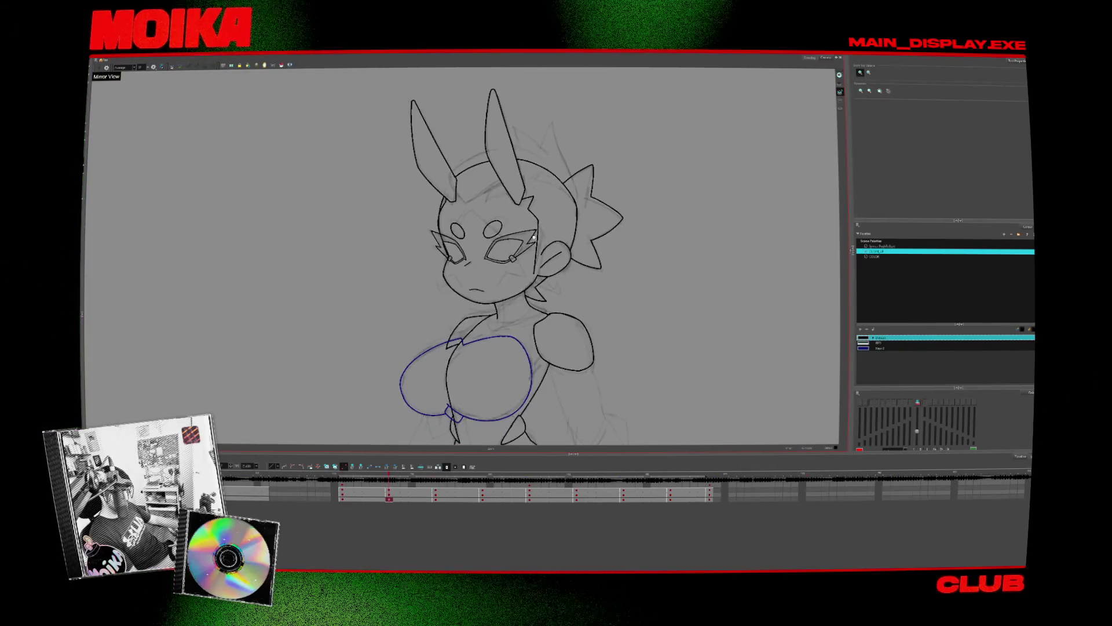
{"action": "left_click", "coordinate": [493, 237]}
{"action": "left_click", "coordinate": [478, 255]}
{"action": "left_click", "coordinate": [469, 264]}
{"action": "left_click", "coordinate": [469, 263], "text": "alt"}
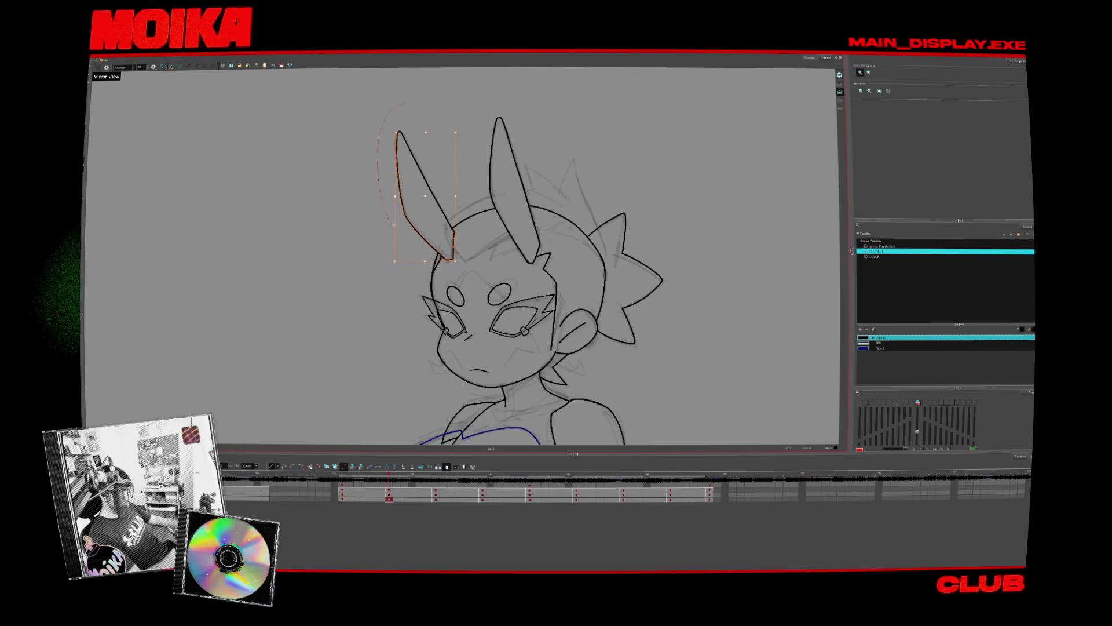
{"action": "left_click", "coordinate": [461, 228]}
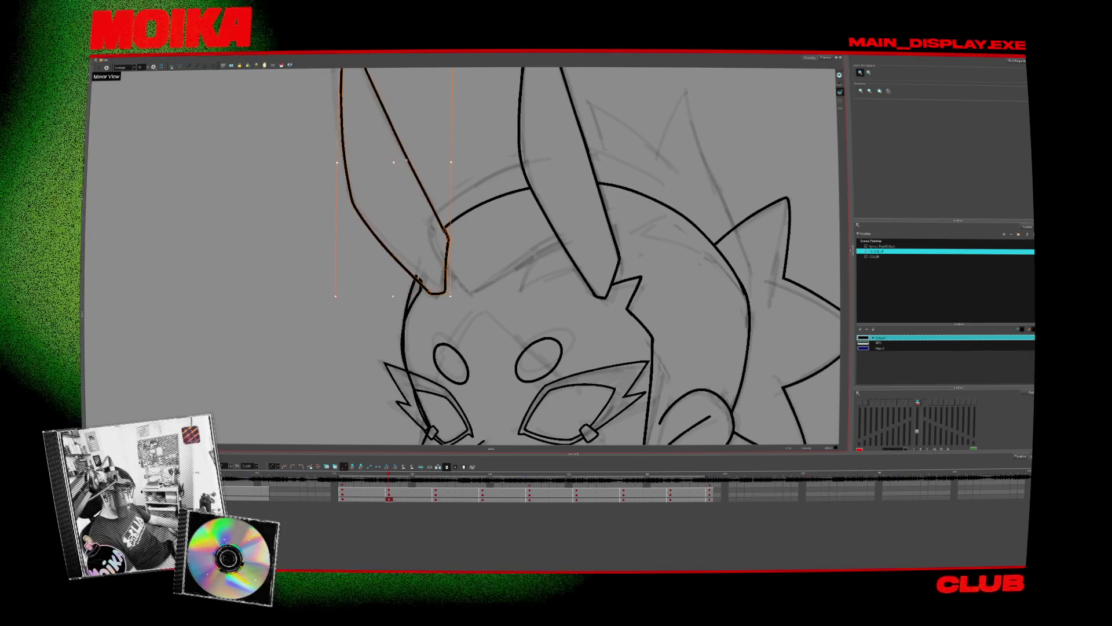
- Turn off Mirror View and tilt the view so it angles onto the ear
{"action": "key", "text": "4"}
{"action": "left_click_drag", "start_coordinate": [514, 258], "coordinate": [460, 325]}
{"action": "key", "text": "alt+b"}
{"action": "key", "text": "alt+slash"}
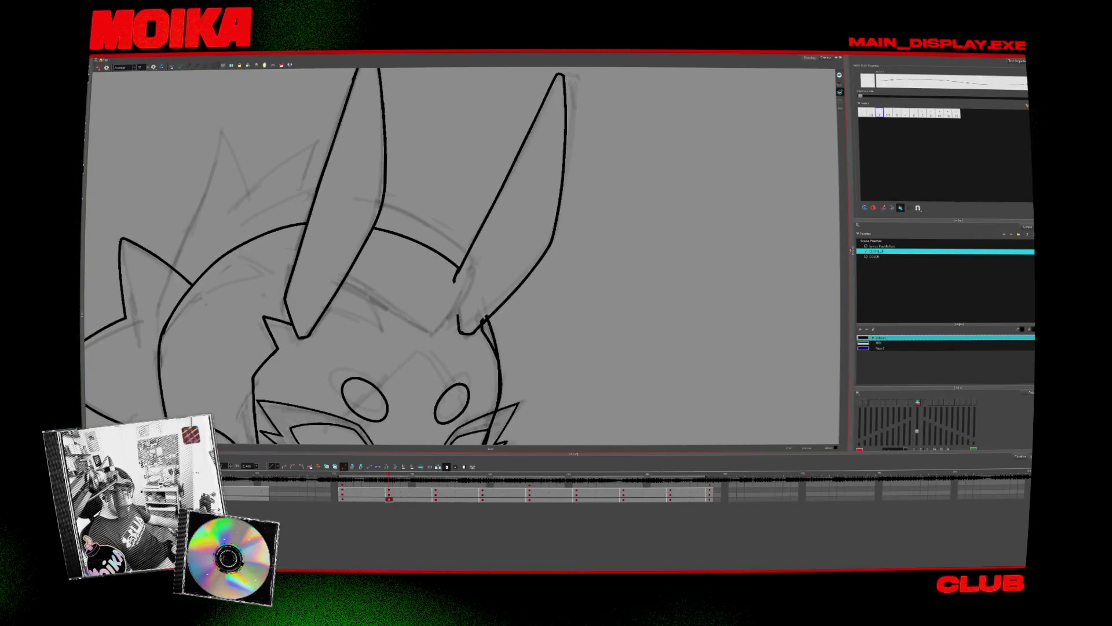
{"action": "left_click_drag", "start_coordinate": [456, 294], "coordinate": [449, 272]}
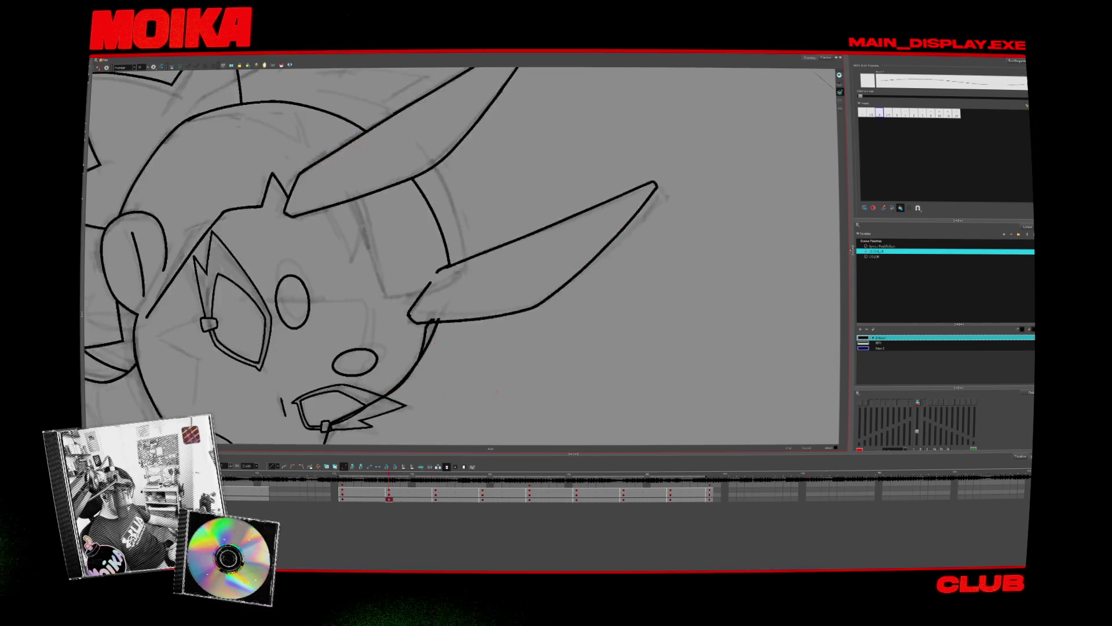
{"action": "mouse_move", "coordinate": [565, 212]}
{"action": "left_mouse_down"}
{"action": "mouse_move", "coordinate": [566, 181]}
{"action": "mouse_move", "coordinate": [580, 174]}
{"action": "left_mouse_up"}
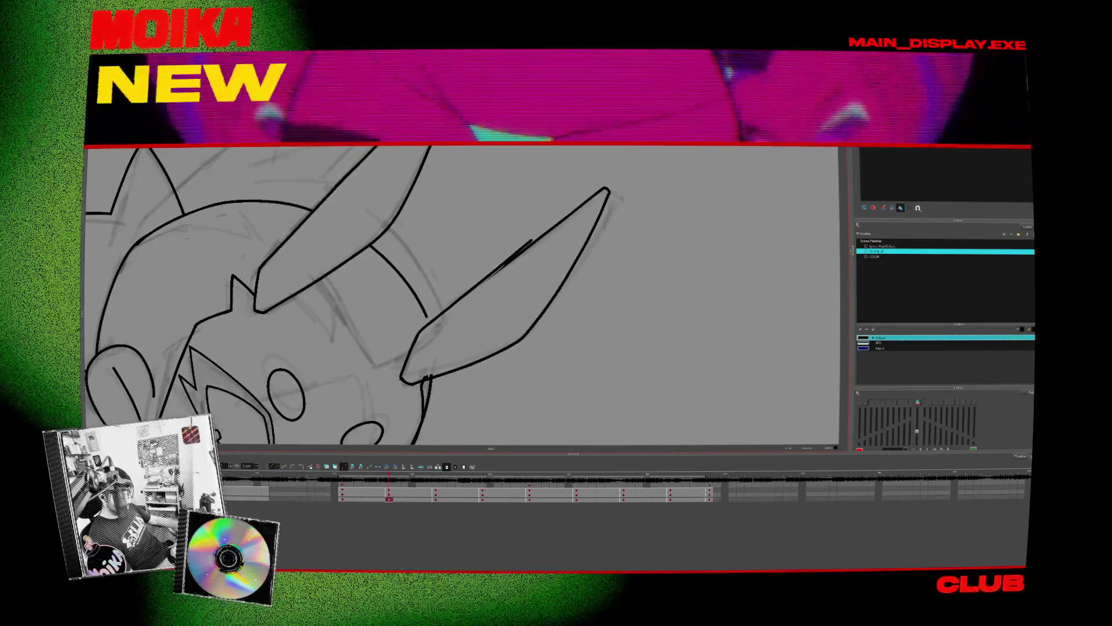
- Select the ear's inner stroke and drag it down toward the ear's base
{"action": "left_click", "coordinate": [498, 271]}
{"action": "left_click", "coordinate": [576, 256]}
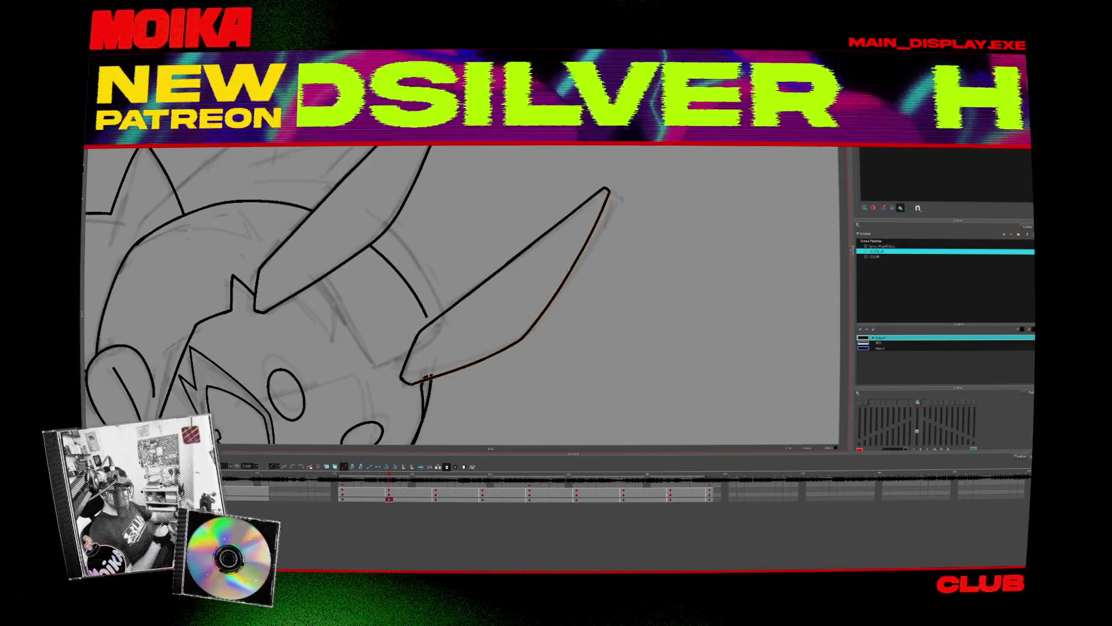
{"action": "left_click", "coordinate": [569, 270]}
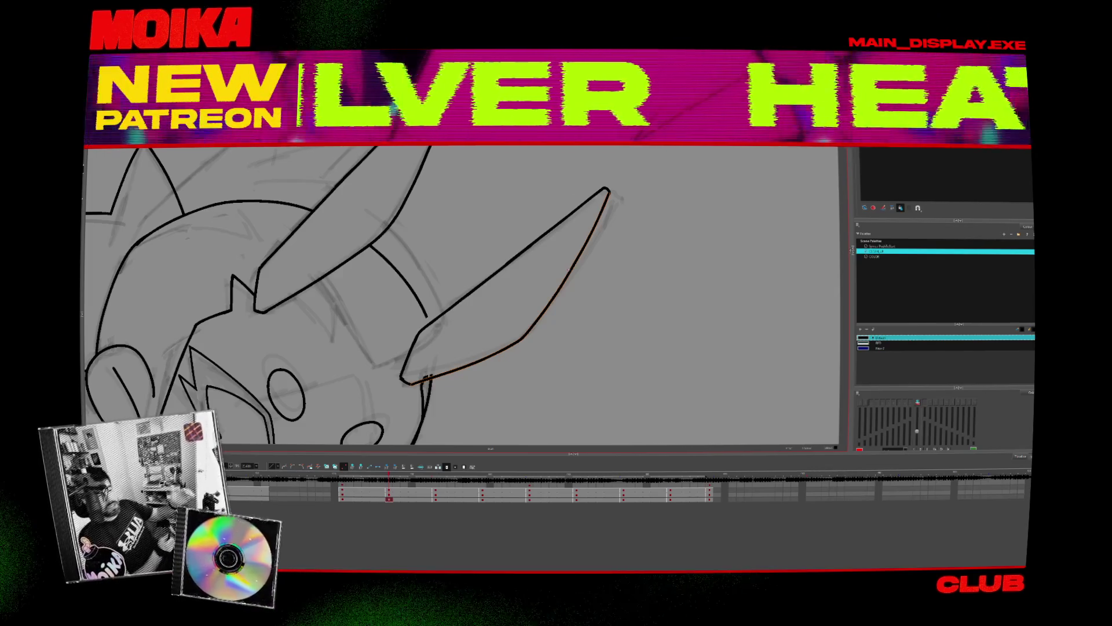
{"action": "left_click_drag", "start_coordinate": [426, 316], "coordinate": [432, 339]}
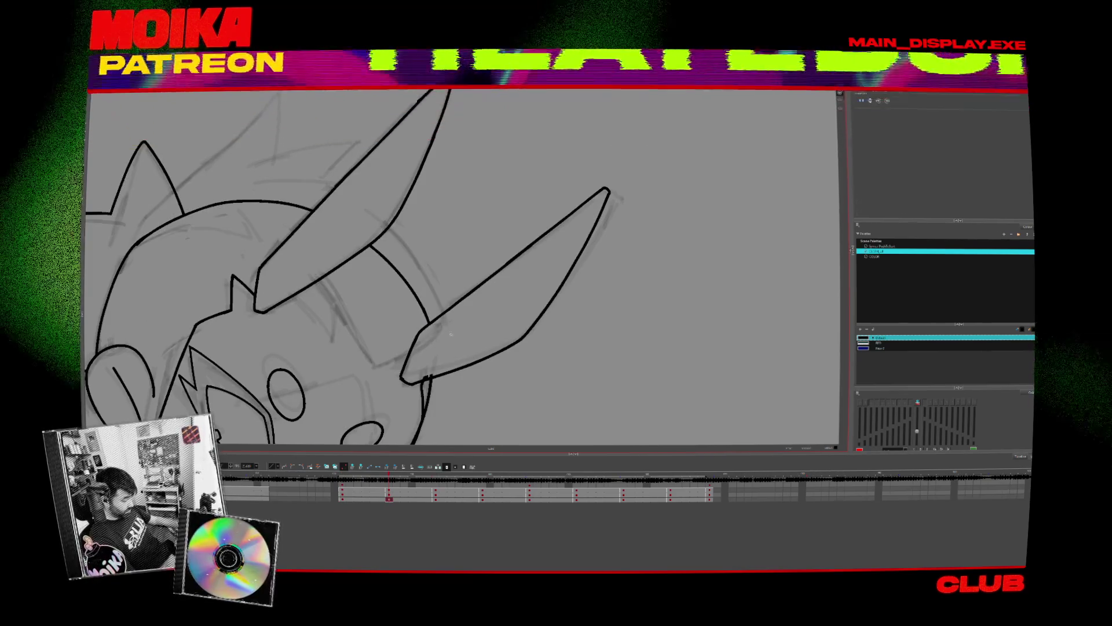
- Reset the view rotation and fit the whole back-view figure in the camera frame
{"action": "key", "text": "shift+x"}
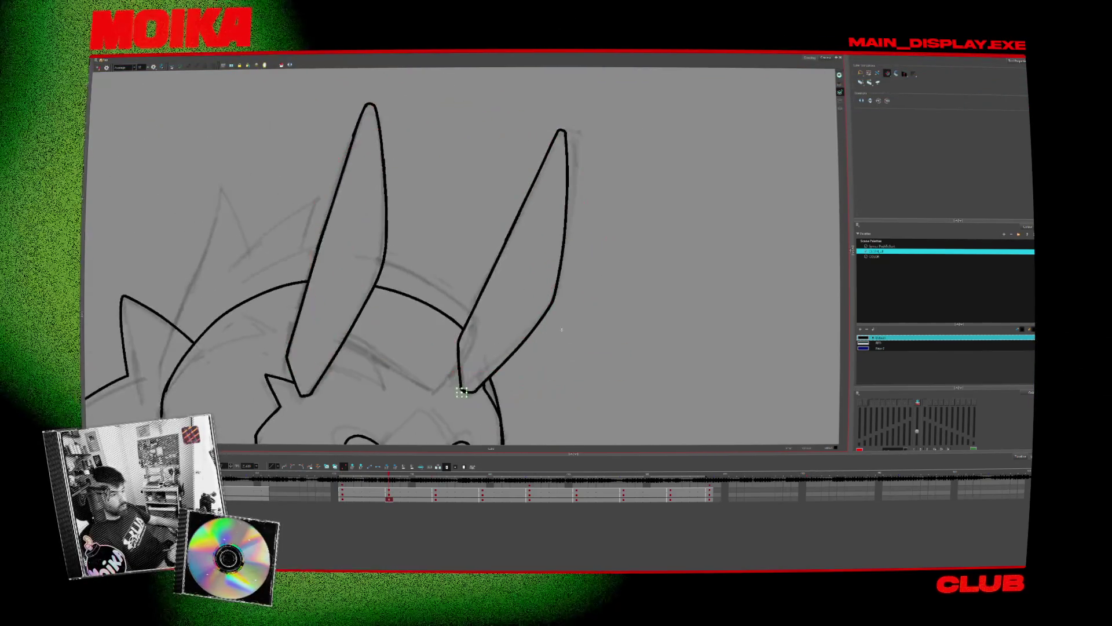
{"action": "key", "text": "alt+b"}
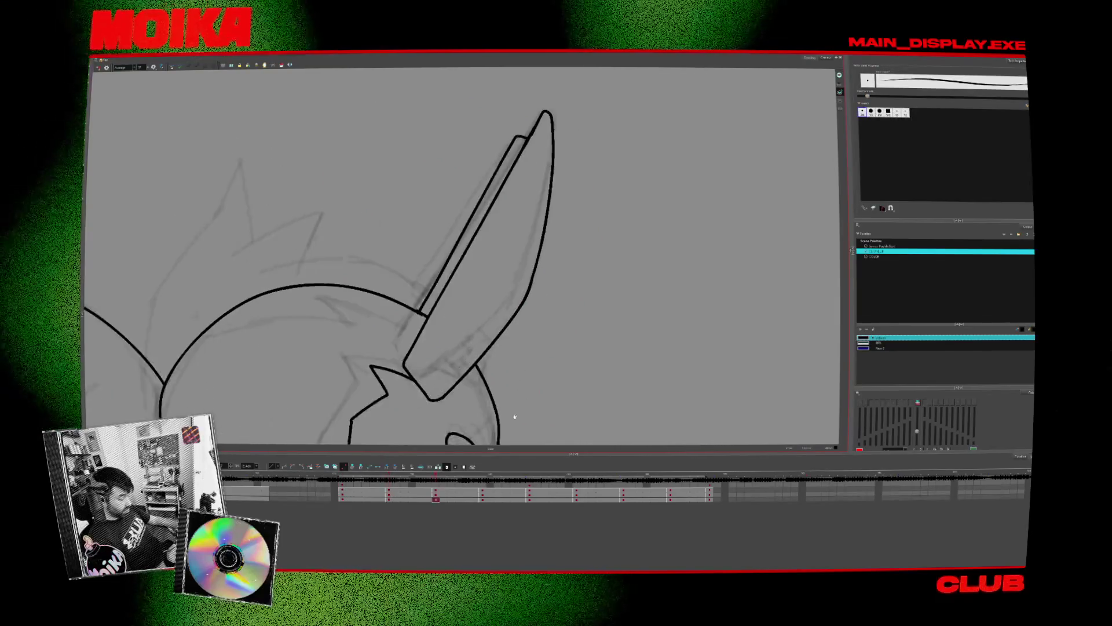
{"action": "key", "text": "alt+z"}
{"action": "scroll", "coordinate": [552, 344], "scroll_direction": "down", "scroll_amount": 3}
{"action": "left_click_drag", "start_coordinate": [552, 344], "coordinate": [591, 308]}
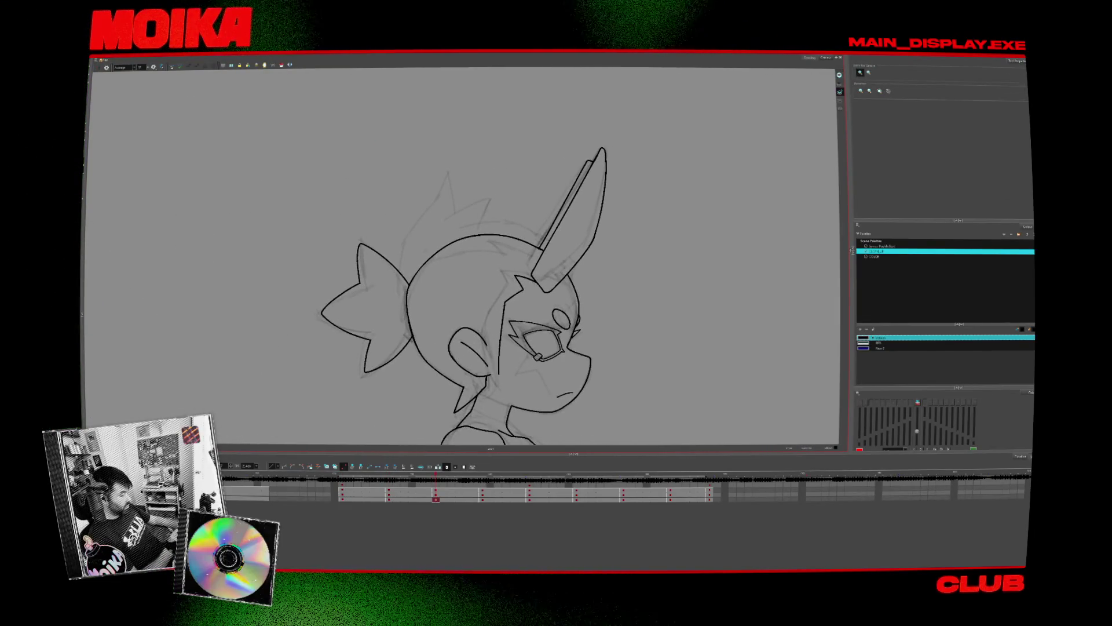
{"action": "key", "text": "shift+m"}
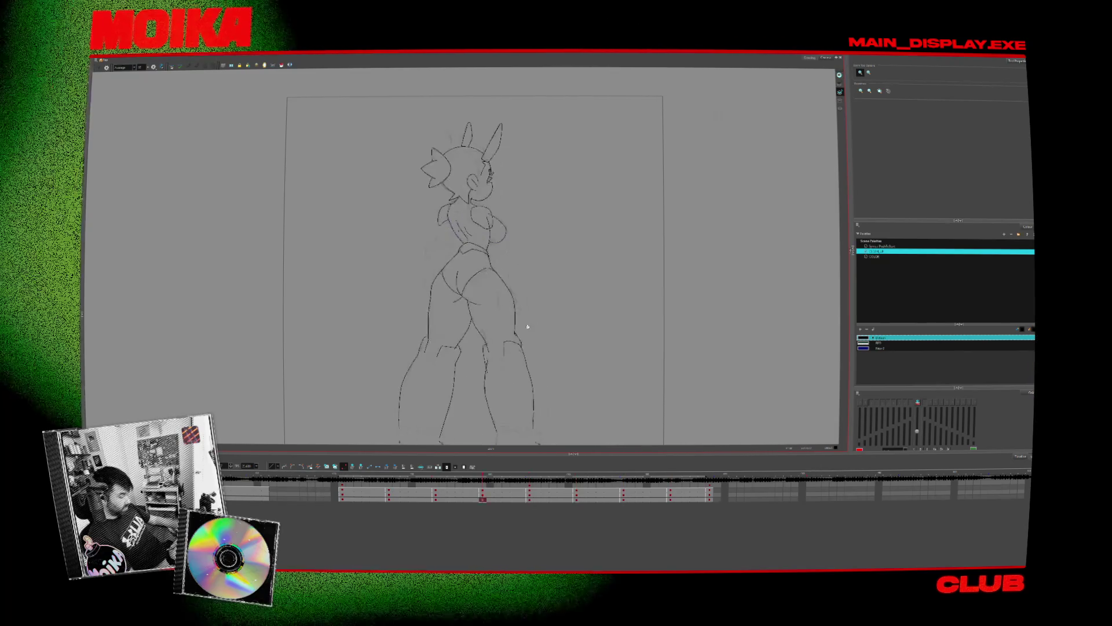
- Flip between neighbouring drawings to compare the leg poses
{"action": "scroll", "coordinate": [452, 249], "scroll_direction": "up", "scroll_amount": 3}
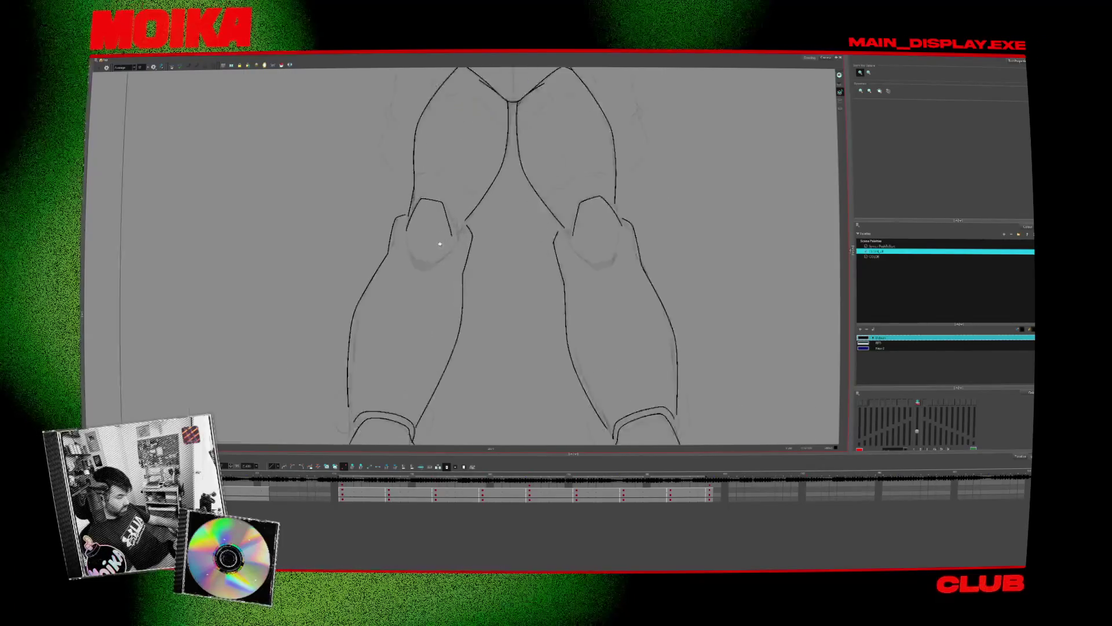
{"action": "scroll", "coordinate": [440, 244], "scroll_direction": "up", "scroll_amount": 2}
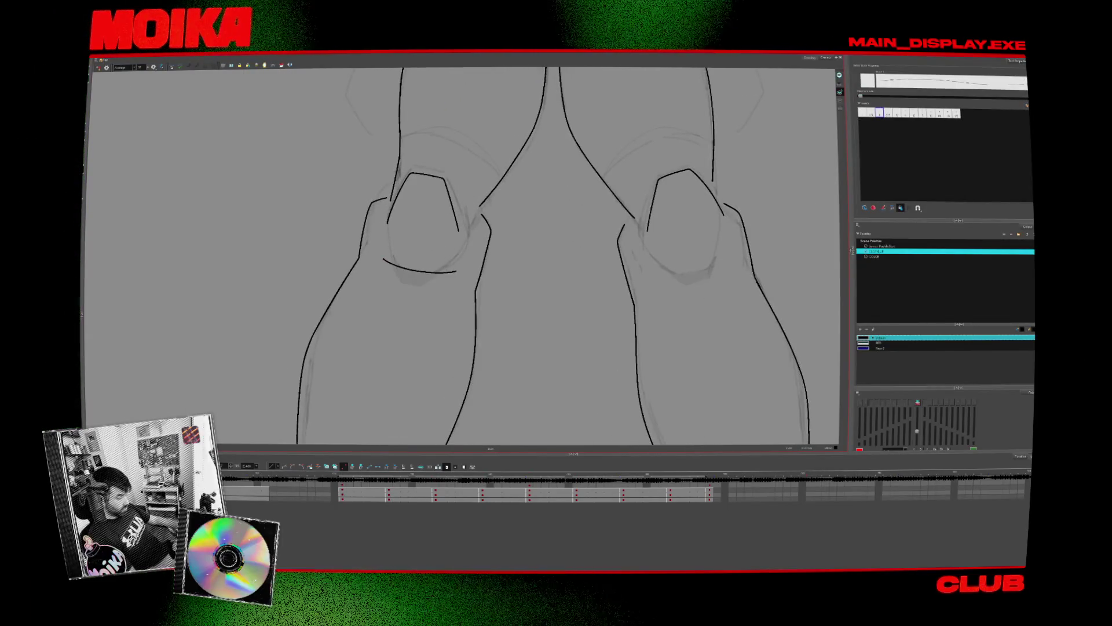
{"action": "key", "text": "g"}
{"action": "key", "text": "f"}
{"action": "key", "text": "f"}
{"action": "key", "text": "g"}
{"action": "key", "text": "g"}
{"action": "key", "text": "f"}
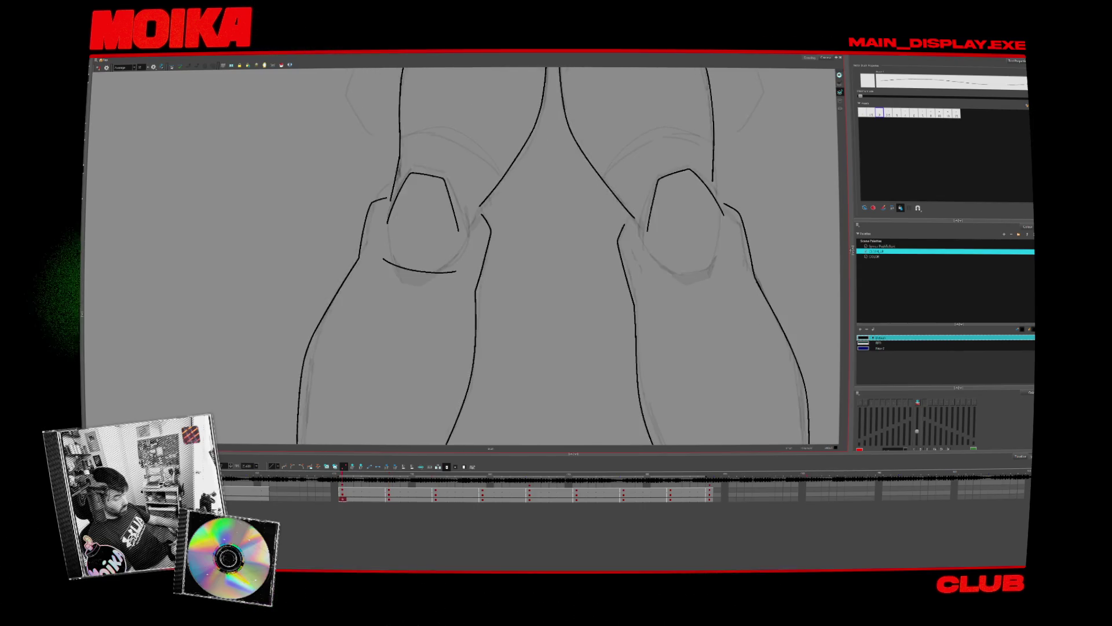
{"action": "key", "text": "g"}
- Select the lower knee stroke and redraw the curved knee line straighter
{"action": "left_click", "coordinate": [482, 282]}
{"action": "key", "text": "g"}
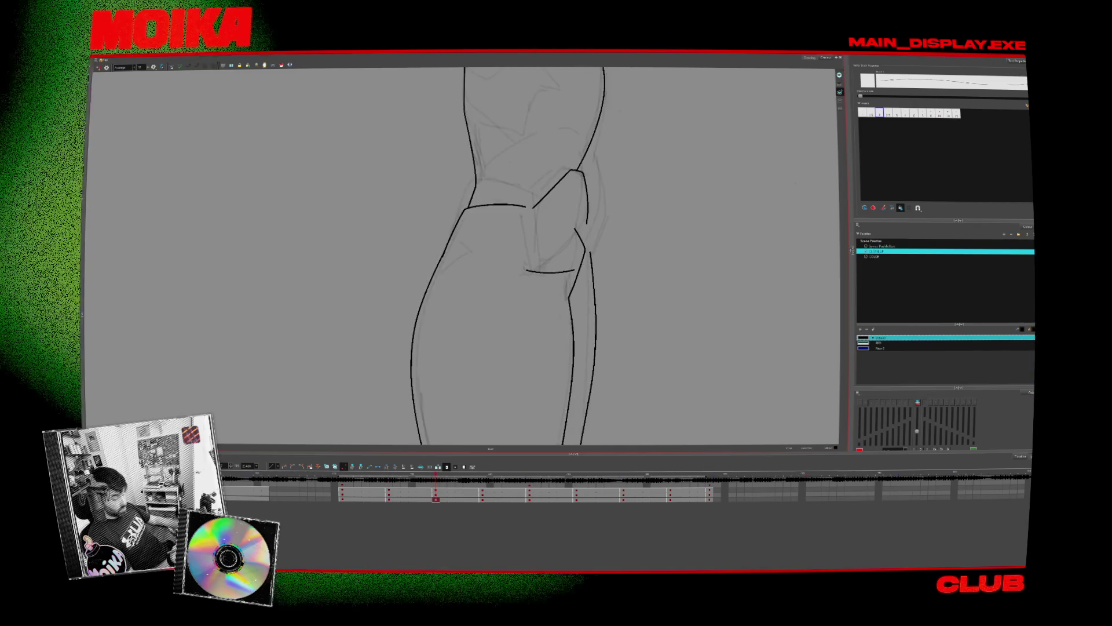
{"action": "key", "text": "f"}
{"action": "key", "text": "g"}
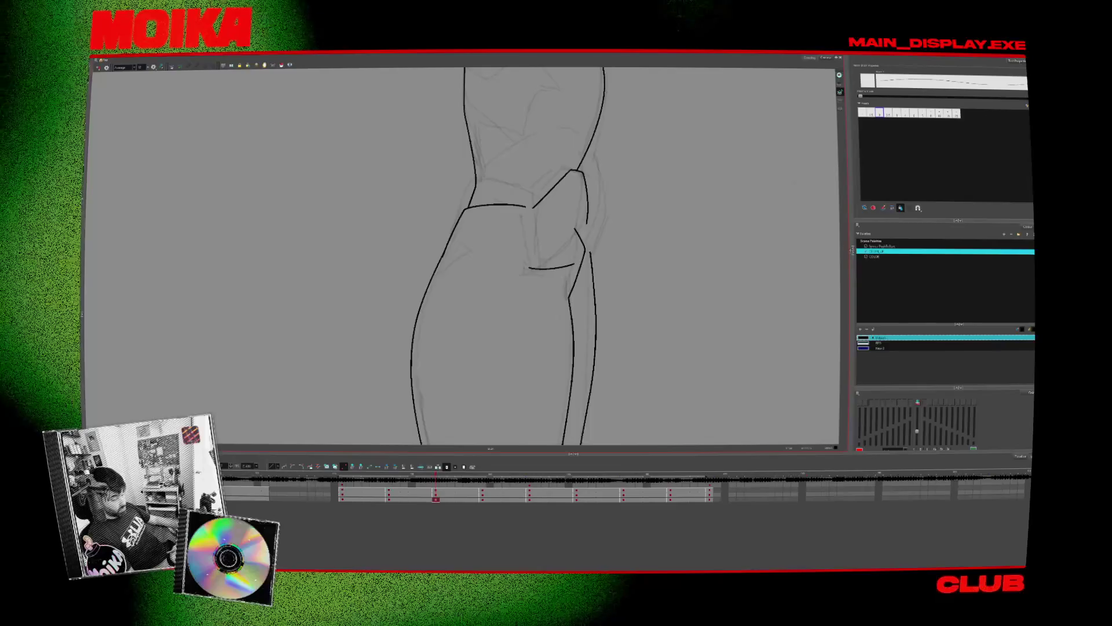
{"action": "left_click_drag", "start_coordinate": [525, 262], "coordinate": [567, 271]}
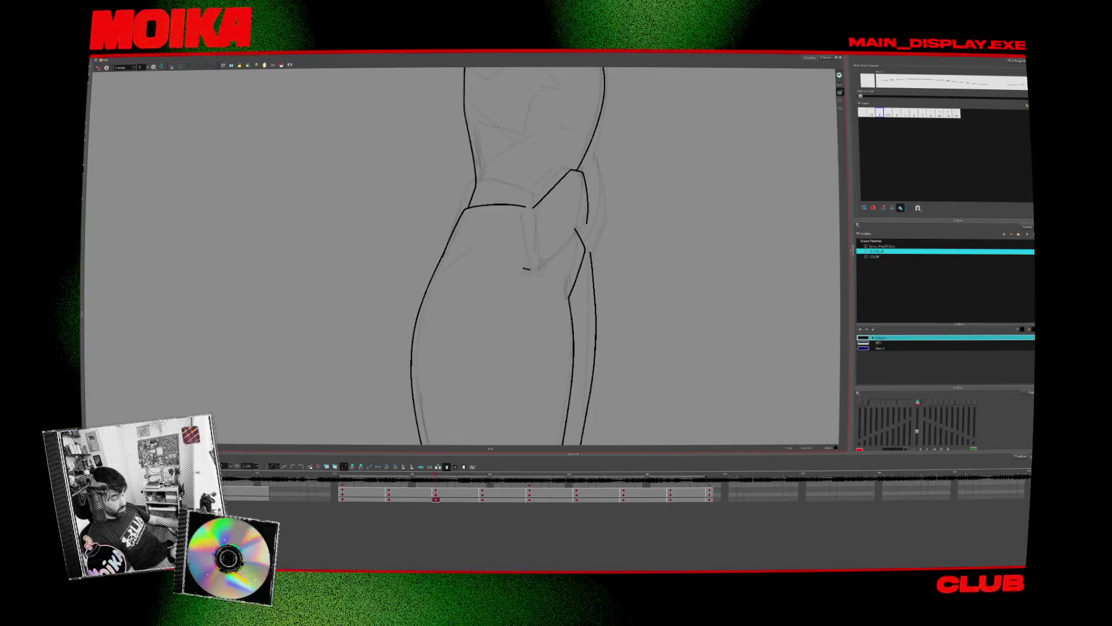
{"action": "key", "text": "g"}
- Zoom out and pan to show the whole legs on the front-view legs drawing
{"action": "key", "text": "alt+s"}
{"action": "scroll", "coordinate": [627, 269], "scroll_direction": "down", "scroll_amount": 3}
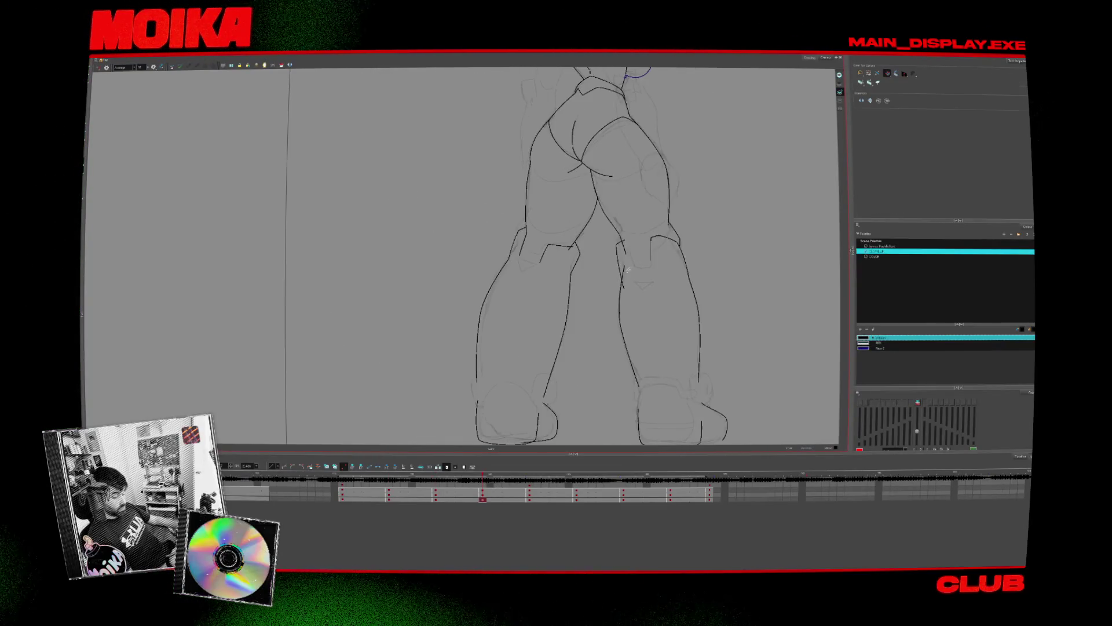
{"action": "left_click_drag", "start_coordinate": [626, 281], "coordinate": [606, 293]}
{"action": "key", "text": "g"}
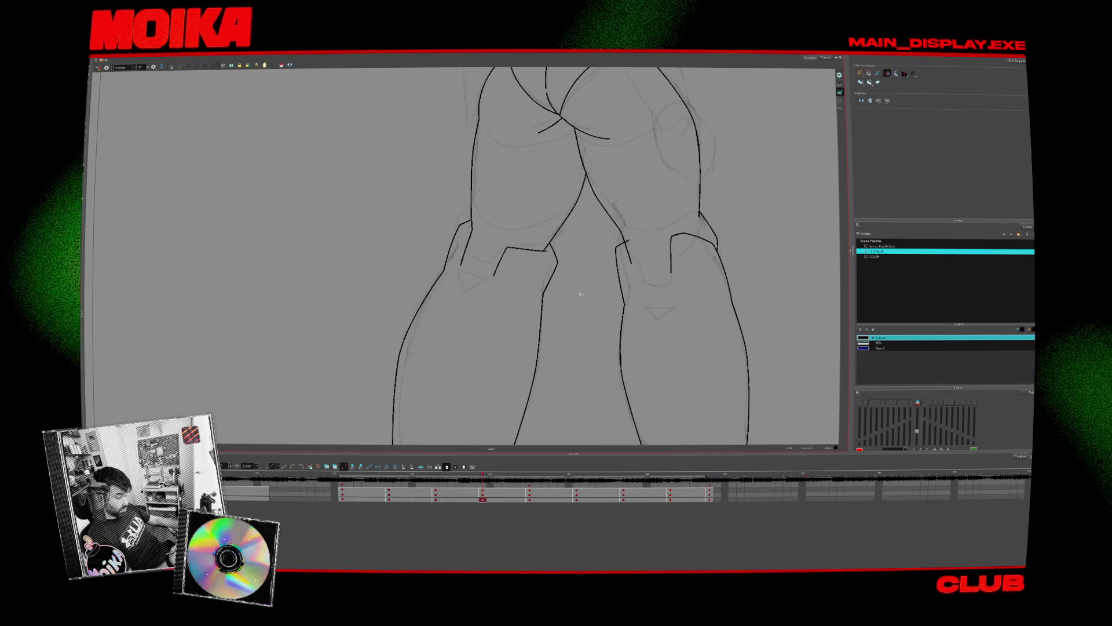
{"action": "scroll", "coordinate": [578, 267], "scroll_direction": "down", "scroll_amount": 3}
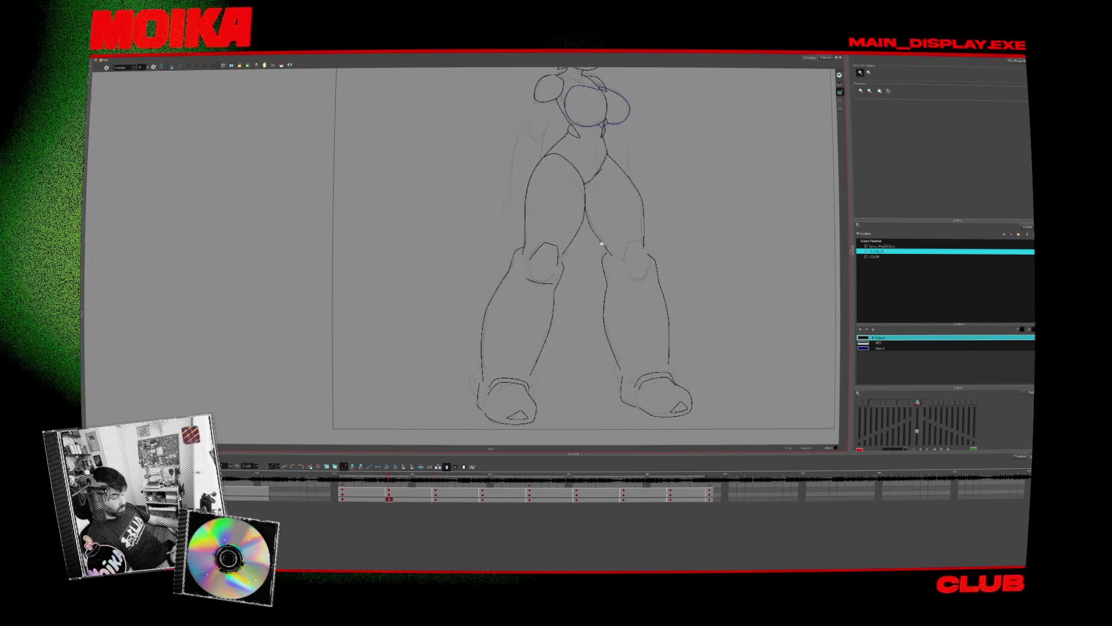
{"action": "scroll", "coordinate": [578, 253], "scroll_direction": "up", "scroll_amount": 3}
- Brush a line where the leg meets the knee plus a short knee stroke
{"action": "key", "text": "alt+b"}
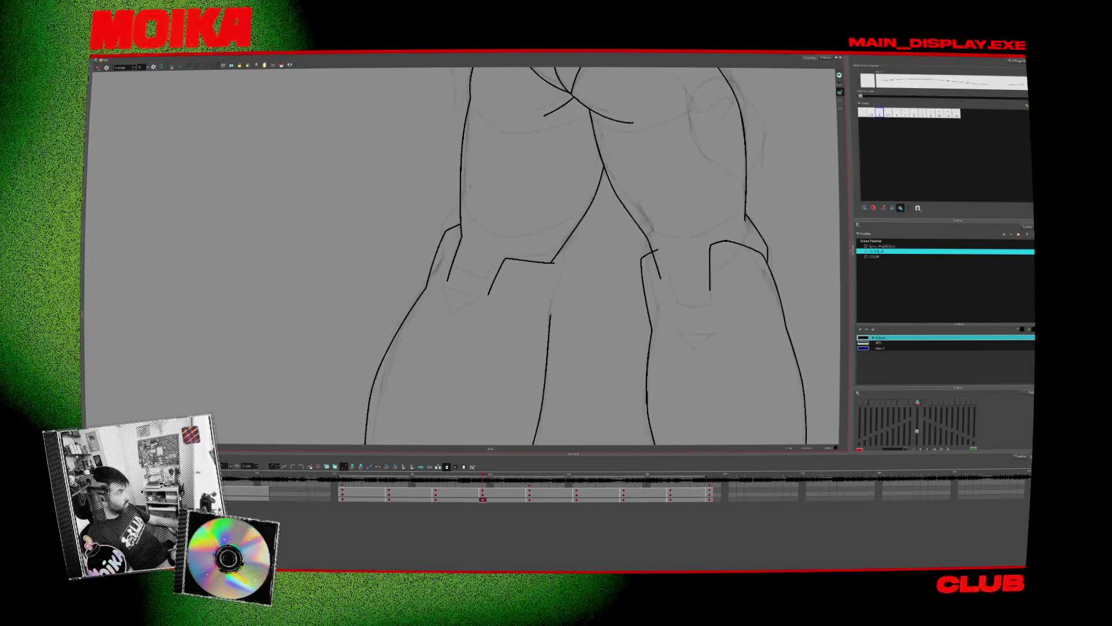
{"action": "left_click_drag", "start_coordinate": [553, 251], "coordinate": [550, 316]}
{"action": "key", "text": "f"}
{"action": "key", "text": "g"}
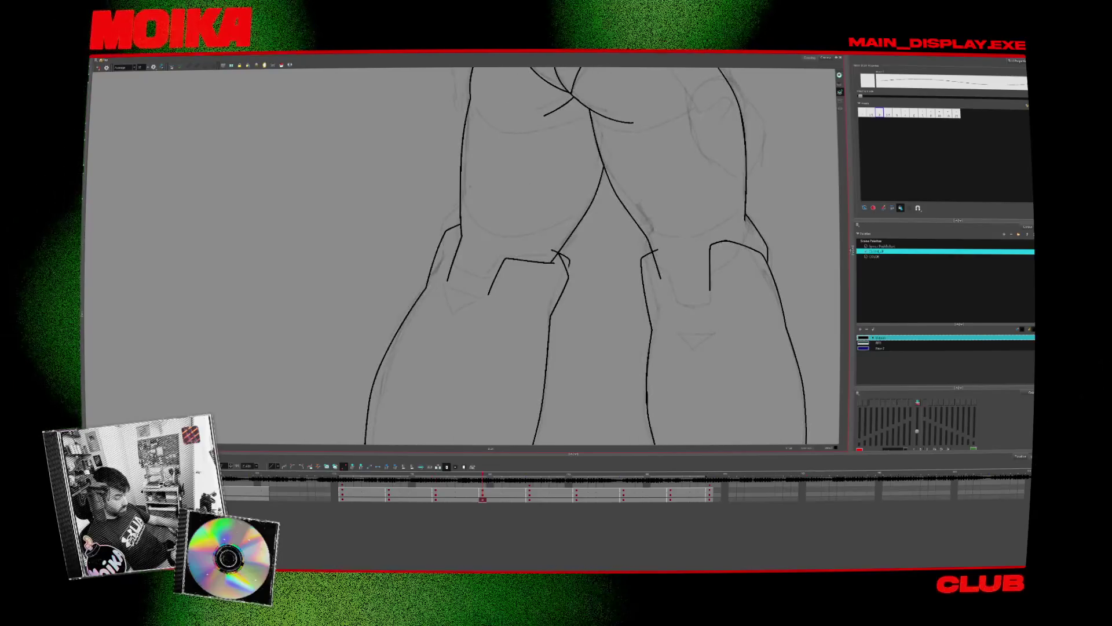
{"action": "left_click_drag", "start_coordinate": [547, 245], "coordinate": [567, 256]}
{"action": "key", "text": "f"}
{"action": "key", "text": "g"}
{"action": "key", "text": "g"}
{"action": "key", "text": "f"}
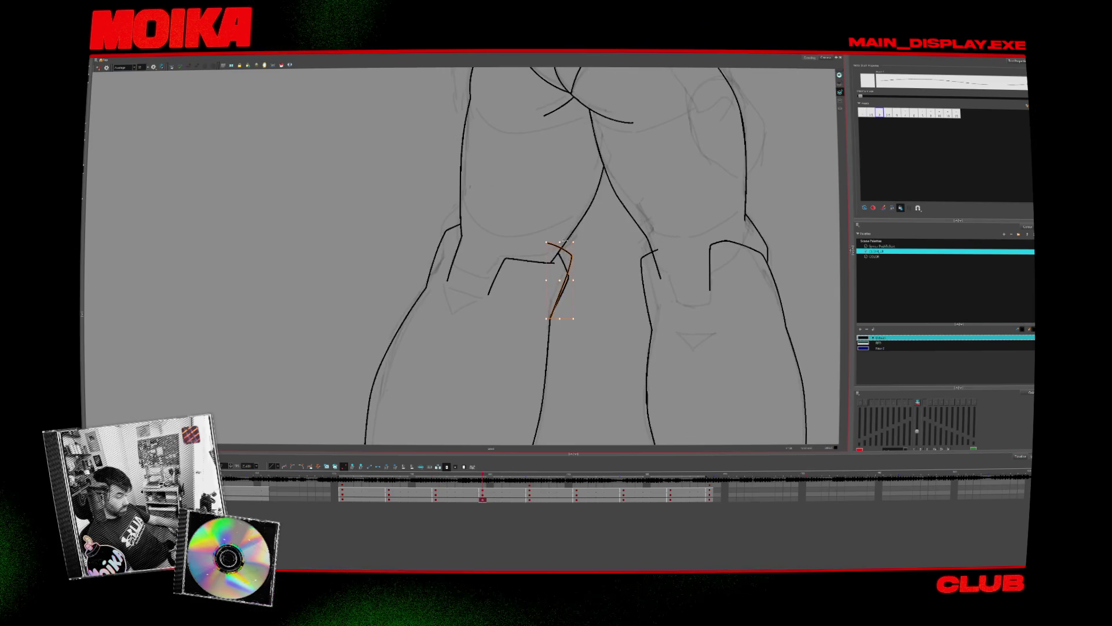
- Trim lines with the Cutter and add a short stroke on the knee piece
{"action": "key", "text": "alt+t"}
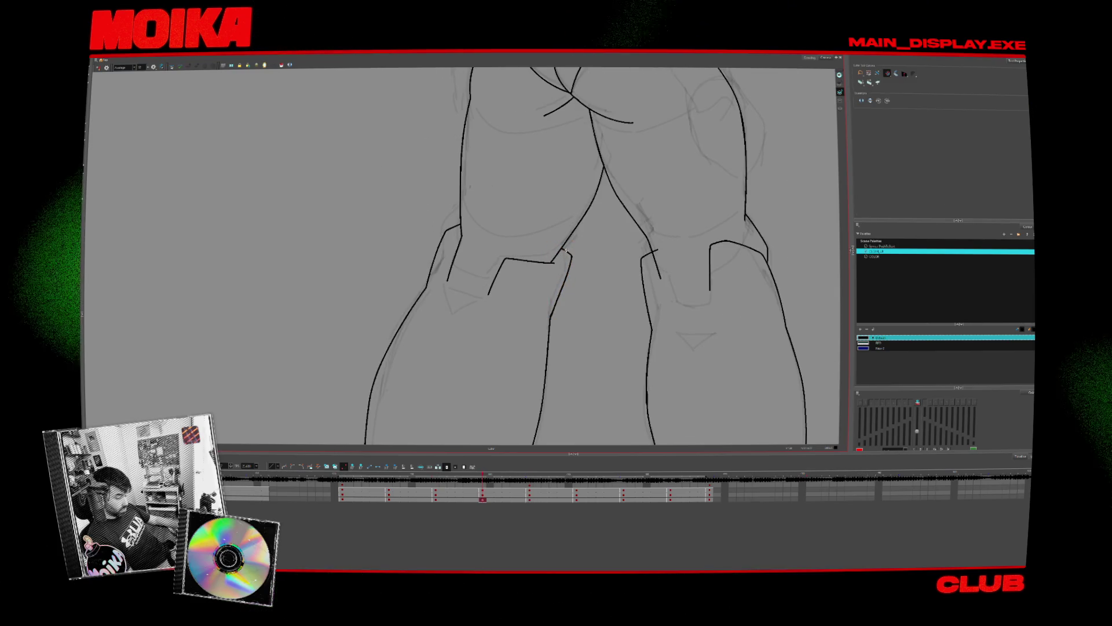
{"action": "key", "text": "f"}
{"action": "key", "text": "g"}
{"action": "key", "text": "g"}
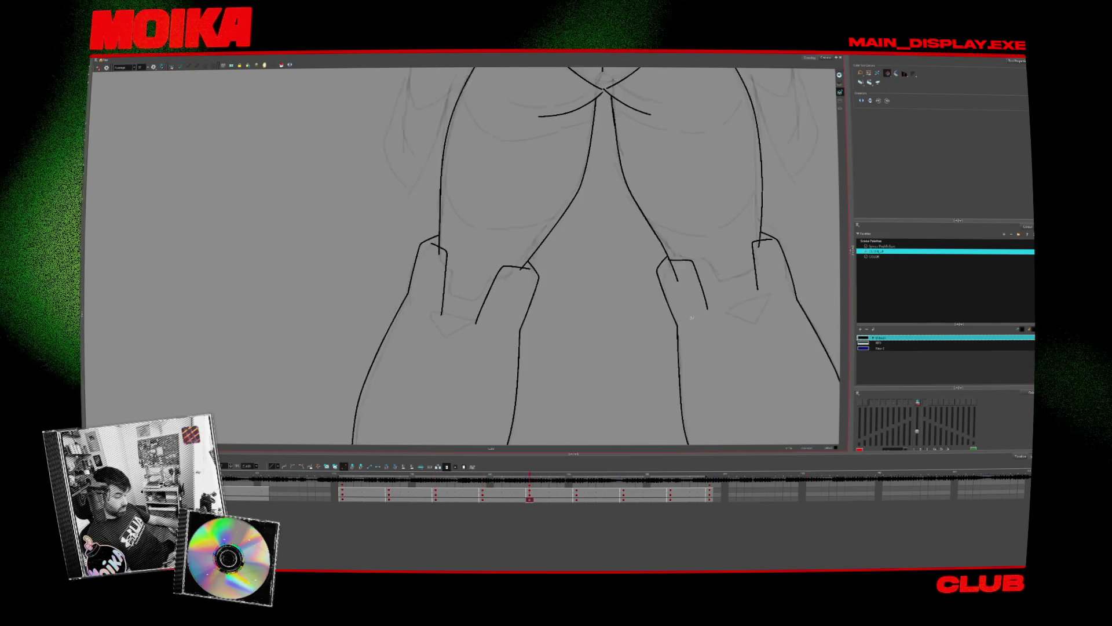
{"action": "key", "text": "alt+b"}
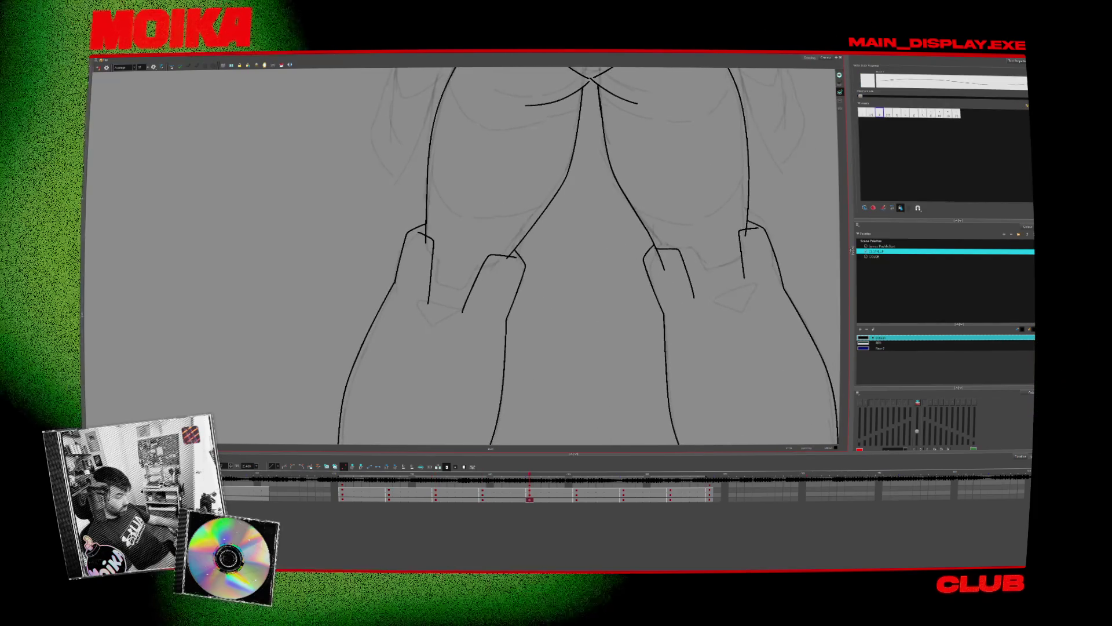
{"action": "left_click_drag", "start_coordinate": [513, 243], "coordinate": [523, 276]}
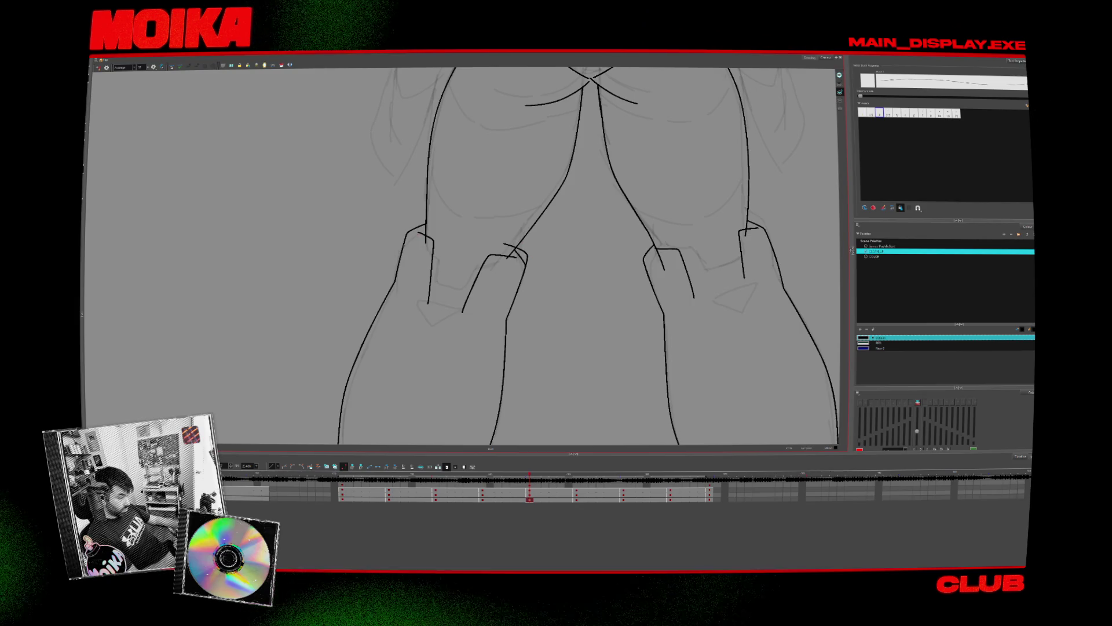
{"action": "left_click_drag", "start_coordinate": [433, 230], "coordinate": [446, 238]}
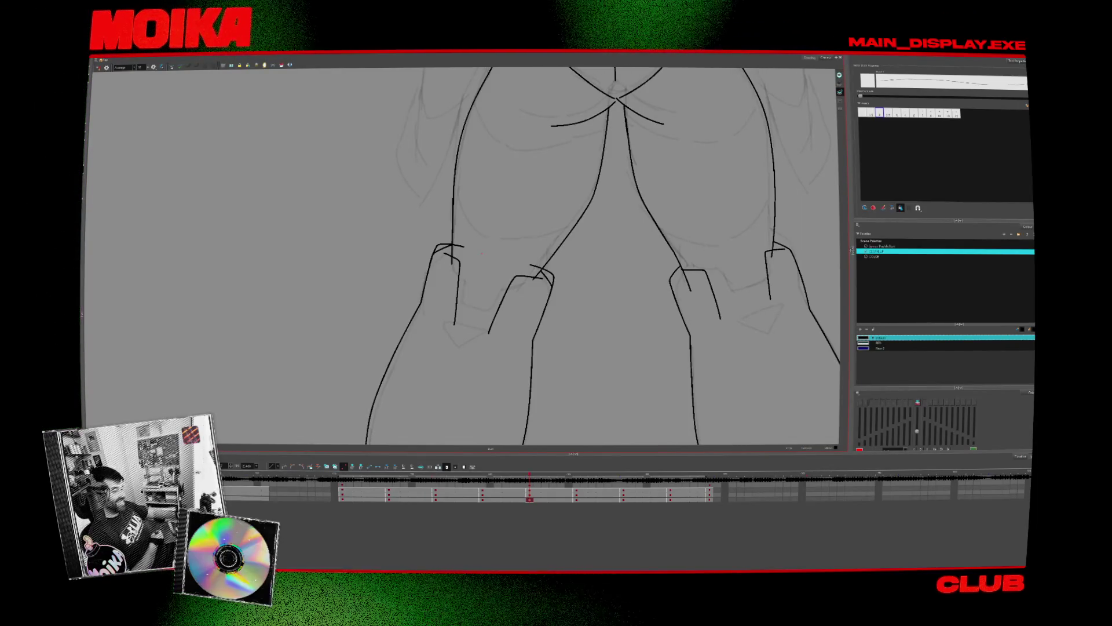
- Pan across the legs and step back to the earlier side-view hip and leg drawing
{"action": "key", "text": "alt+s"}
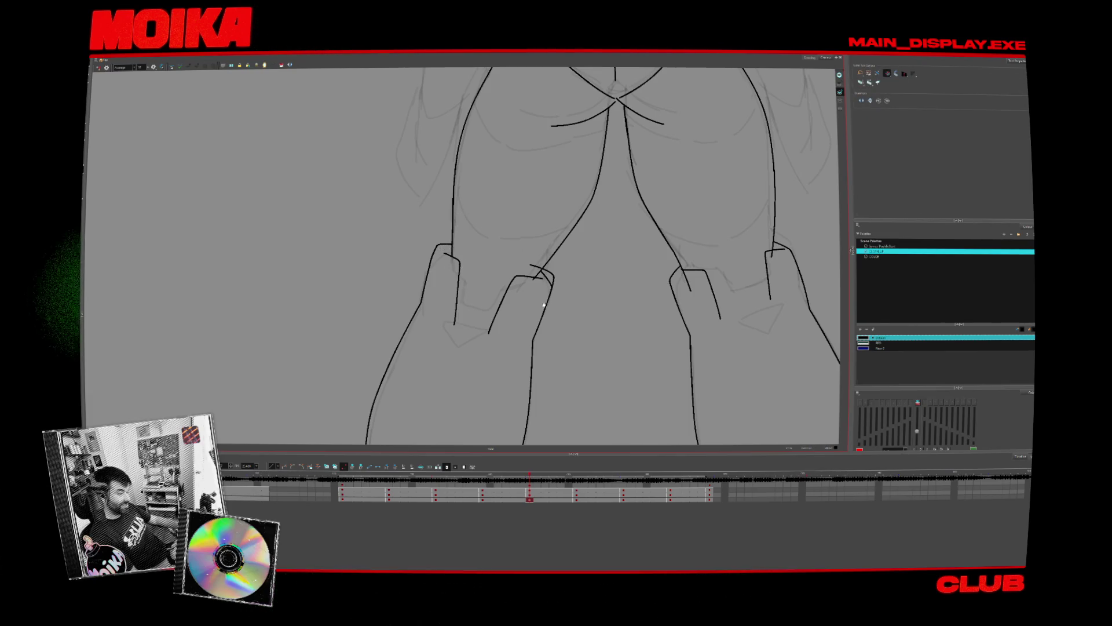
{"action": "left_click_drag", "start_coordinate": [543, 305], "coordinate": [529, 265]}
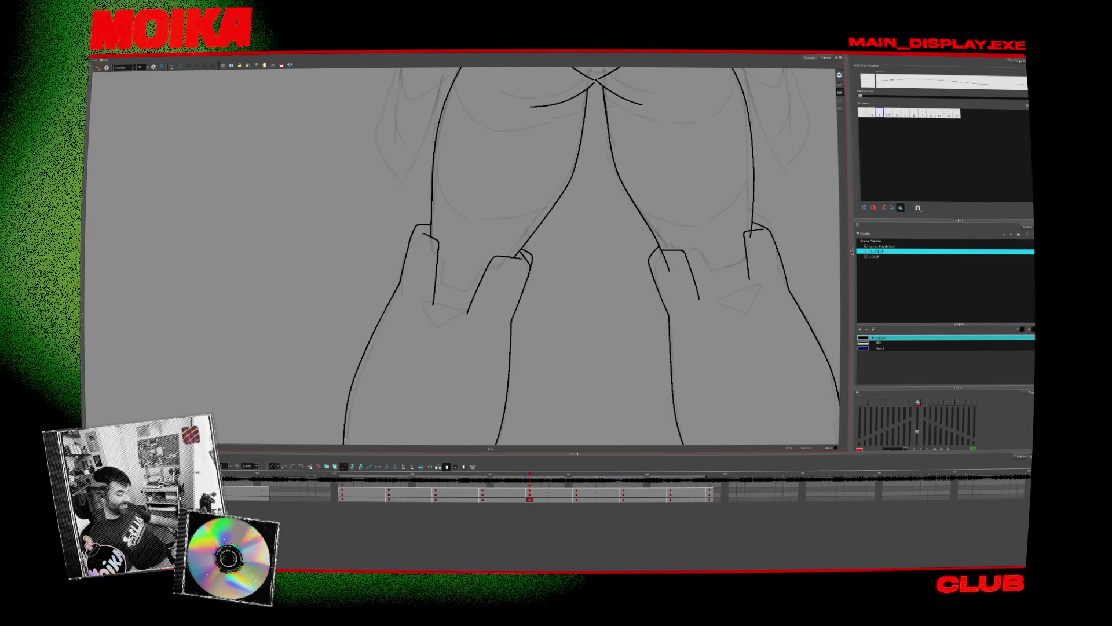
{"action": "left_click_drag", "start_coordinate": [534, 305], "coordinate": [411, 317]}
{"action": "key", "text": "f"}
{"action": "key", "text": "g"}
{"action": "key", "text": "alt+b"}
- Ink a short stroke on the boot cuff after comparing neighbouring drawings
{"action": "key", "text": "f"}
{"action": "key", "text": "f"}
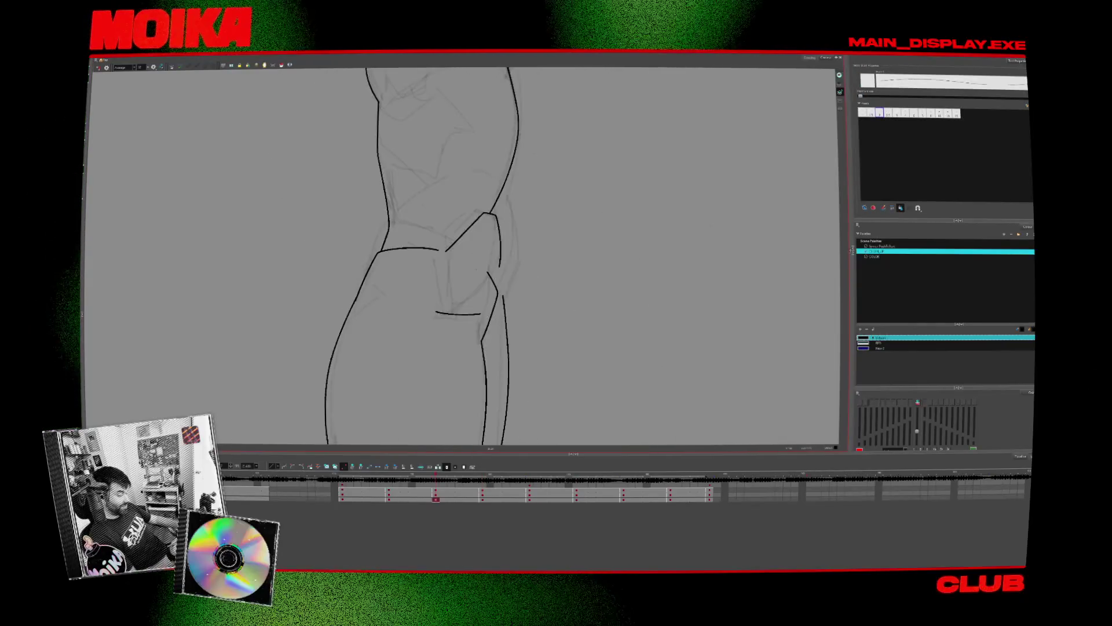
{"action": "key", "text": "g"}
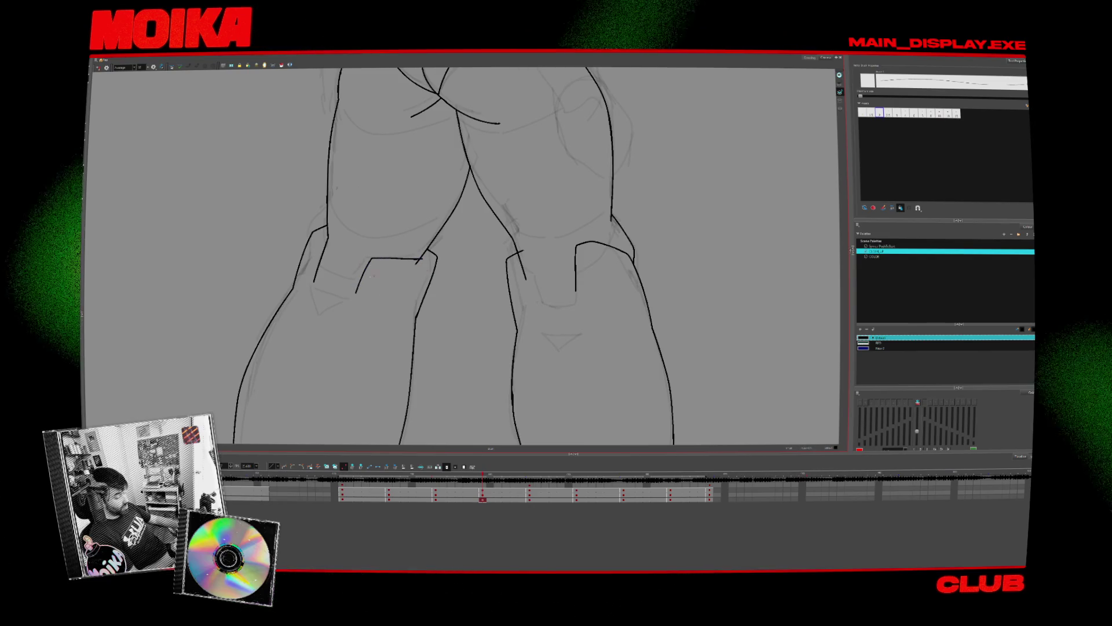
{"action": "key", "text": "f"}
{"action": "key", "text": "g"}
{"action": "left_click_drag", "start_coordinate": [371, 258], "coordinate": [354, 292]}
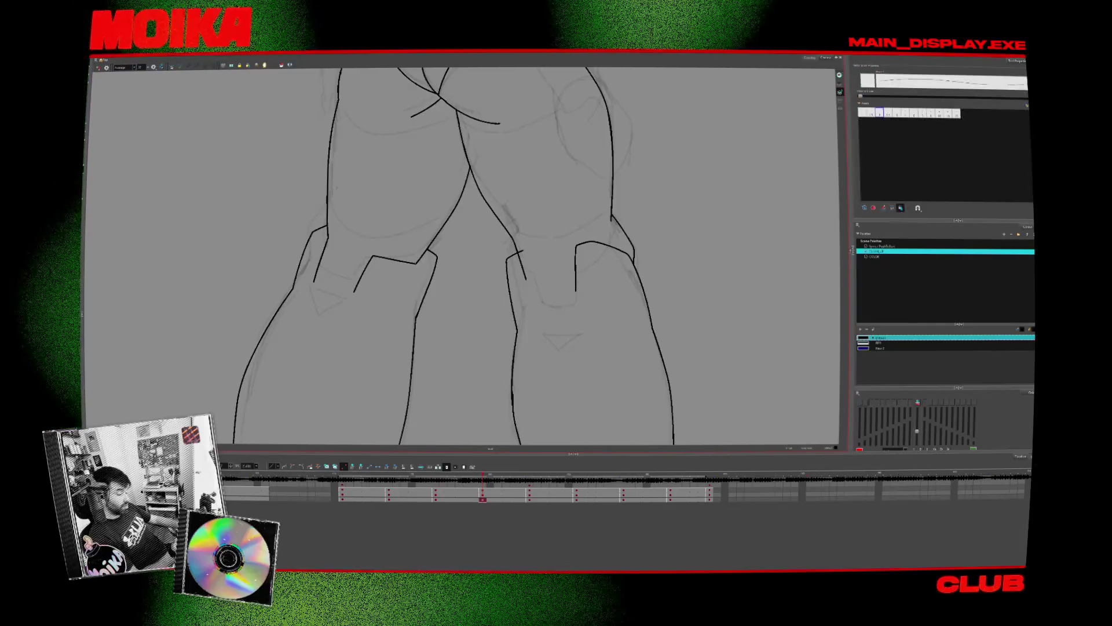
- Add a short ink stroke at the cuff's corner
{"action": "key", "text": "g"}
{"action": "key", "text": "f"}
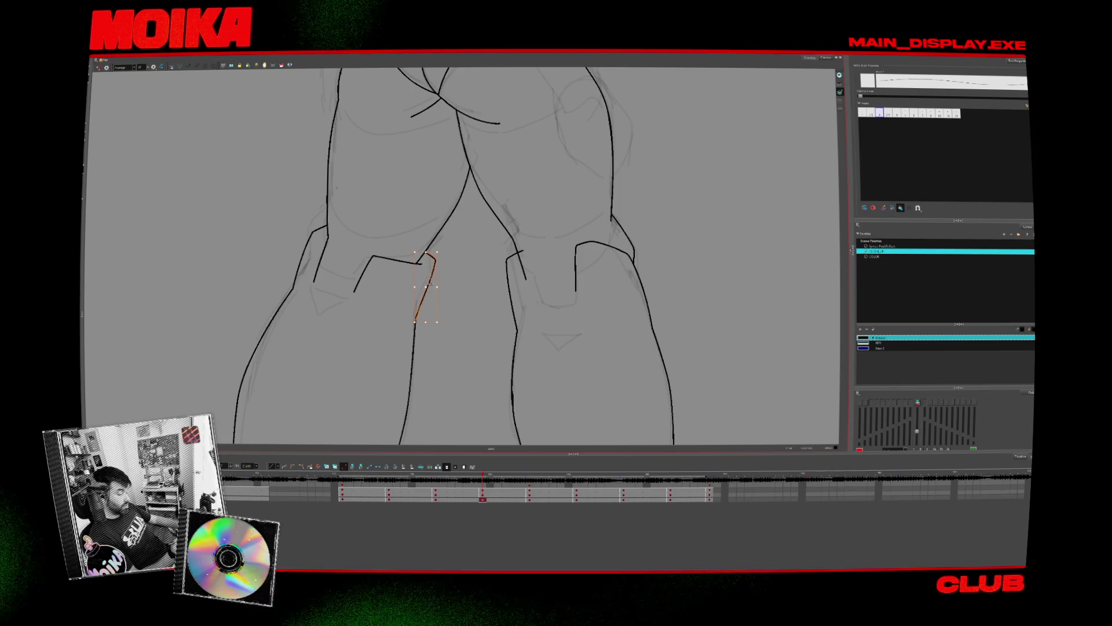
{"action": "key", "text": "g"}
{"action": "key", "text": "f"}
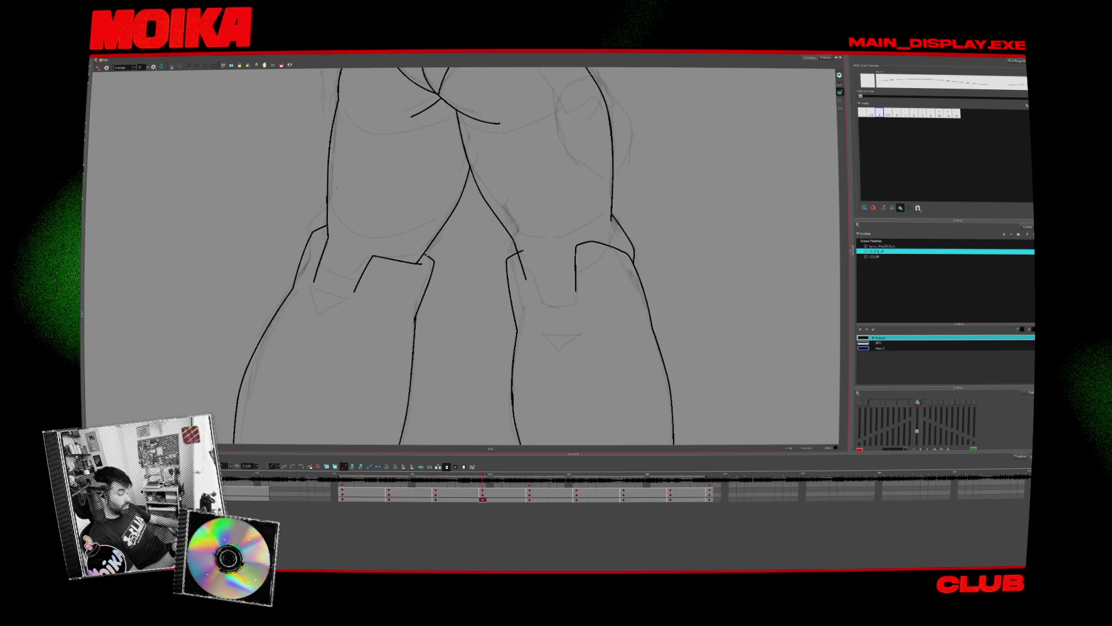
{"action": "left_click_drag", "start_coordinate": [425, 256], "coordinate": [434, 263]}
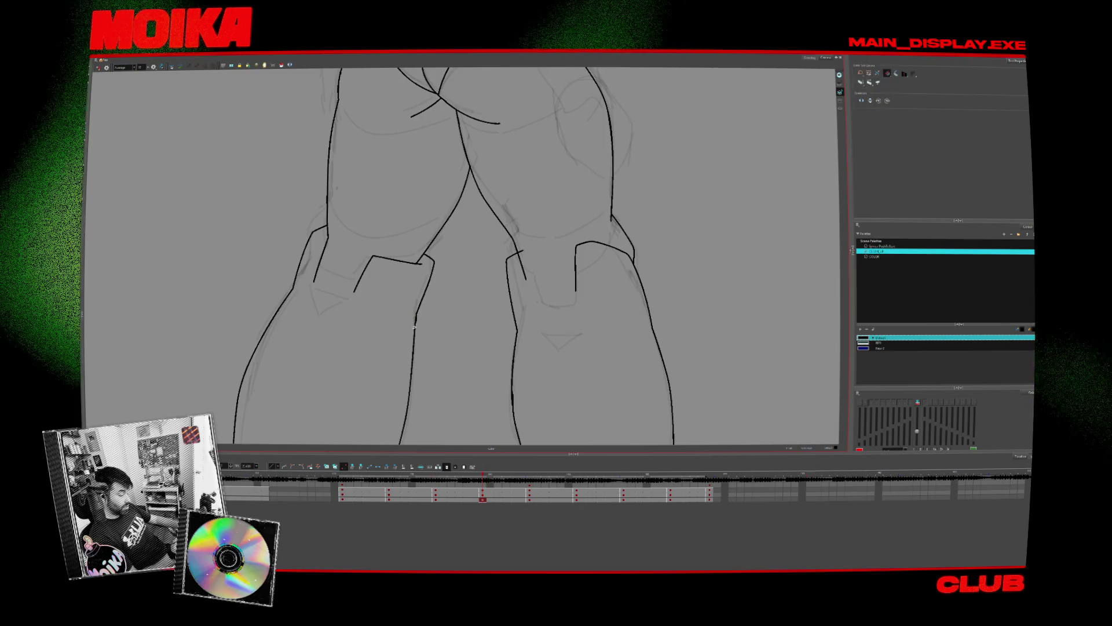
- Adjust the cuff stroke near the boot with the brush
{"action": "key", "text": "f"}
{"action": "key", "text": "g"}
{"action": "key", "text": "g"}
{"action": "key", "text": "f"}
{"action": "key", "text": "alt+b"}
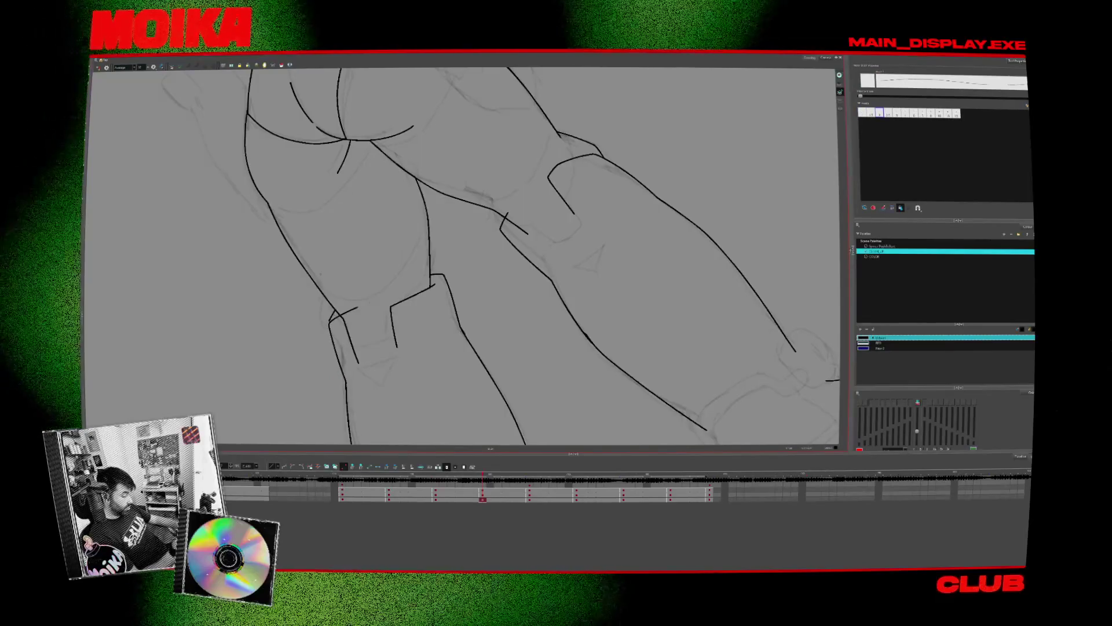
{"action": "left_click_drag", "start_coordinate": [325, 301], "coordinate": [343, 304]}
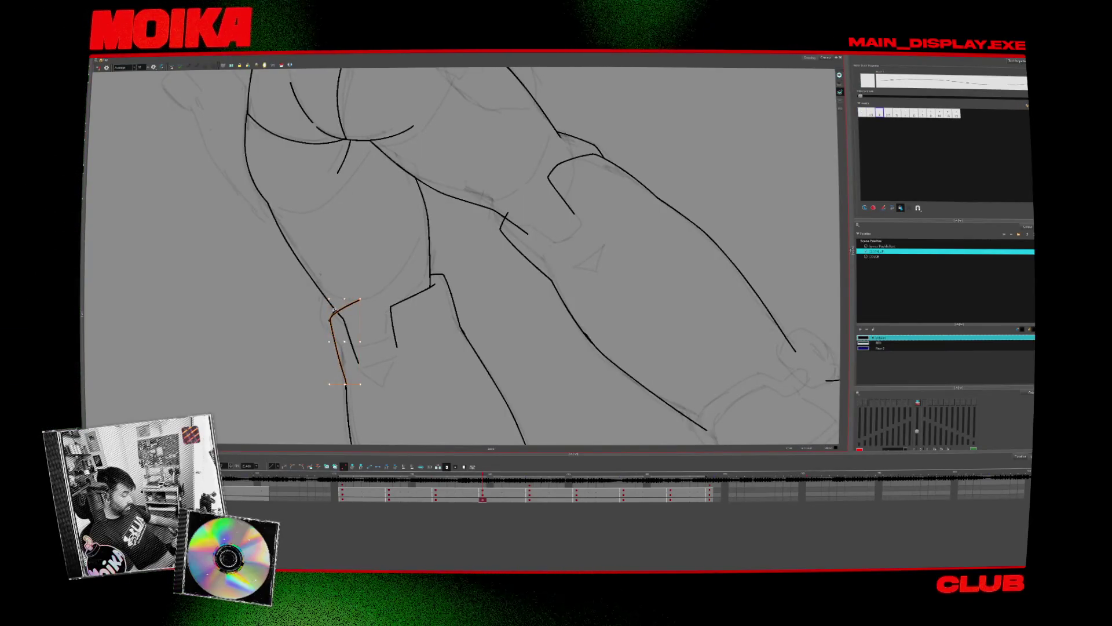
- Flip through neighbouring poses and select the knee and inner-thigh strokes
{"action": "key", "text": "g"}
{"action": "key", "text": "g"}
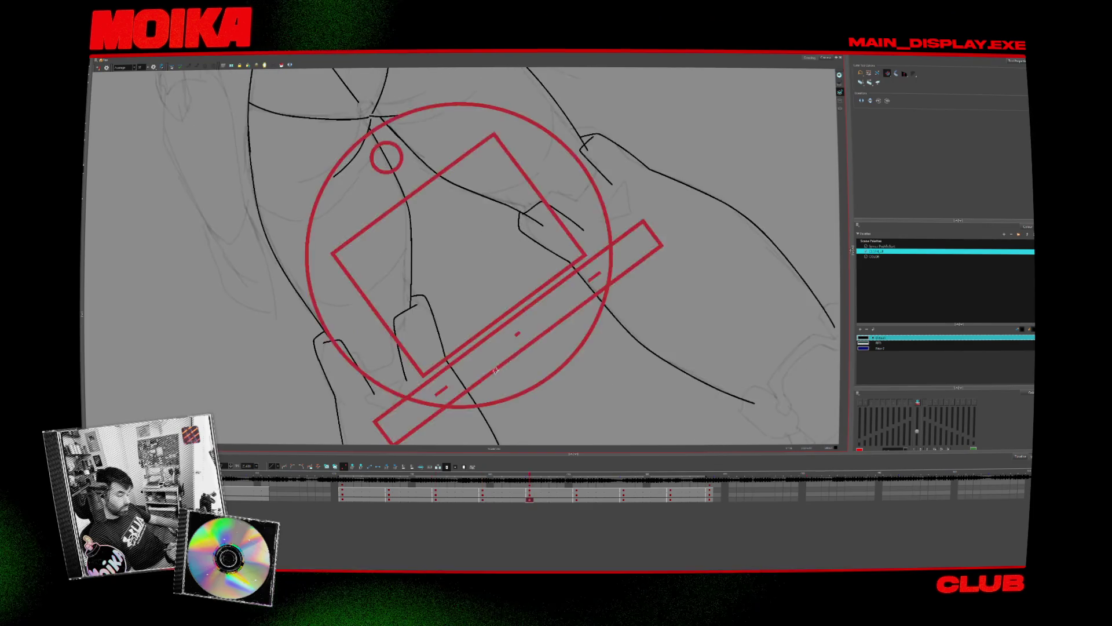
{"action": "key", "text": "f"}
{"action": "key", "text": "g"}
{"action": "key", "text": "f"}
{"action": "key", "text": "f"}
{"action": "key", "text": "g"}
{"action": "key", "text": "g"}
{"action": "key", "text": "alt+b"}
{"action": "key", "text": "f"}
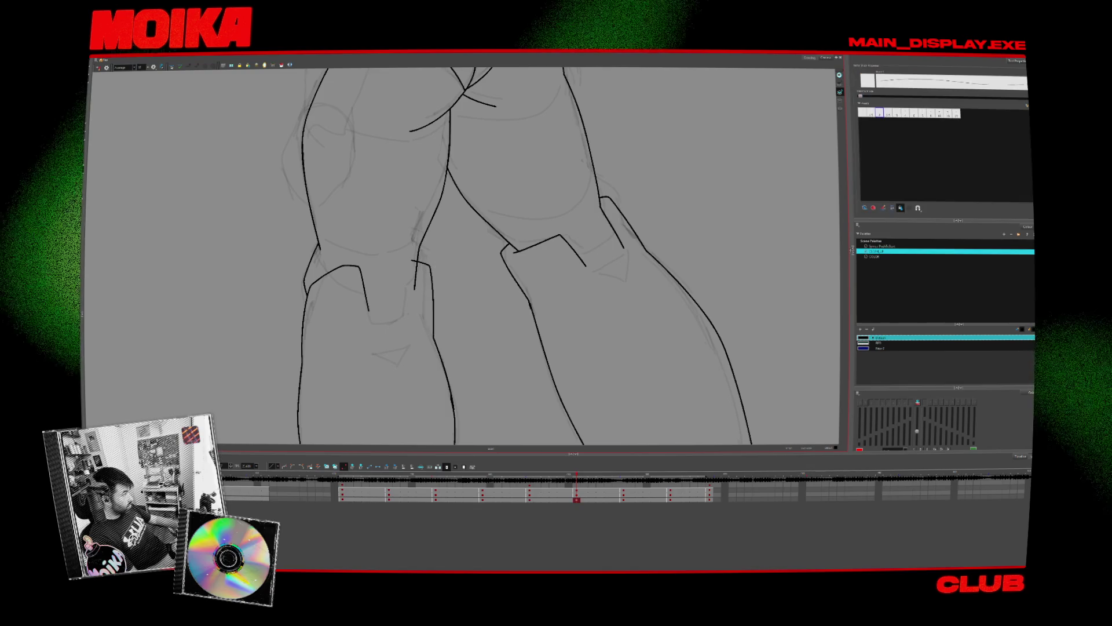
{"action": "left_click", "coordinate": [432, 301]}
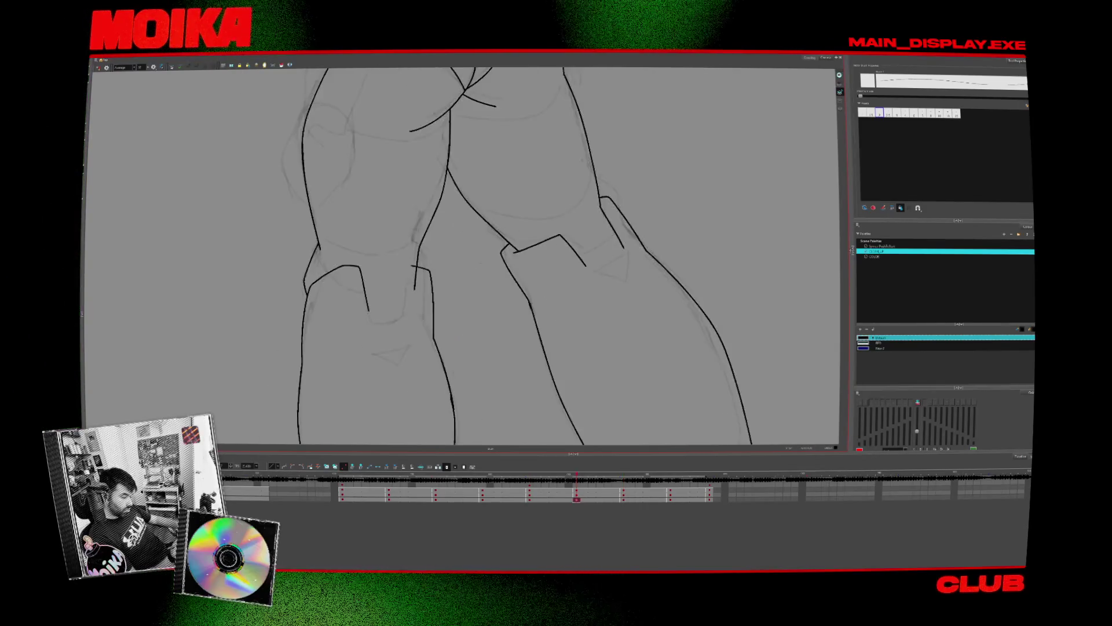
- Toggle Mirror View, then zoom out and step back two drawings to the full character
{"action": "key", "text": "alt+z"}
{"action": "key", "text": "4"}
{"action": "left_click_drag", "start_coordinate": [521, 308], "coordinate": [496, 300]}
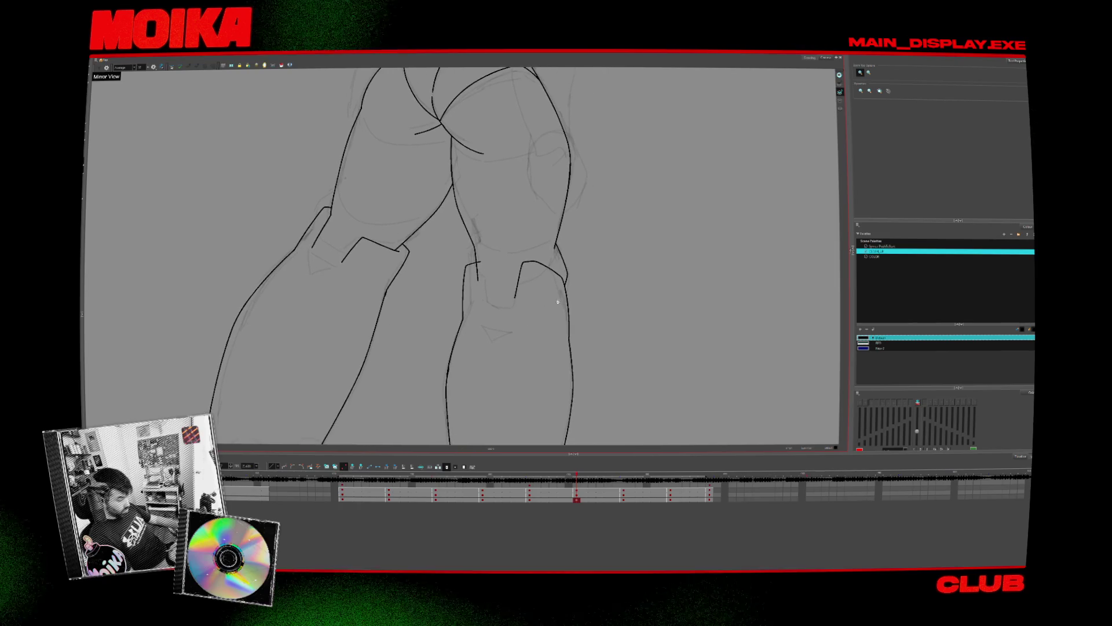
{"action": "key", "text": "alt+b"}
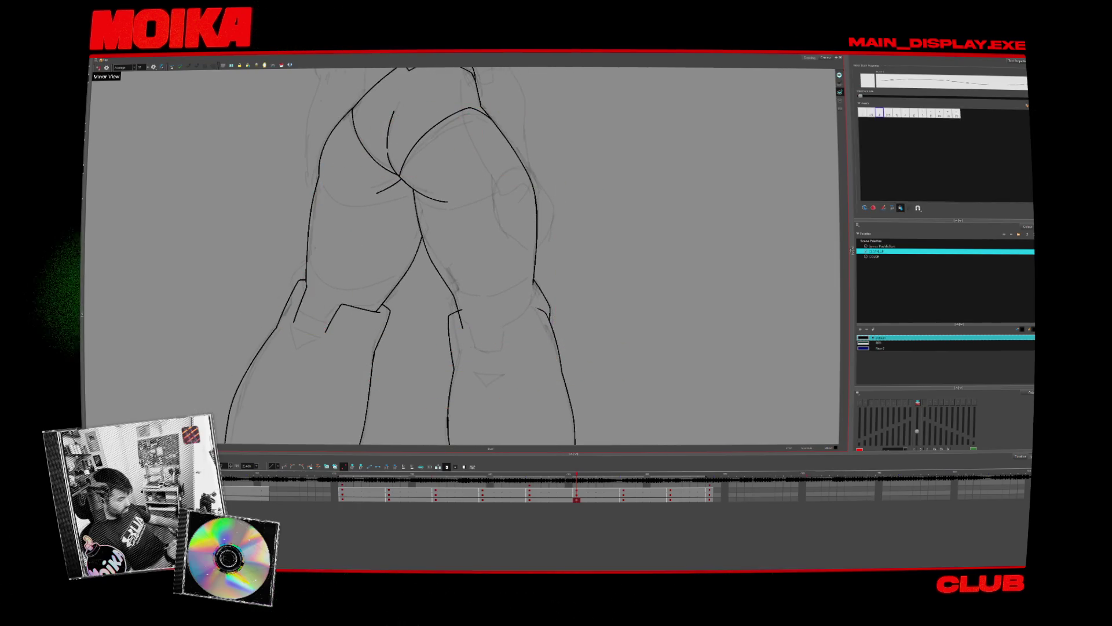
{"action": "key", "text": "shift+z"}
{"action": "key", "text": "comma"}
{"action": "key", "text": "comma"}
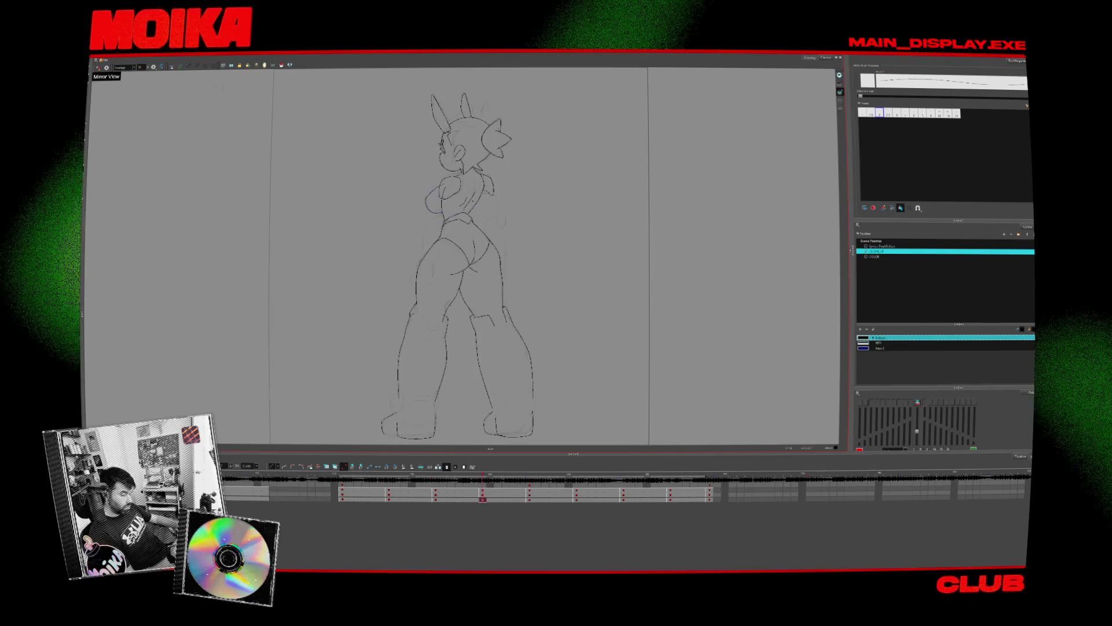
- Return to the legs pose and ink the cuff outline on the right leg
{"action": "key", "text": "period"}
{"action": "key", "text": "period"}
{"action": "scroll", "coordinate": [492, 325], "scroll_direction": "up", "scroll_amount": 2}
{"action": "scroll", "coordinate": [492, 324], "scroll_direction": "up", "scroll_amount": 2}
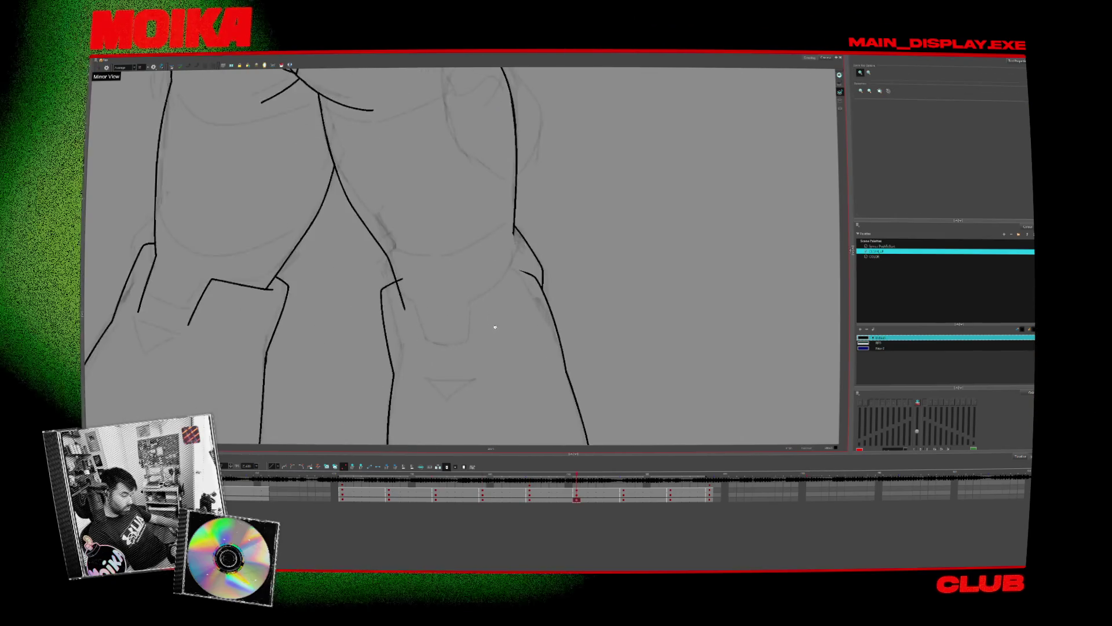
{"action": "scroll", "coordinate": [493, 324], "scroll_direction": "up", "scroll_amount": 2}
{"action": "key", "text": "comma"}
{"action": "key", "text": "period"}
{"action": "left_click_drag", "start_coordinate": [507, 277], "coordinate": [472, 358]}
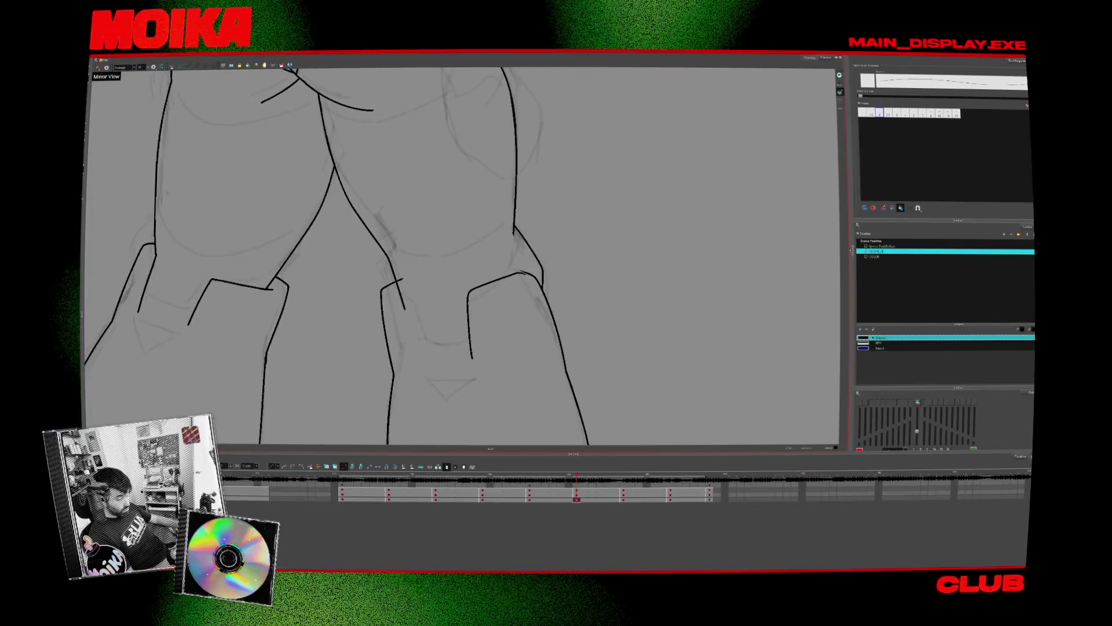
- Flip back and forth between neighbouring drawings to check the new cuff line
{"action": "key", "text": "comma"}
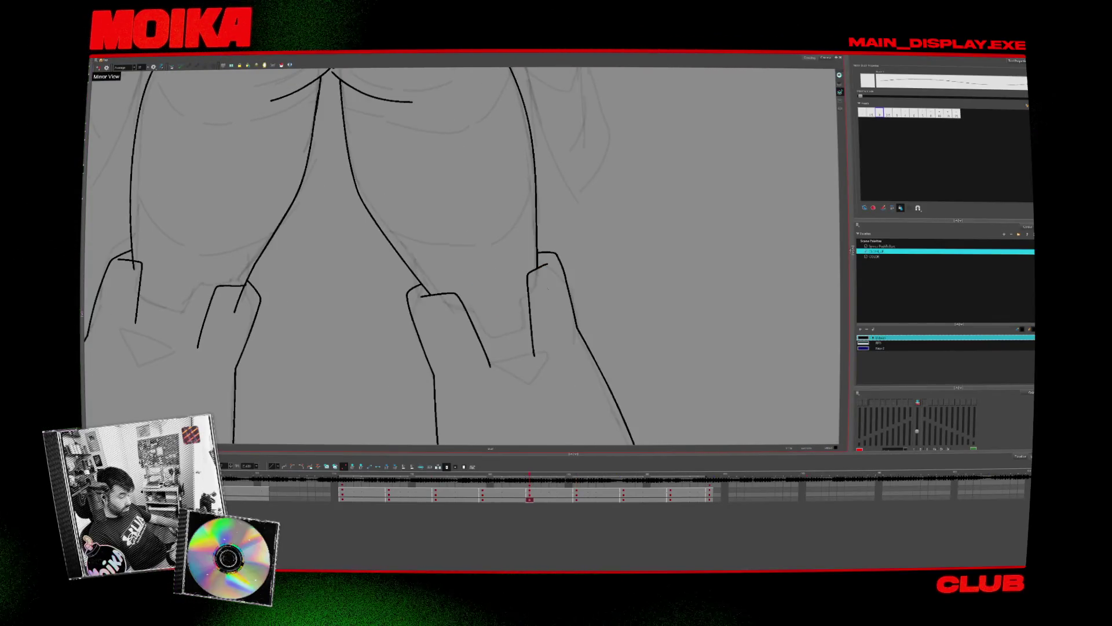
{"action": "key", "text": "period"}
{"action": "key", "text": "period"}
{"action": "key", "text": "comma"}
{"action": "key", "text": "comma"}
{"action": "key", "text": "period"}
{"action": "key", "text": "period"}
{"action": "key", "text": "comma"}
{"action": "key", "text": "comma"}
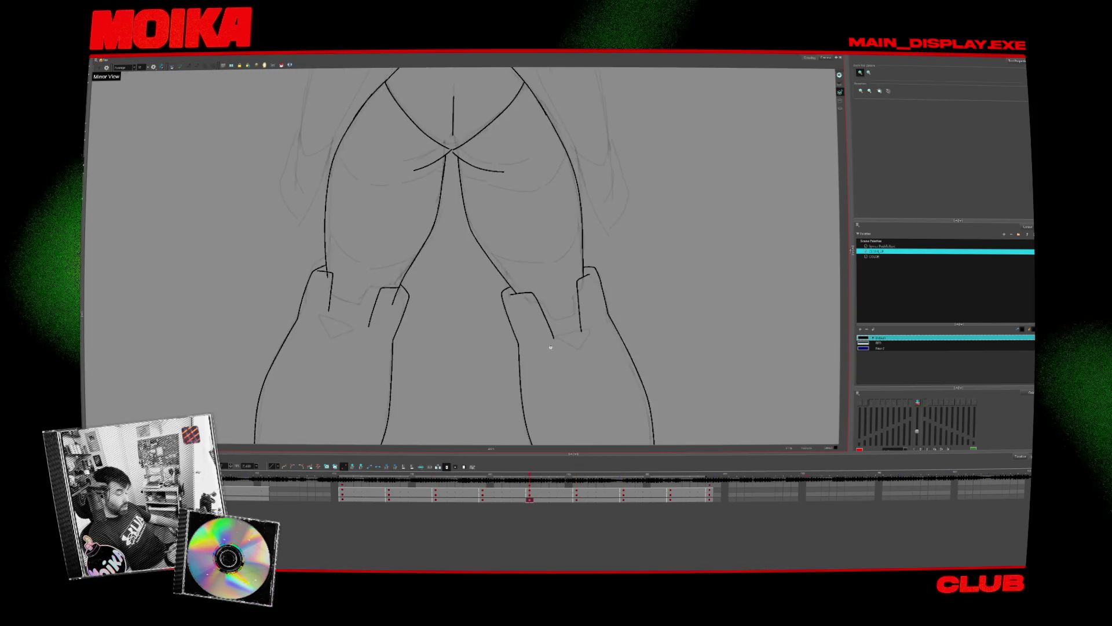
{"action": "key", "text": "period"}
{"action": "key", "text": "period"}
{"action": "scroll", "coordinate": [593, 303], "scroll_direction": "down", "scroll_amount": 1}
{"action": "key", "text": "comma"}
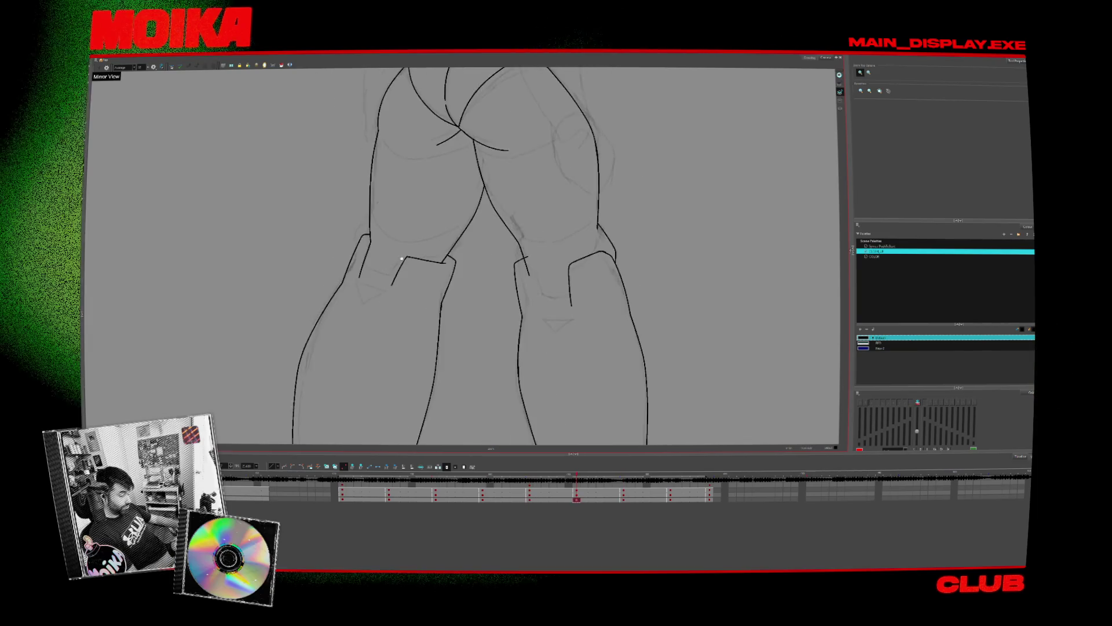
{"action": "scroll", "coordinate": [592, 303], "scroll_direction": "up", "scroll_amount": 2}
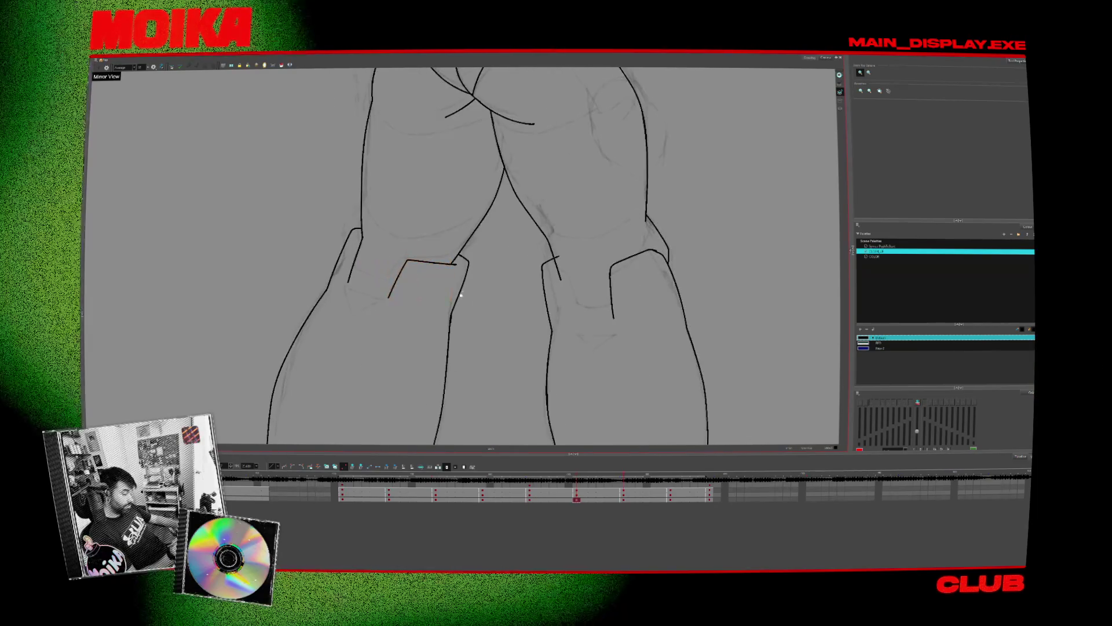
- Resume brushing and step through the neighbouring leg drawings
{"action": "key", "text": "alt+b"}
{"action": "key", "text": "comma"}
{"action": "key", "text": "comma"}
{"action": "key", "text": "period"}
{"action": "key", "text": "period"}
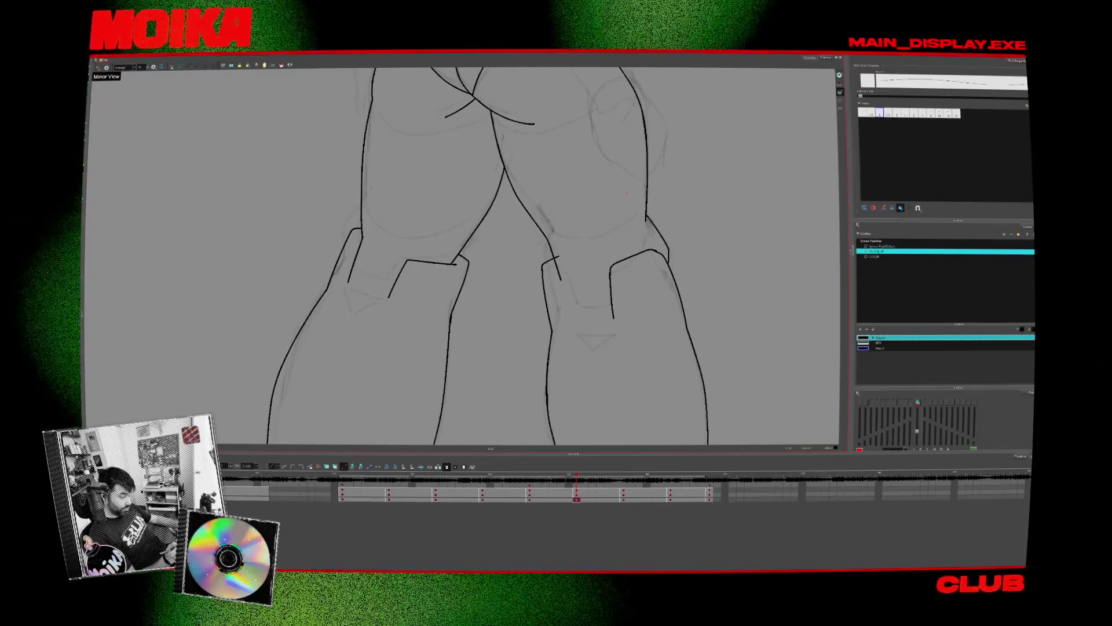
{"action": "key", "text": "comma"}
{"action": "key", "text": "period"}
{"action": "key", "text": "period"}
{"action": "key", "text": "comma"}
{"action": "key", "text": "comma"}
{"action": "key", "text": "period"}
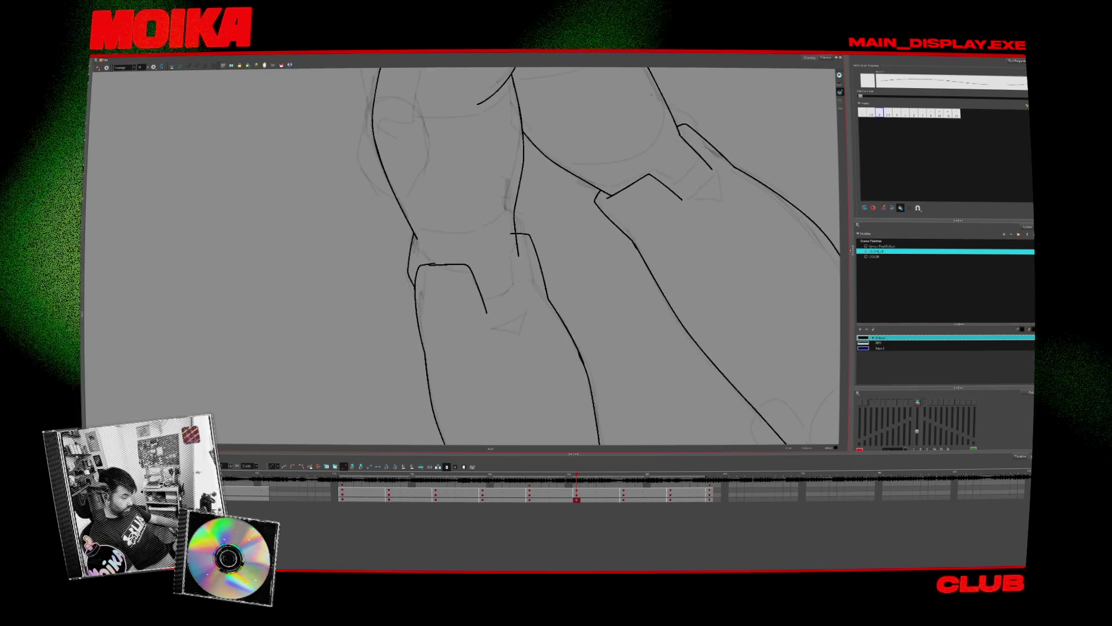
- Mirror and rotate the view to check proportions, then fit the figure and step back two drawings
{"action": "key", "text": "4"}
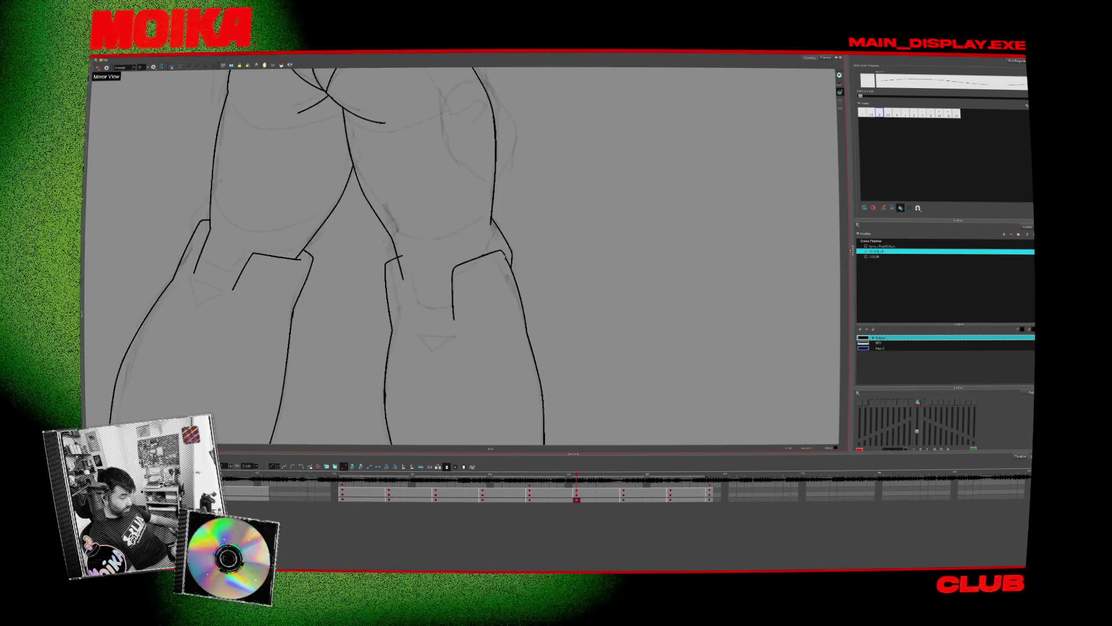
{"action": "key", "text": "v"}
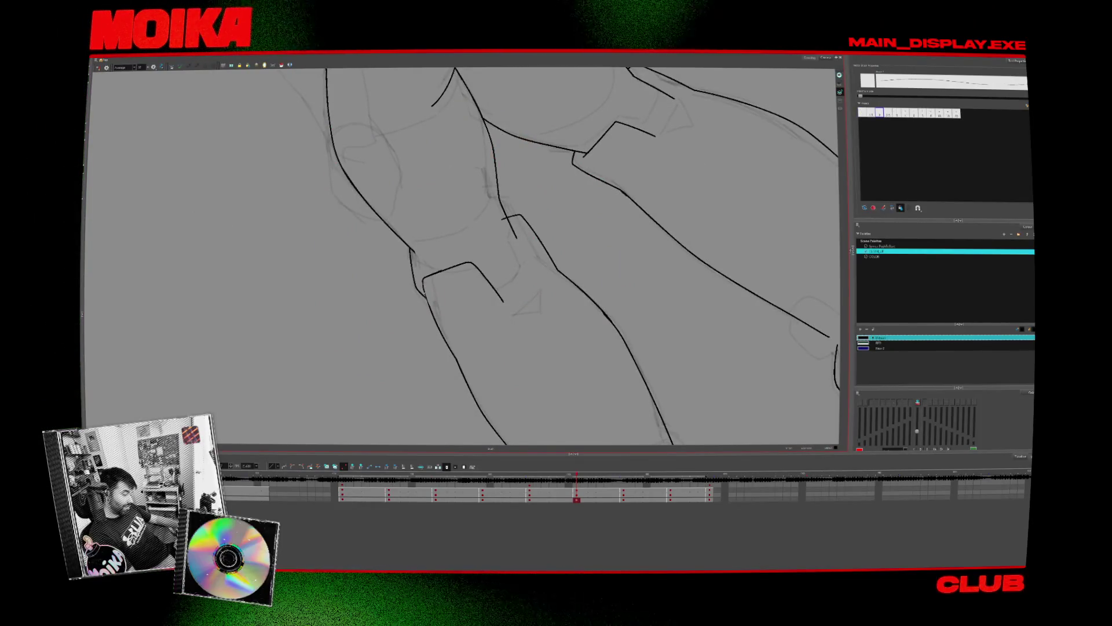
{"action": "key", "text": "c"}
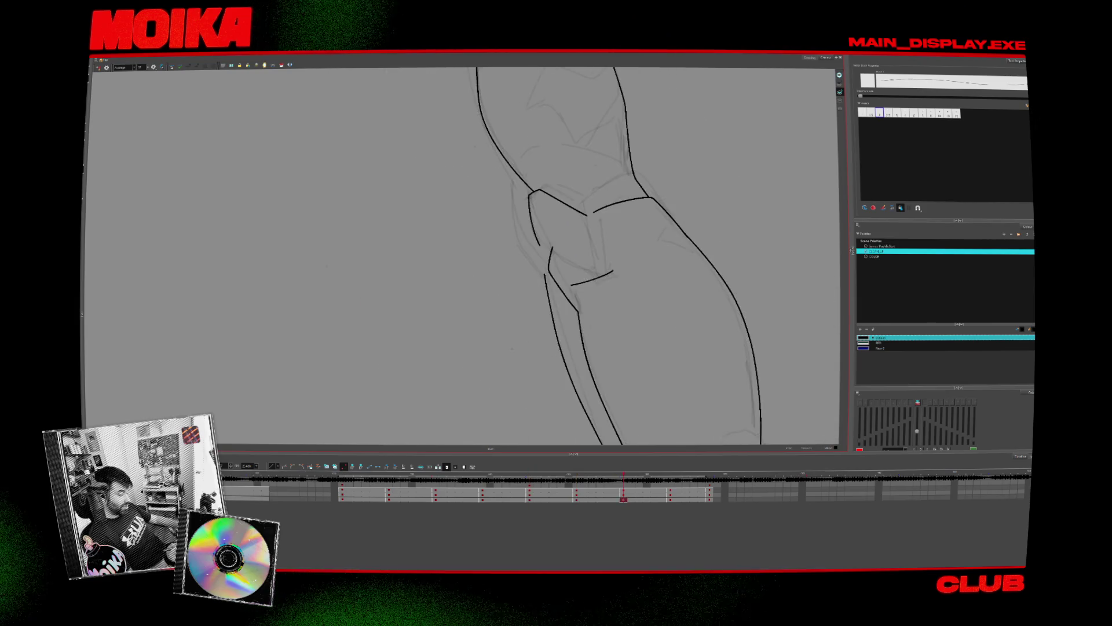
{"action": "key", "text": "v"}
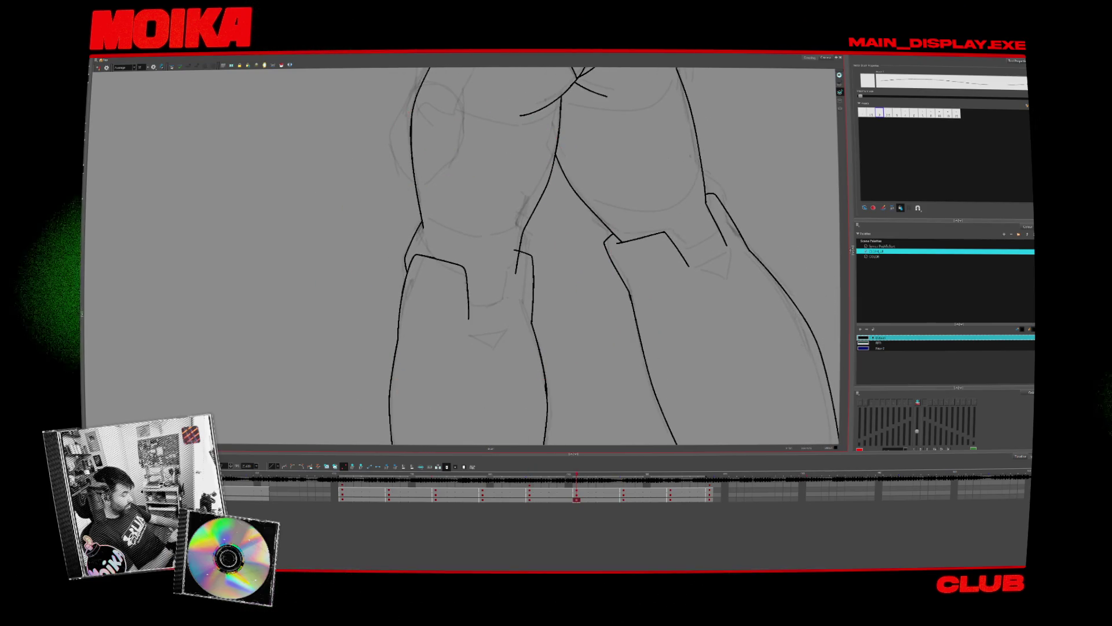
{"action": "key", "text": "shift+m"}
{"action": "key", "text": "comma"}
{"action": "key", "text": "comma"}
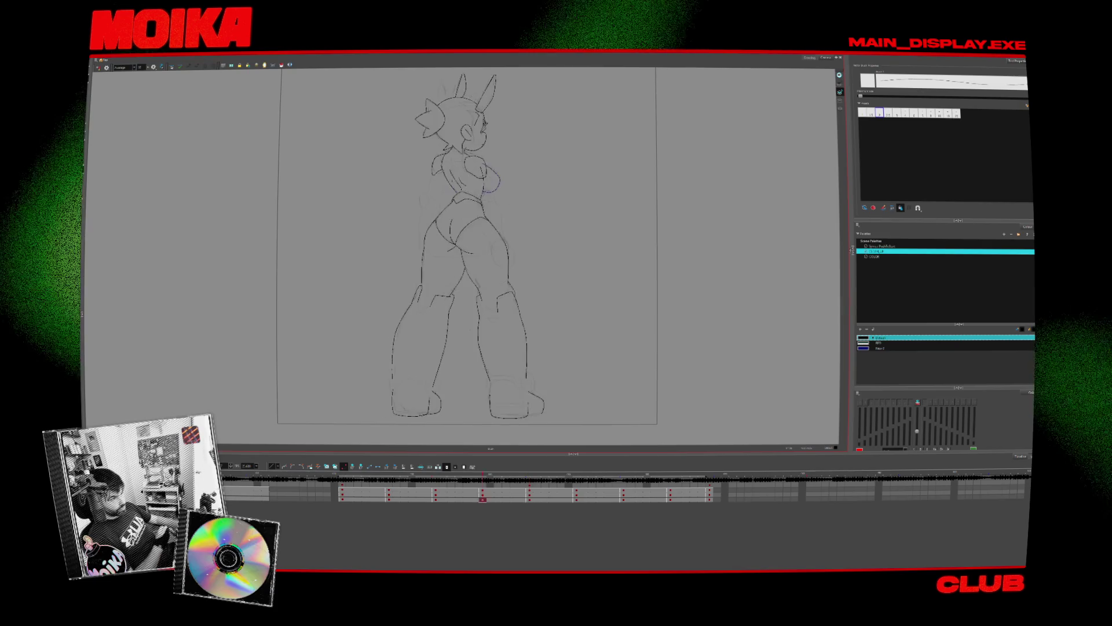
{"action": "key", "text": "comma"}
{"action": "key", "text": "comma"}
{"action": "key", "text": "comma"}
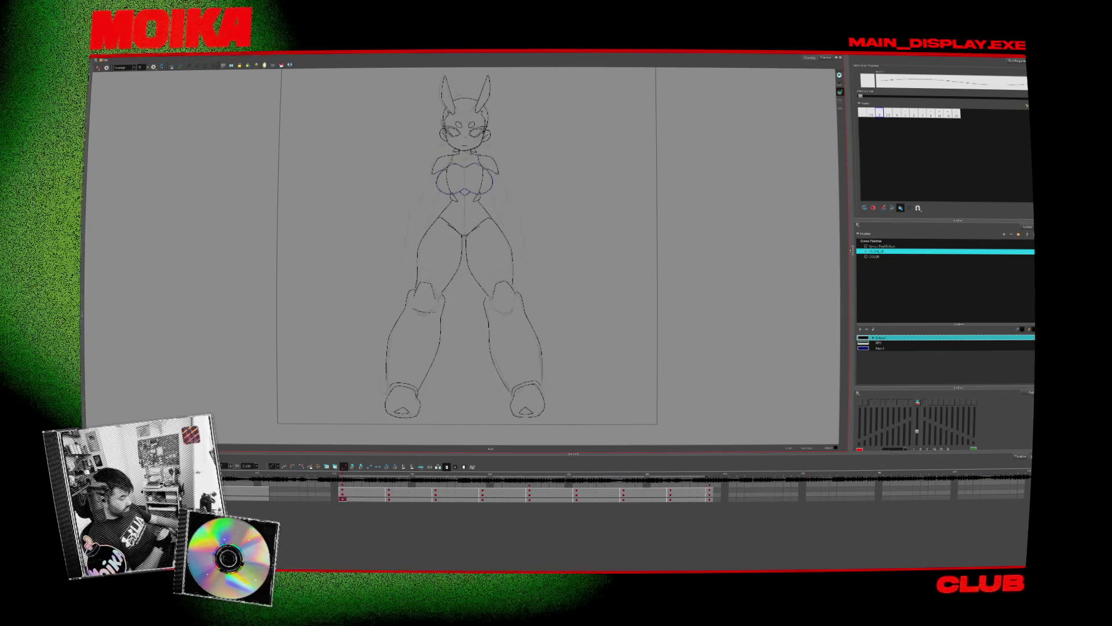
- Zoom in on the next keyframe, return to the front-view drawing, and zoom out
{"action": "key", "text": "period"}
{"action": "key", "text": "alt+z"}
{"action": "left_click_drag", "start_coordinate": [431, 140], "coordinate": [442, 286]}
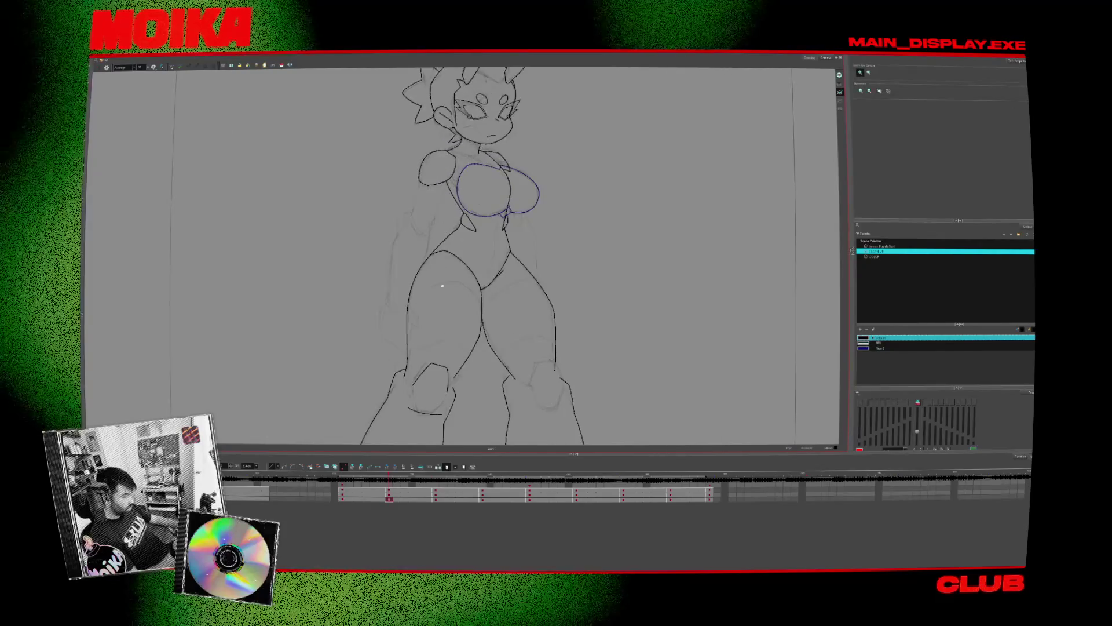
{"action": "key", "text": "comma"}
{"action": "scroll", "coordinate": [442, 285], "scroll_direction": "up", "scroll_amount": 5}
{"action": "key", "text": "alt+b"}
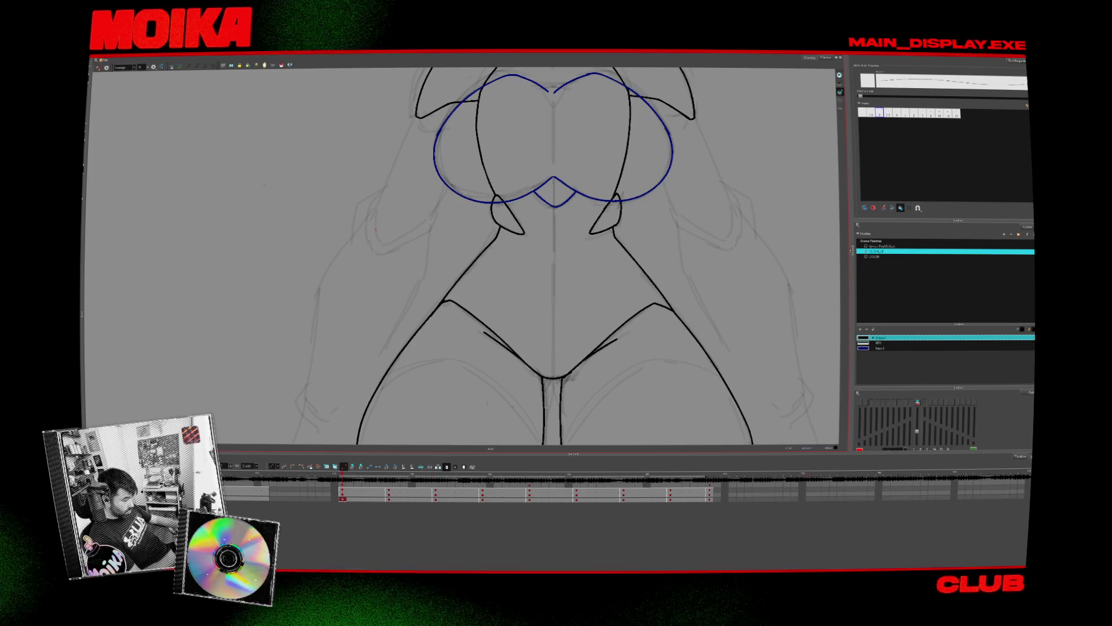
{"action": "key", "text": "alt+z"}
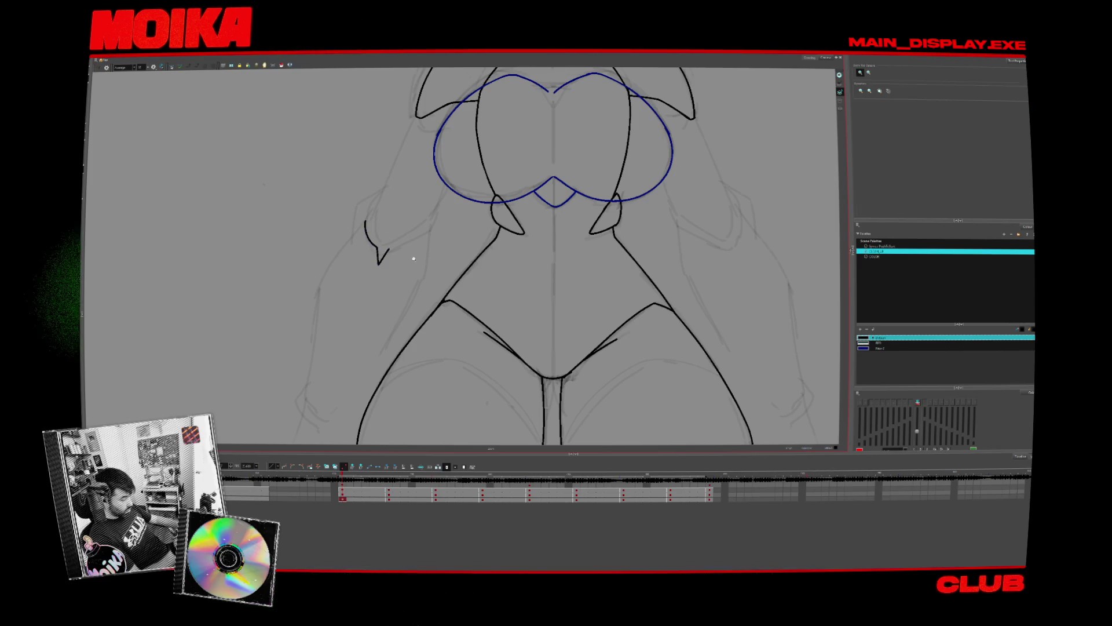
{"action": "scroll", "coordinate": [302, 279], "scroll_direction": "down", "scroll_amount": 5}
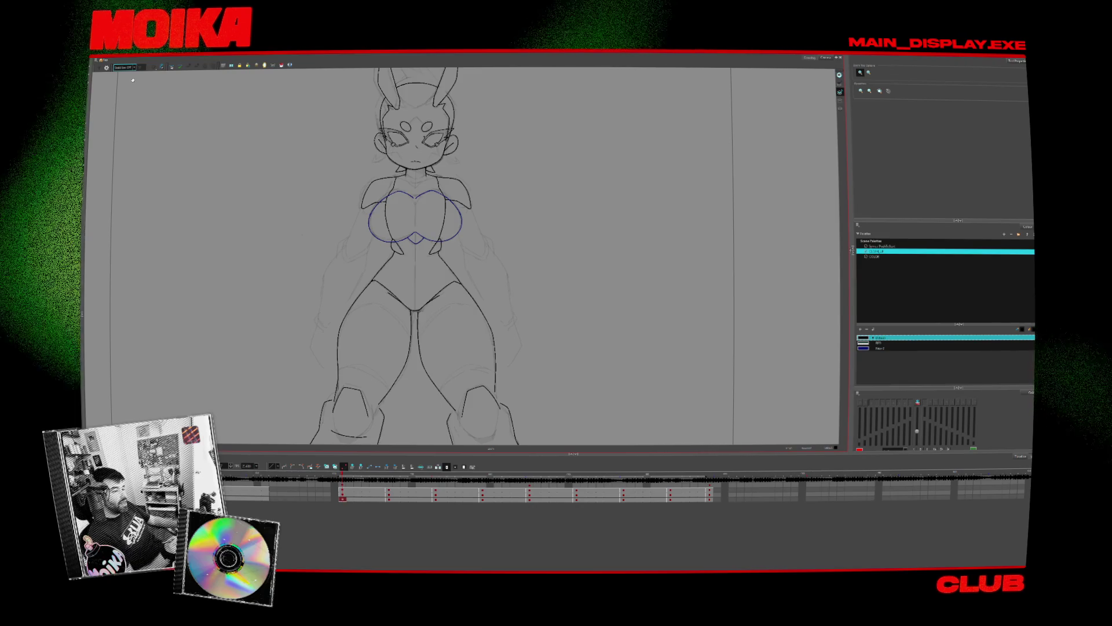
- In empty canvas beside the character, sketch a crouching figure's back line and round head
{"action": "mouse_move", "coordinate": [588, 317]}
{"action": "left_mouse_down"}
{"action": "mouse_move", "coordinate": [452, 291]}
{"action": "mouse_move", "coordinate": [554, 230]}
{"action": "left_mouse_up"}
{"action": "key", "text": "alt+b"}
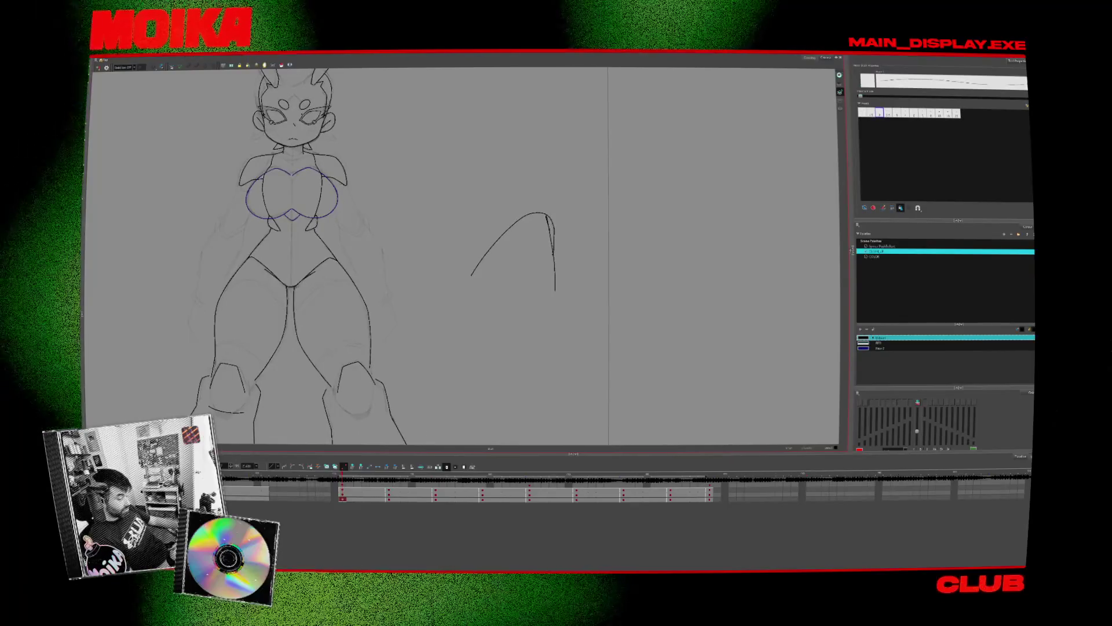
{"action": "scroll", "coordinate": [698, 311], "scroll_direction": "up", "scroll_amount": 1}
{"action": "left_click_drag", "start_coordinate": [503, 191], "coordinate": [515, 284]}
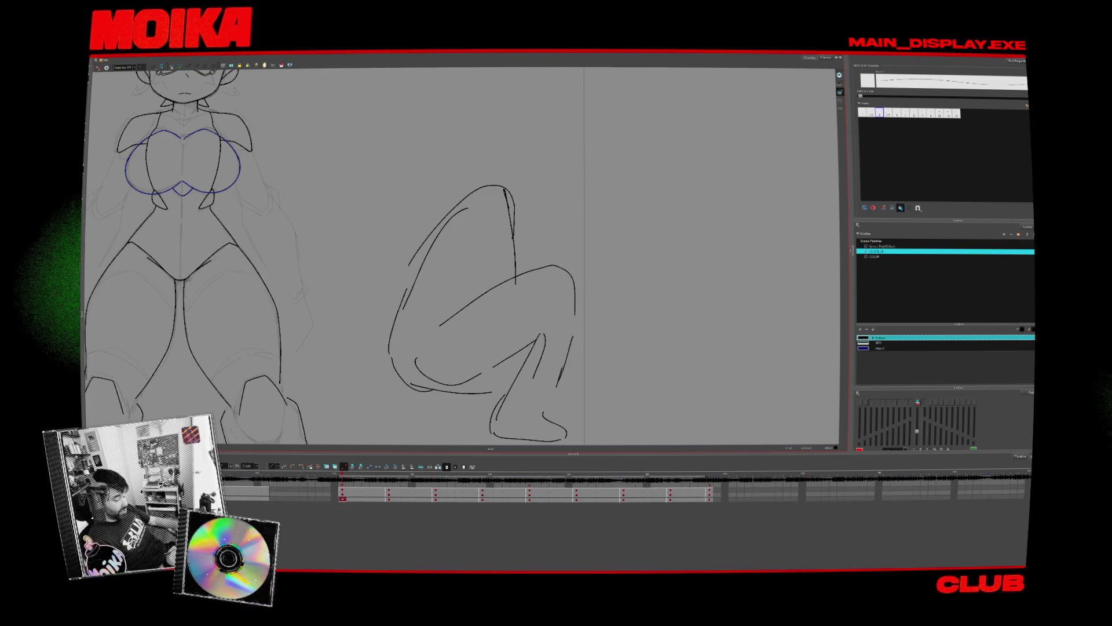
{"action": "scroll", "coordinate": [523, 298], "scroll_direction": "up", "scroll_amount": 1}
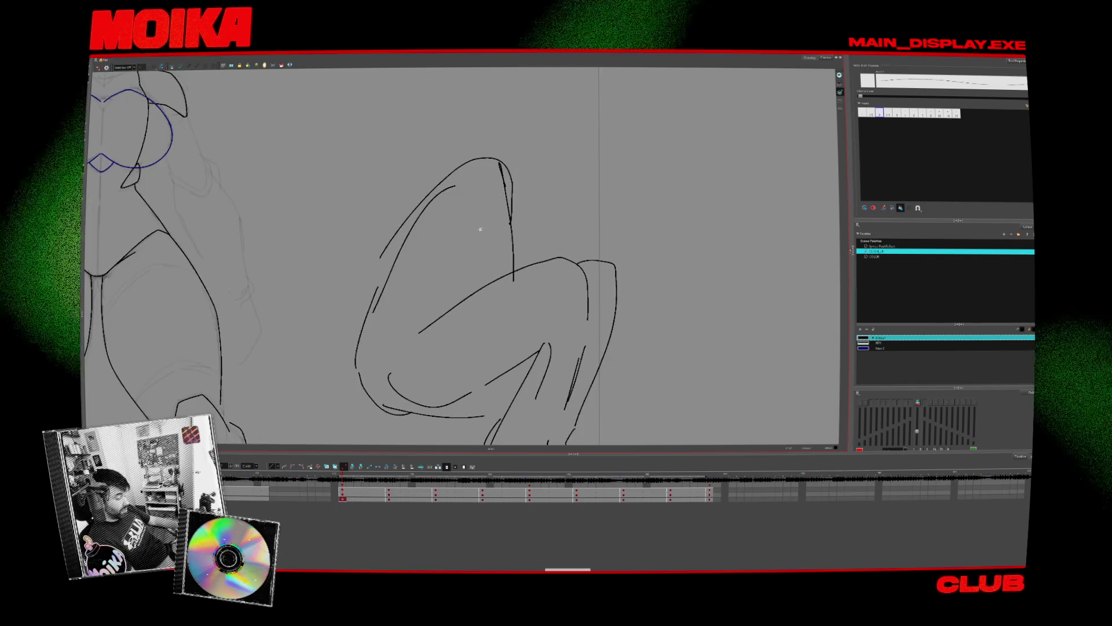
{"action": "scroll", "coordinate": [504, 371], "scroll_direction": "down", "scroll_amount": 2}
{"action": "mouse_move", "coordinate": [495, 229]}
{"action": "left_mouse_down"}
{"action": "mouse_move", "coordinate": [541, 244]}
{"action": "mouse_move", "coordinate": [542, 292]}
{"action": "left_mouse_up"}
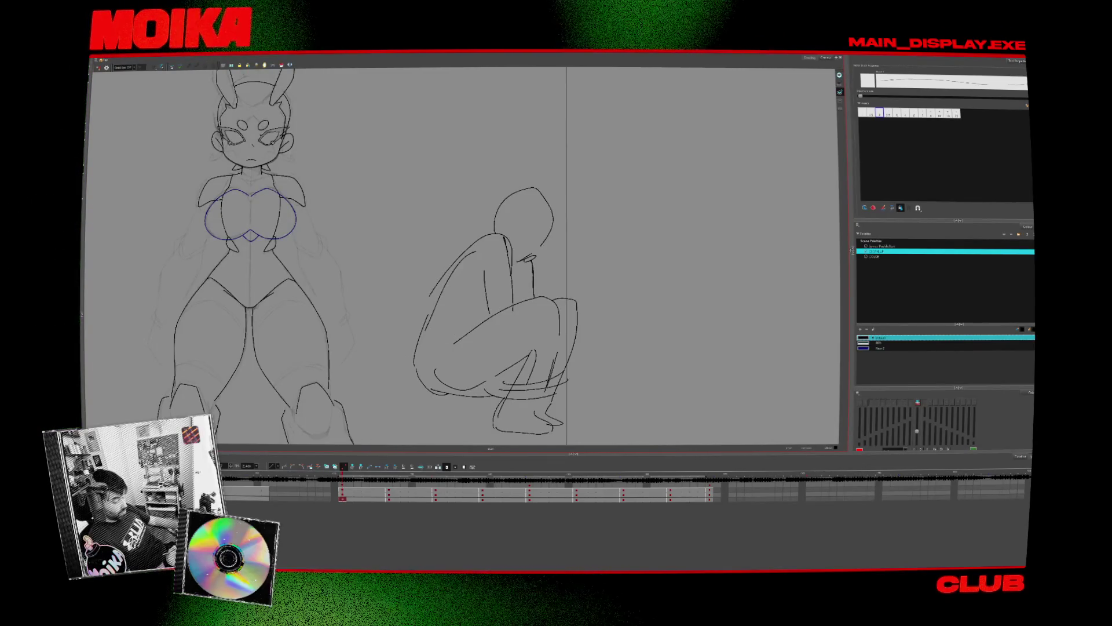
- Sketch a ribbed barrel with top and bottom edges and a tall inner oval
{"action": "scroll", "coordinate": [501, 310], "scroll_direction": "up", "scroll_amount": 1}
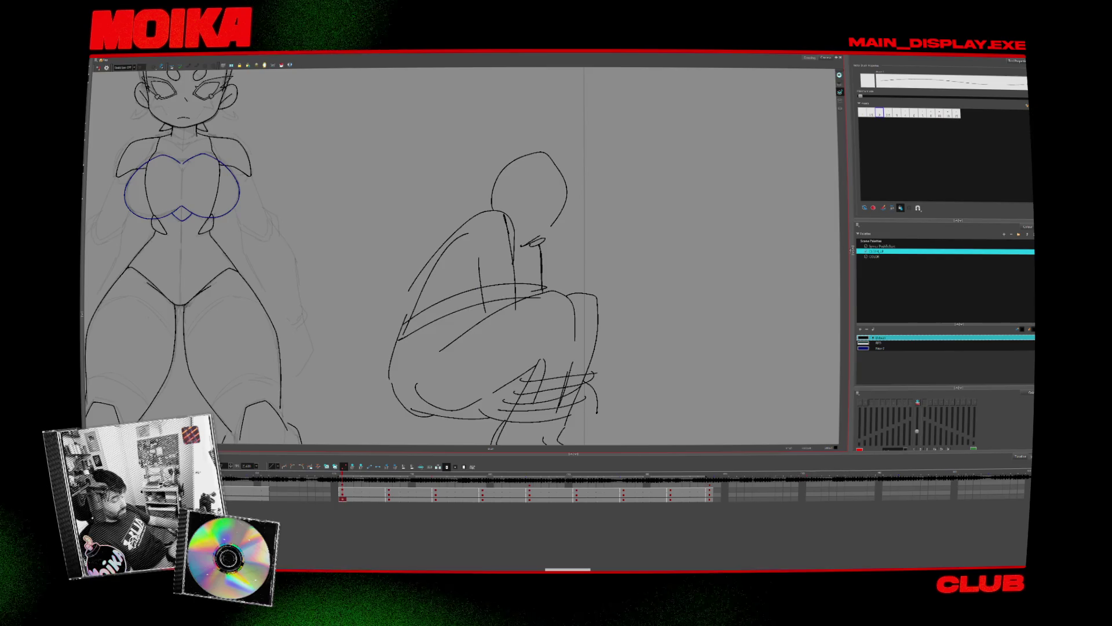
{"action": "scroll", "coordinate": [516, 317], "scroll_direction": "down", "scroll_amount": 1}
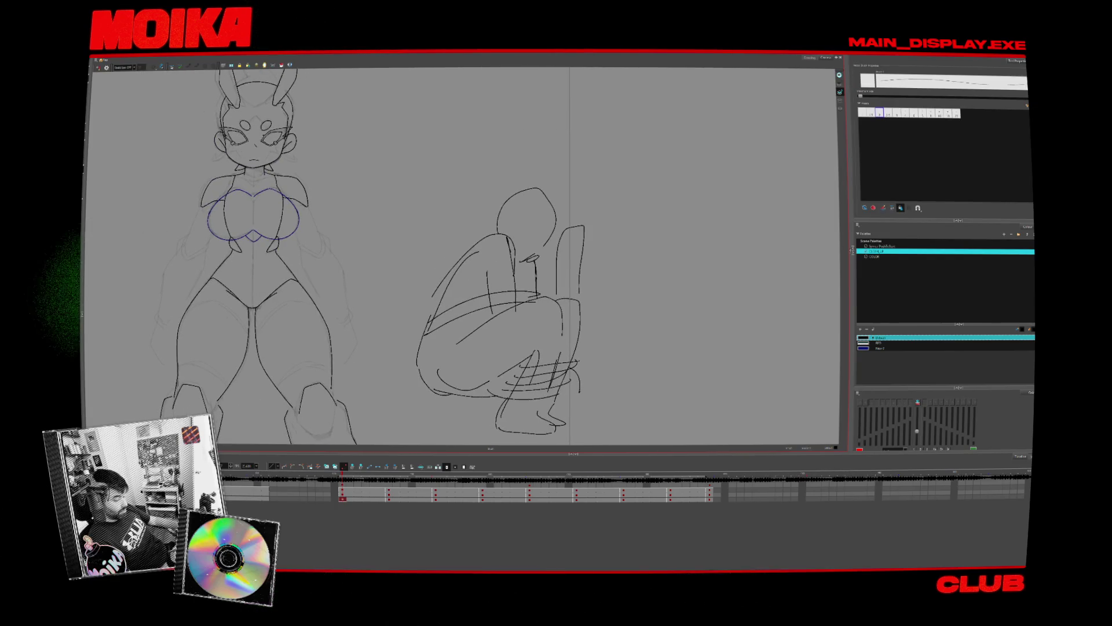
{"action": "left_click_drag", "start_coordinate": [570, 240], "coordinate": [662, 240]}
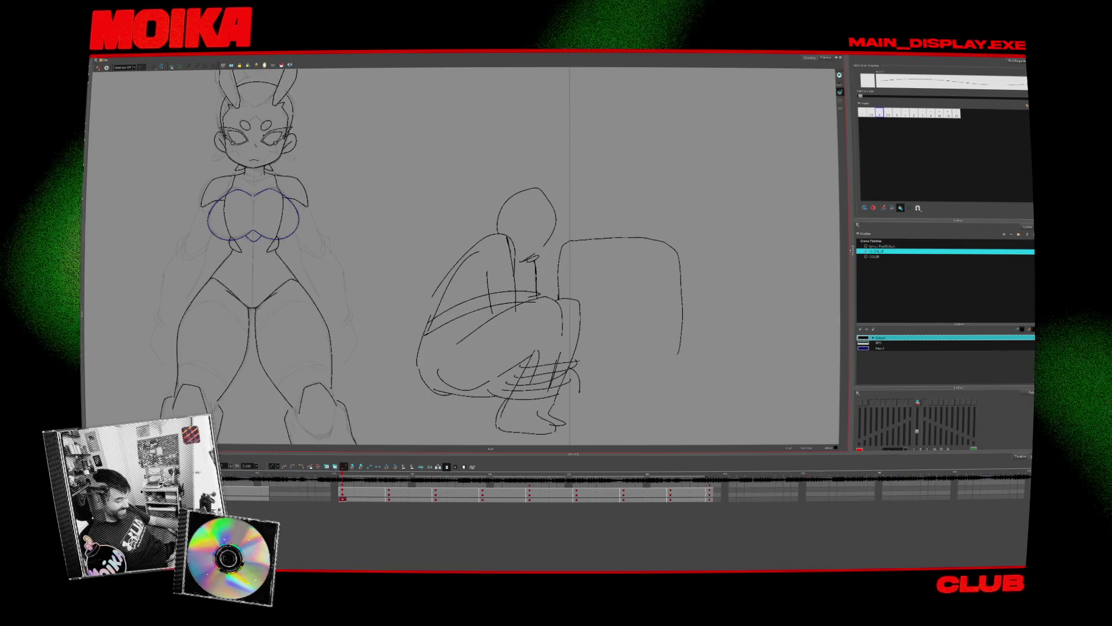
{"action": "left_click_drag", "start_coordinate": [669, 363], "coordinate": [581, 357]}
{"action": "mouse_move", "coordinate": [650, 254]}
{"action": "left_mouse_down"}
{"action": "mouse_move", "coordinate": [668, 253]}
{"action": "mouse_move", "coordinate": [588, 259]}
{"action": "left_mouse_up"}
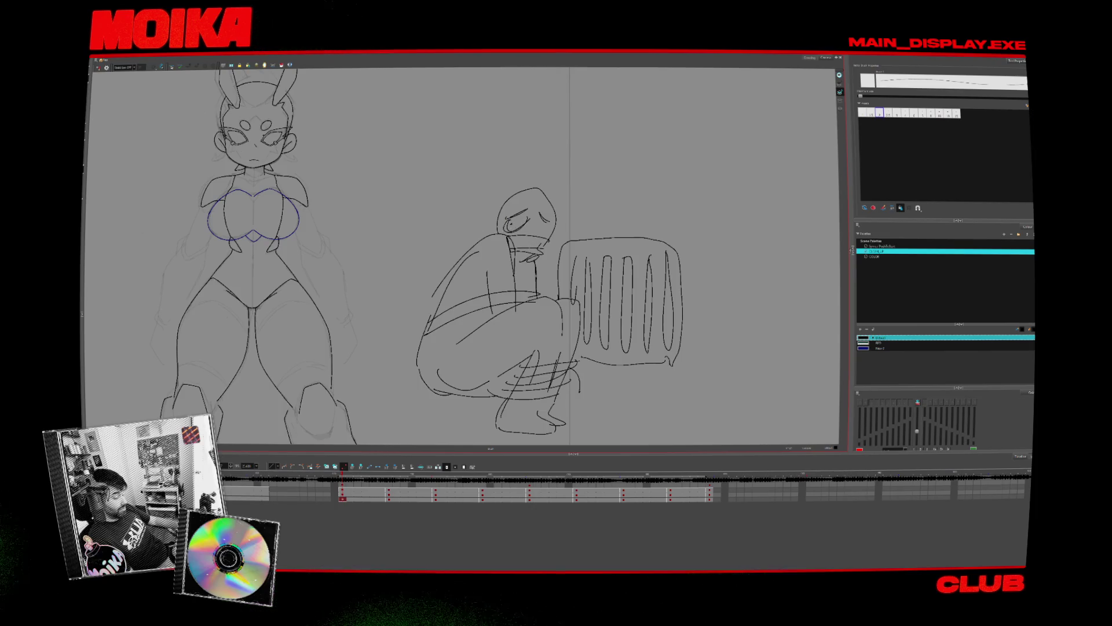
- Add a pointed cat ear and body stripes to the crouching figure
{"action": "mouse_move", "coordinate": [508, 196]}
{"action": "left_mouse_down"}
{"action": "mouse_move", "coordinate": [525, 189]}
{"action": "mouse_move", "coordinate": [557, 215]}
{"action": "mouse_move", "coordinate": [541, 186]}
{"action": "left_mouse_up"}
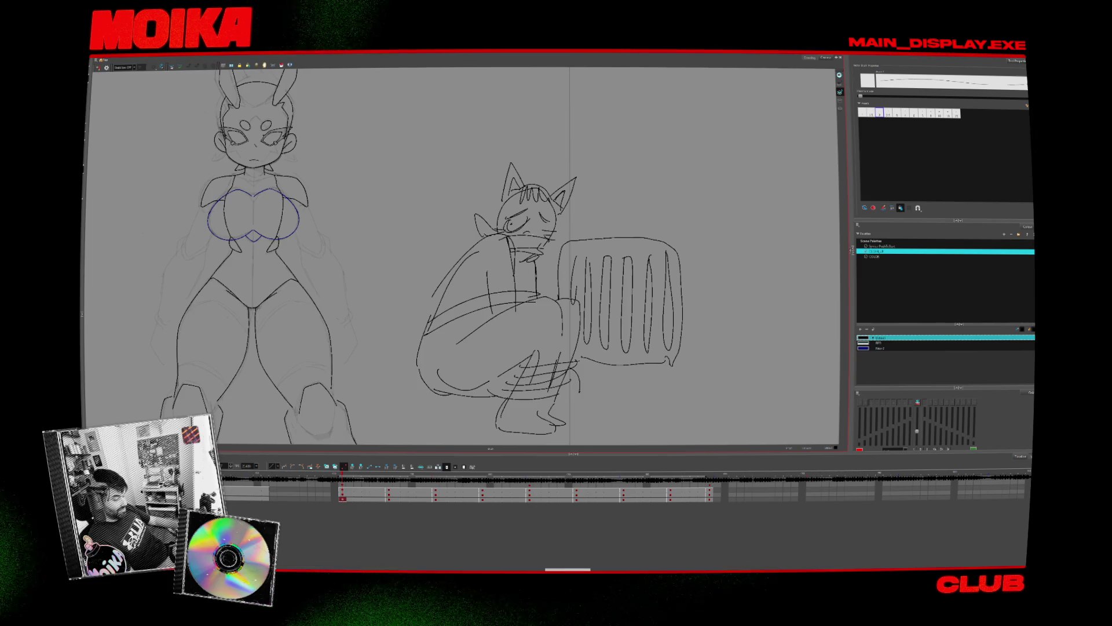
{"action": "scroll", "coordinate": [530, 230], "scroll_direction": "down", "scroll_amount": 1}
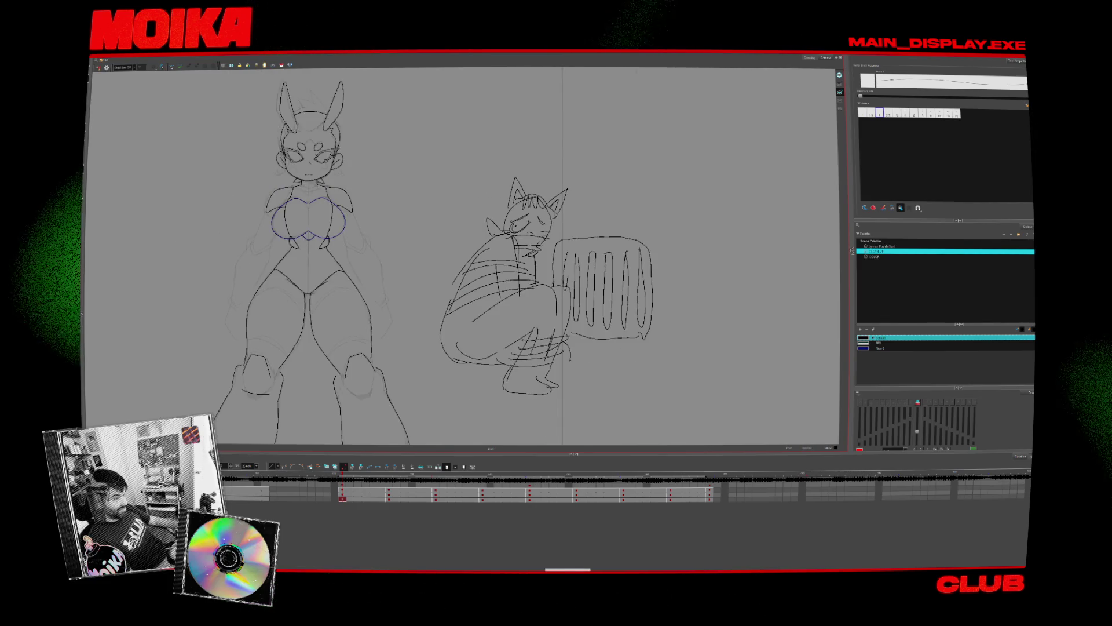
{"action": "left_click_drag", "start_coordinate": [554, 336], "coordinate": [516, 324]}
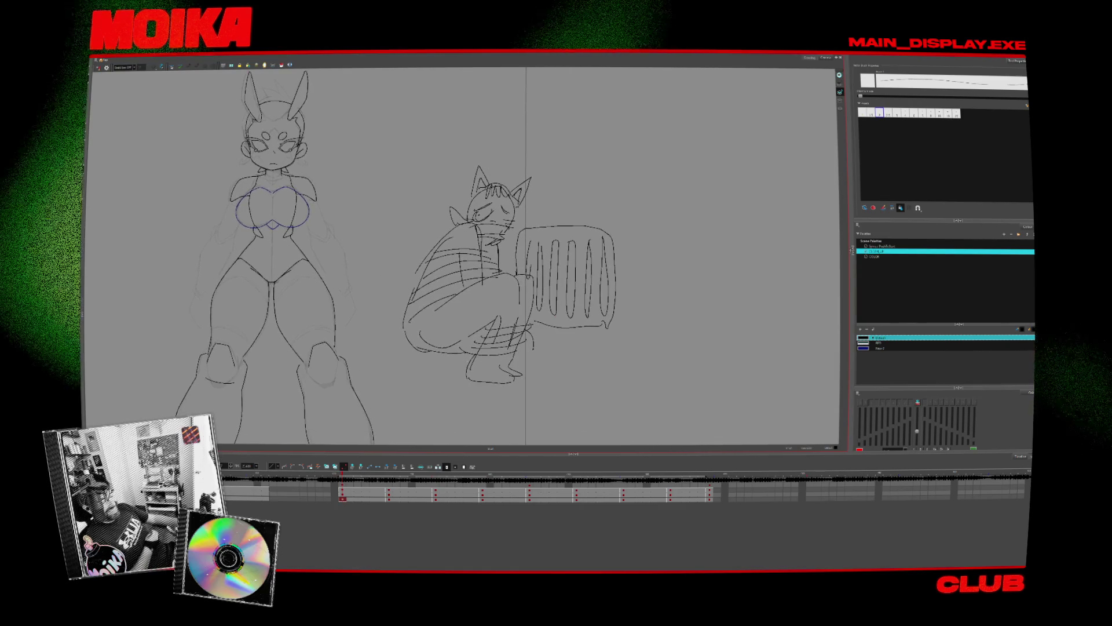
{"action": "left_click_drag", "start_coordinate": [571, 362], "coordinate": [558, 352]}
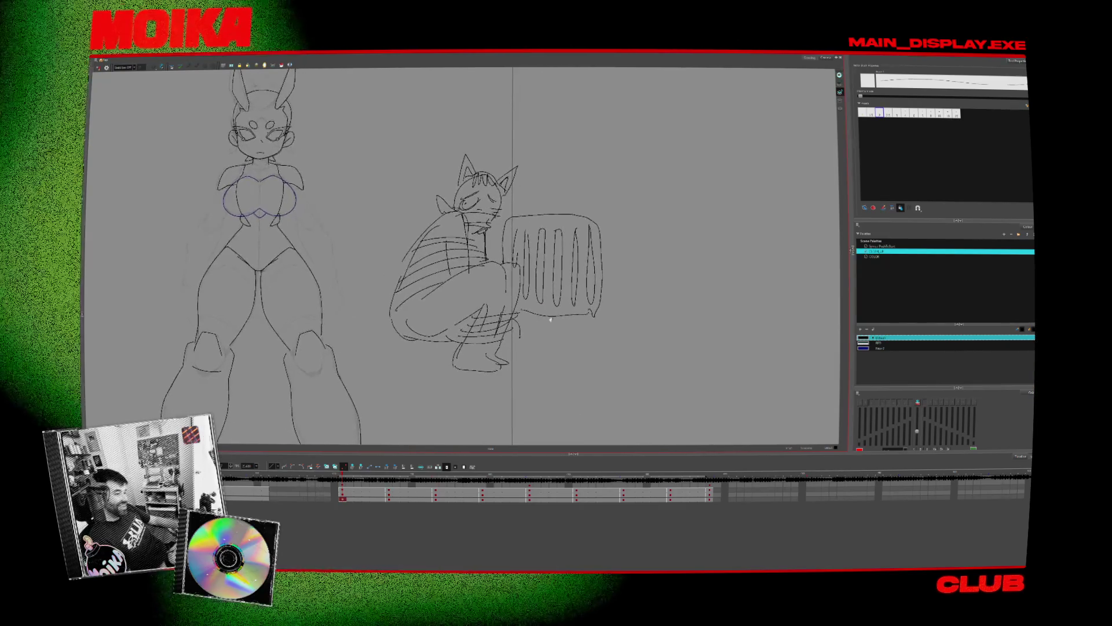
{"action": "left_click_drag", "start_coordinate": [580, 392], "coordinate": [578, 391]}
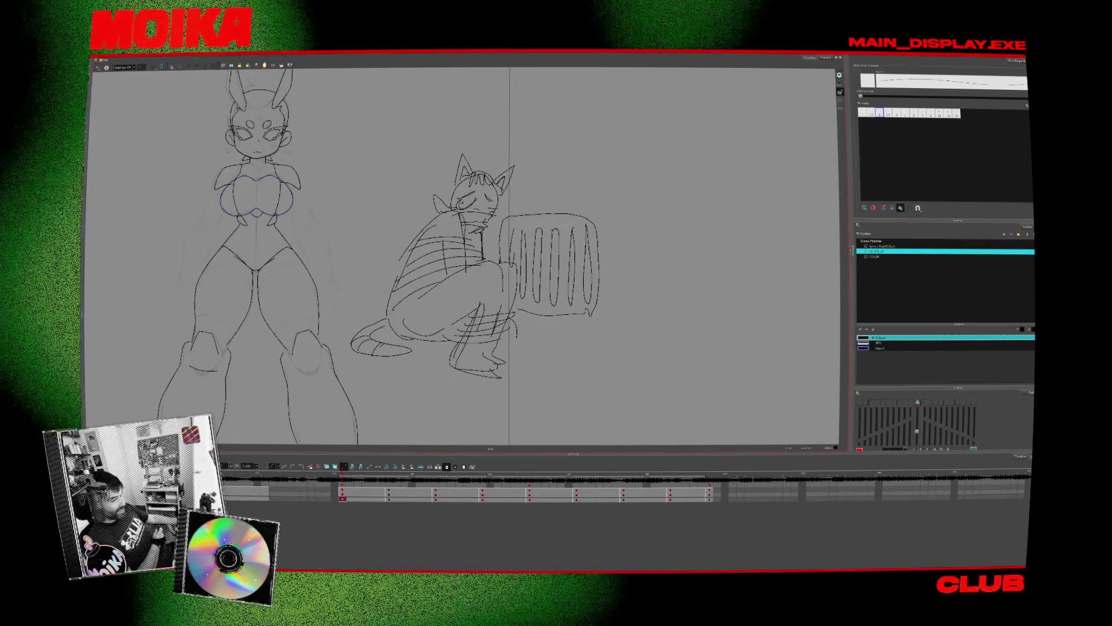
{"action": "left_click_drag", "start_coordinate": [494, 368], "coordinate": [584, 351]}
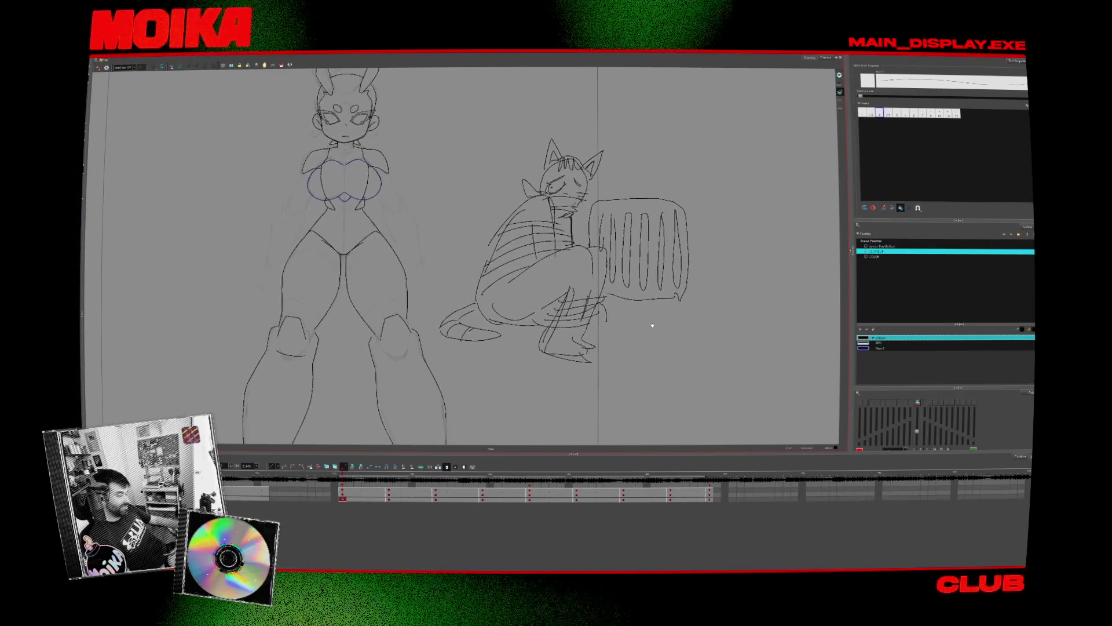
{"action": "left_click_drag", "start_coordinate": [445, 388], "coordinate": [524, 396]}
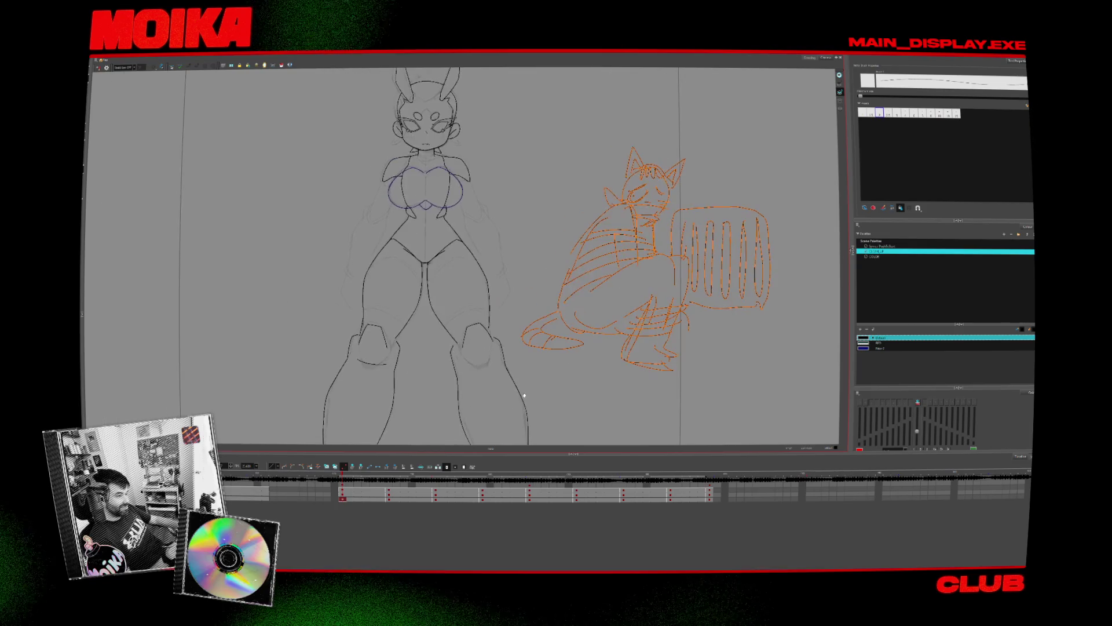
- Adjust a brush tool setting and compare the front-view and three-quarter keyframes
{"action": "scroll", "coordinate": [359, 87], "scroll_direction": "up", "scroll_amount": 1}
{"action": "scroll", "coordinate": [359, 87], "scroll_direction": "up", "scroll_amount": 1}
{"action": "scroll", "coordinate": [359, 87], "scroll_direction": "up", "scroll_amount": 1}
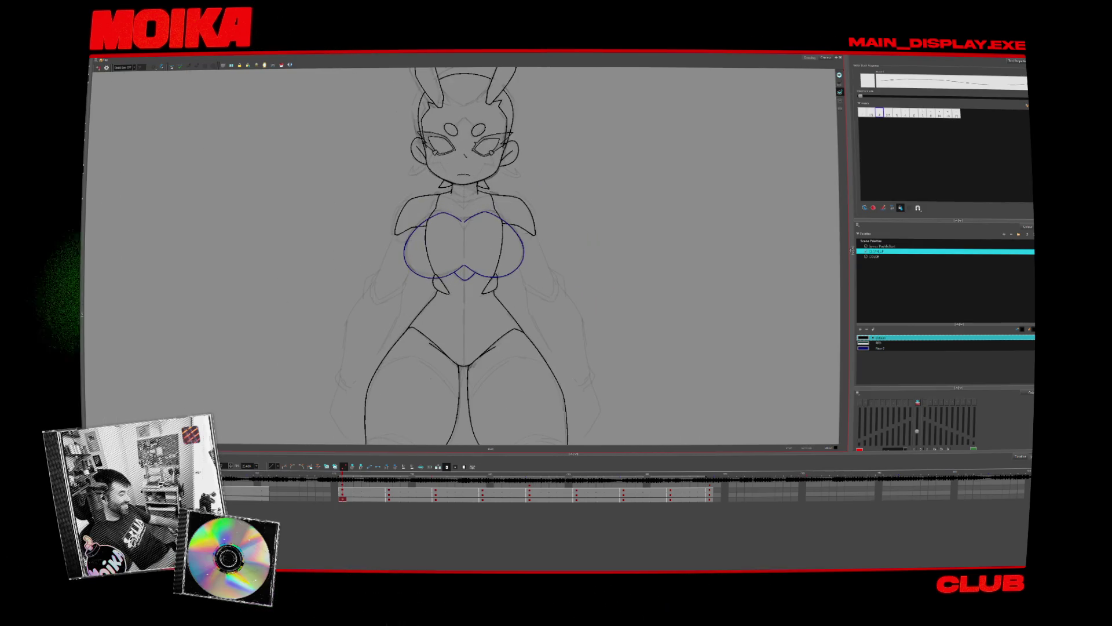
{"action": "left_click", "coordinate": [125, 77]}
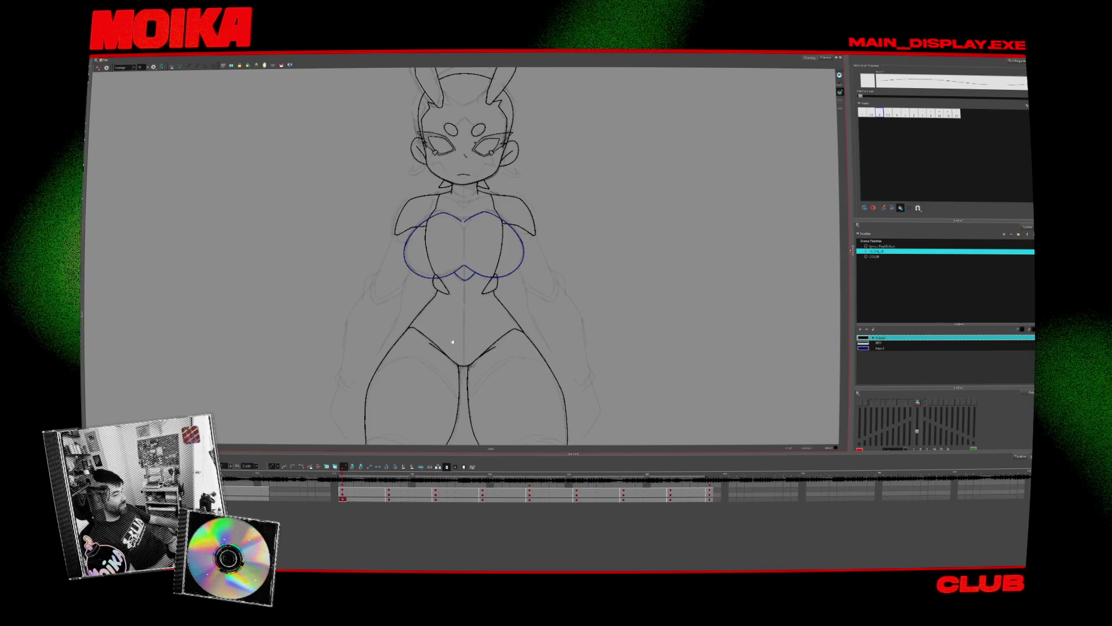
{"action": "key", "text": "period"}
{"action": "key", "text": "period"}
{"action": "key", "text": "period"}
{"action": "key", "text": "period"}
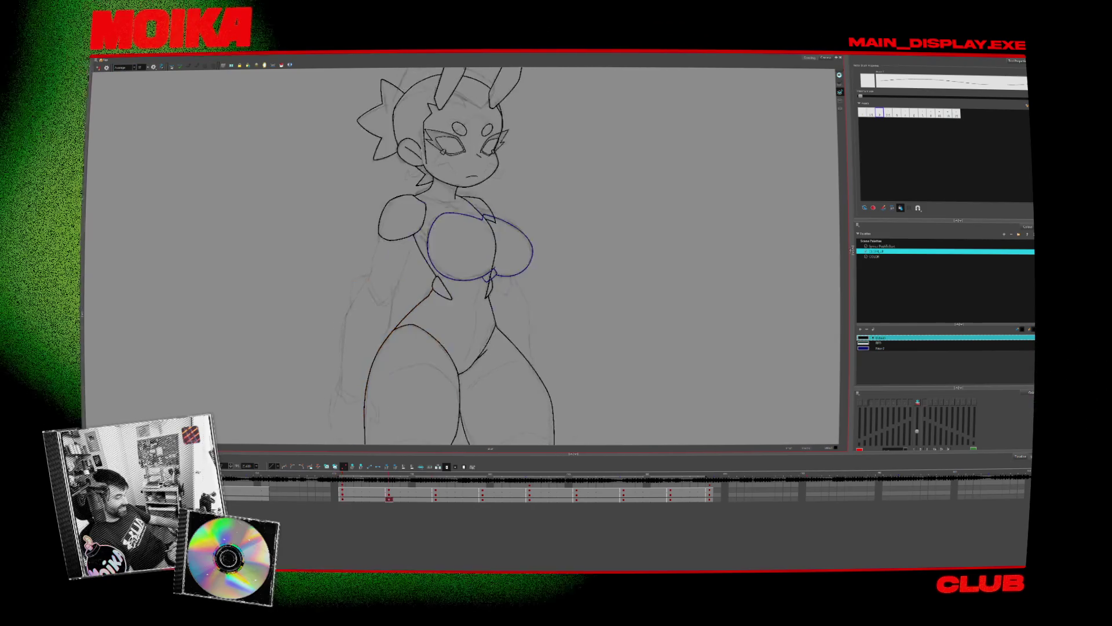
{"action": "key", "text": "comma"}
{"action": "key", "text": "alt+z"}
{"action": "key", "text": "alt+b"}
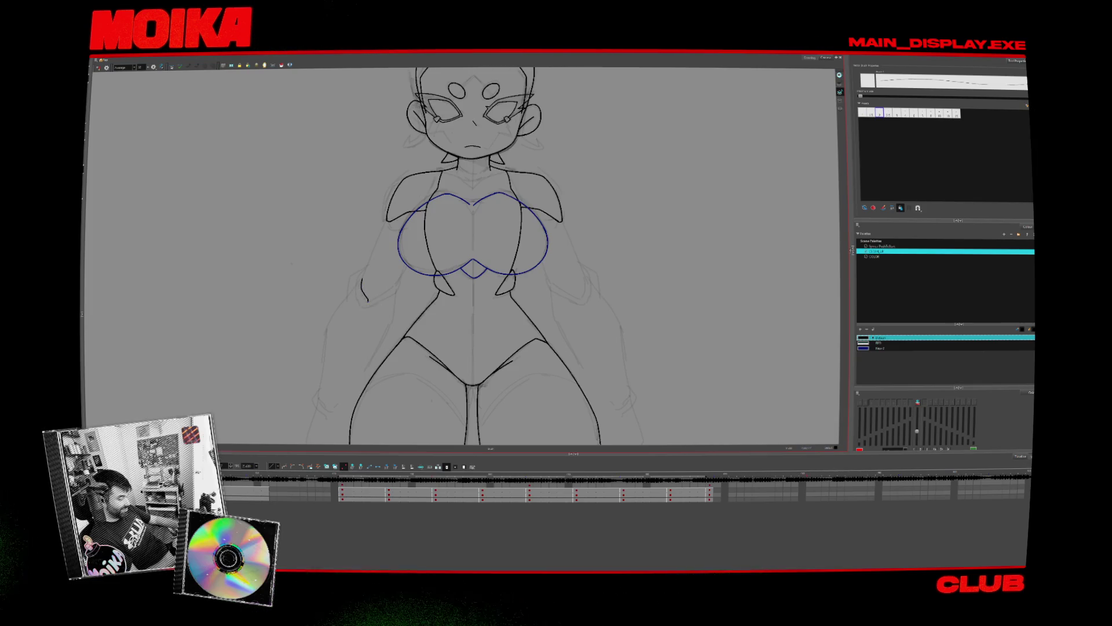
- Select the new elbow stroke, then undo to restore the longer V-shaped elbow spike
{"action": "key", "text": "ctrl+a"}
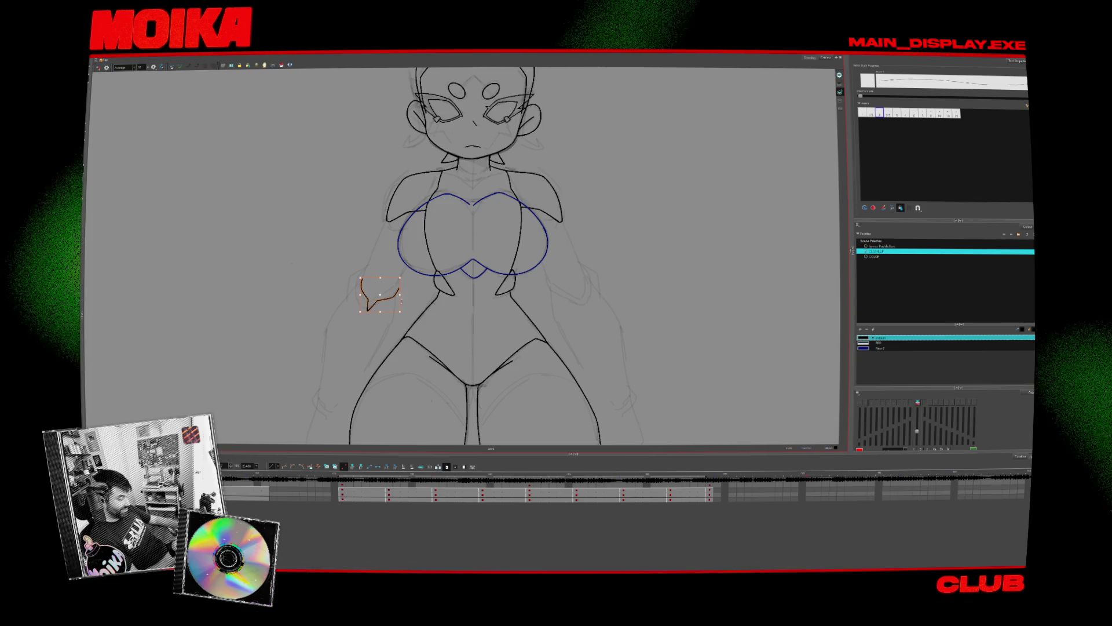
{"action": "key", "text": "apostrophe"}
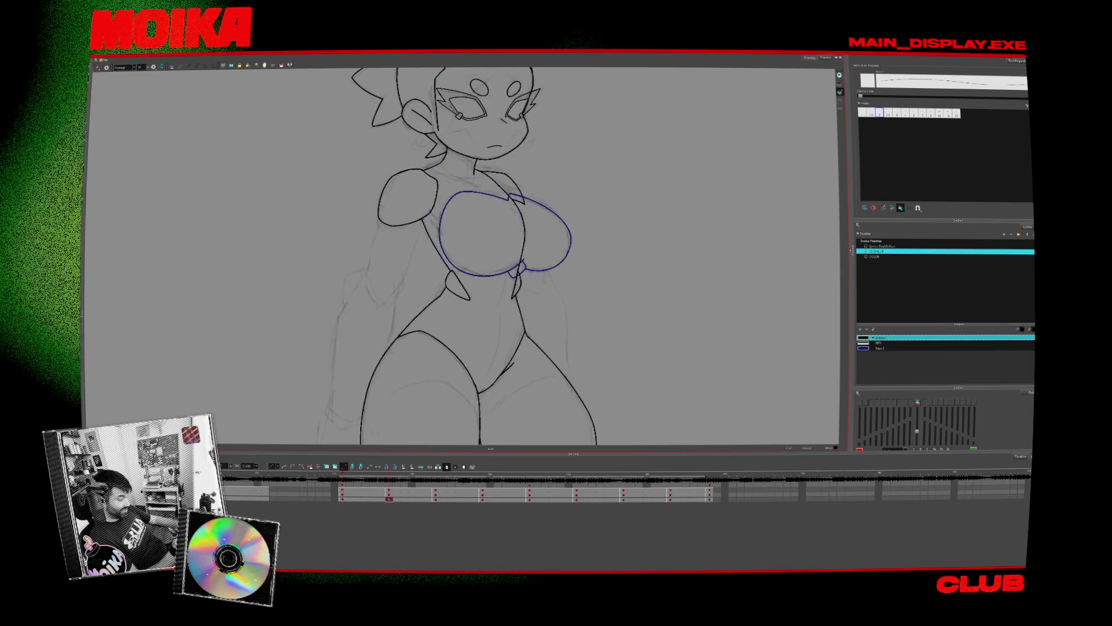
{"action": "key", "text": "semicolon"}
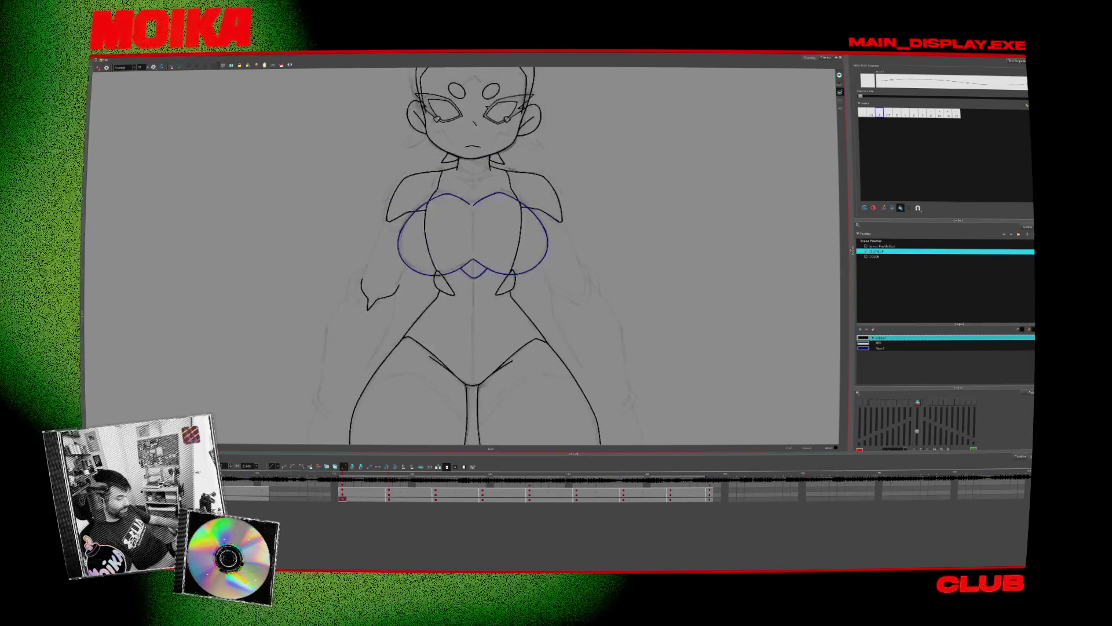
{"action": "key", "text": "apostrophe"}
{"action": "key", "text": "ctrl+z"}
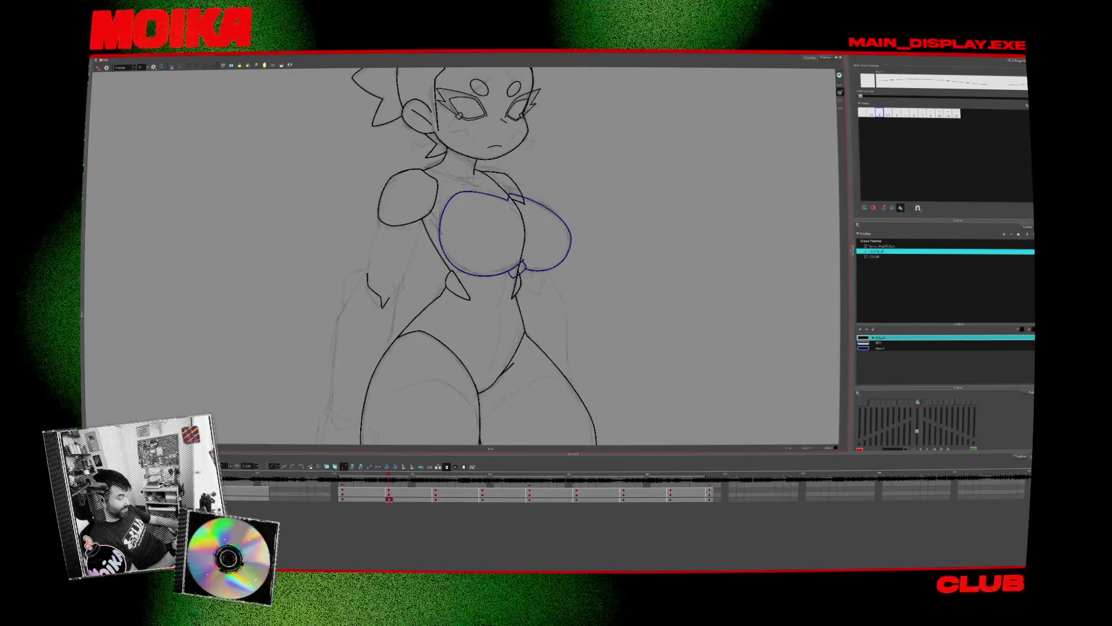
- Compare neighbouring drawings and advance to the side-view keyframe
{"action": "key", "text": "semicolon"}
{"action": "key", "text": "apostrophe"}
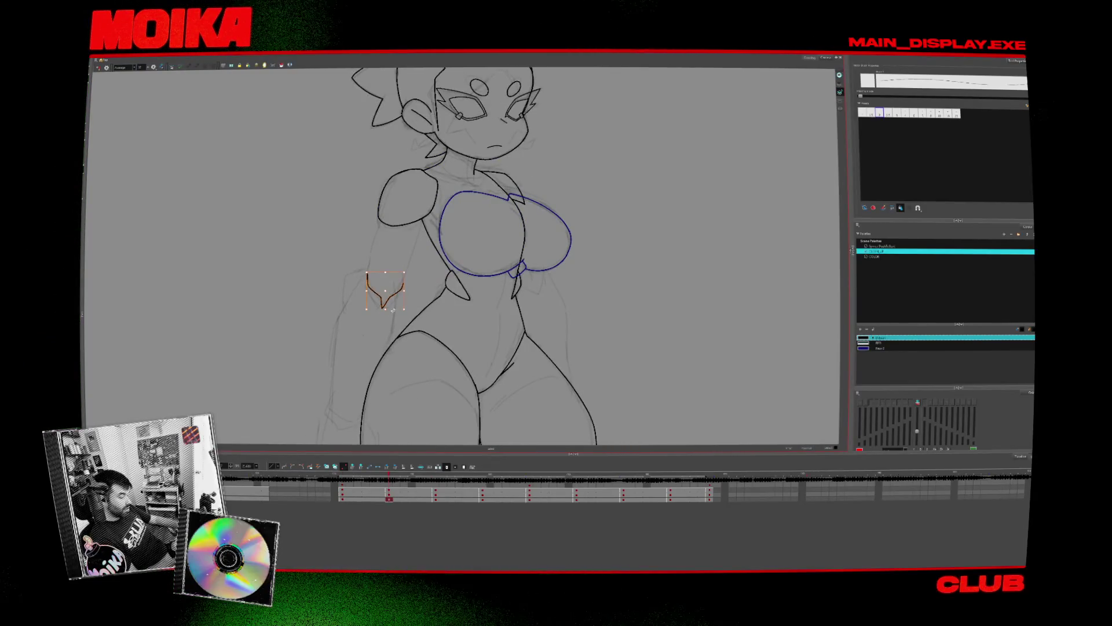
{"action": "key", "text": "semicolon"}
{"action": "key", "text": "apostrophe"}
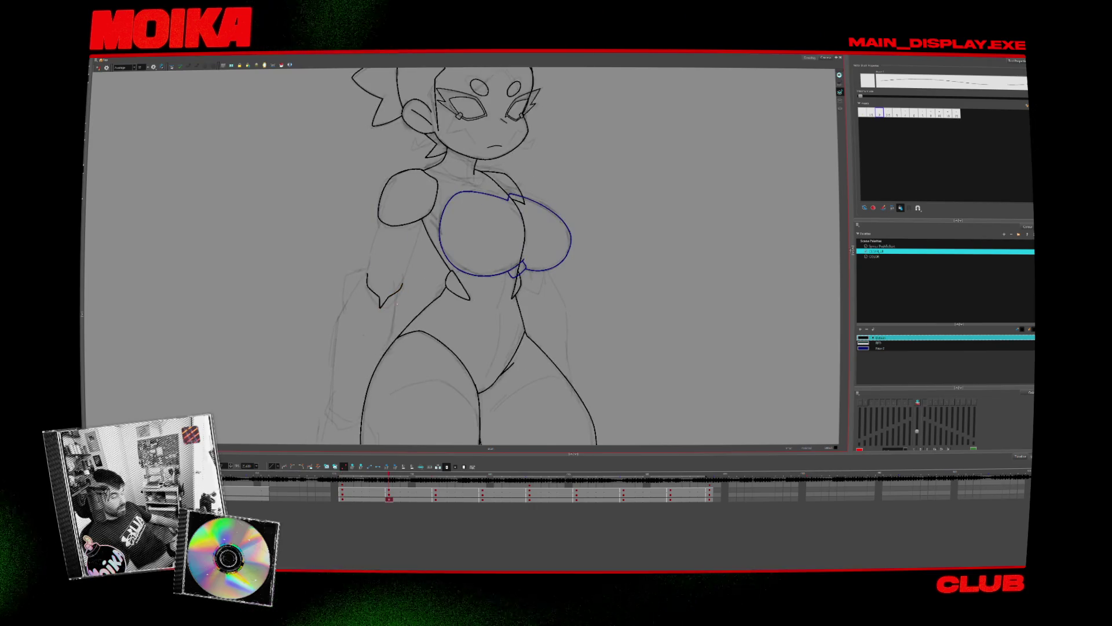
{"action": "key", "text": "apostrophe"}
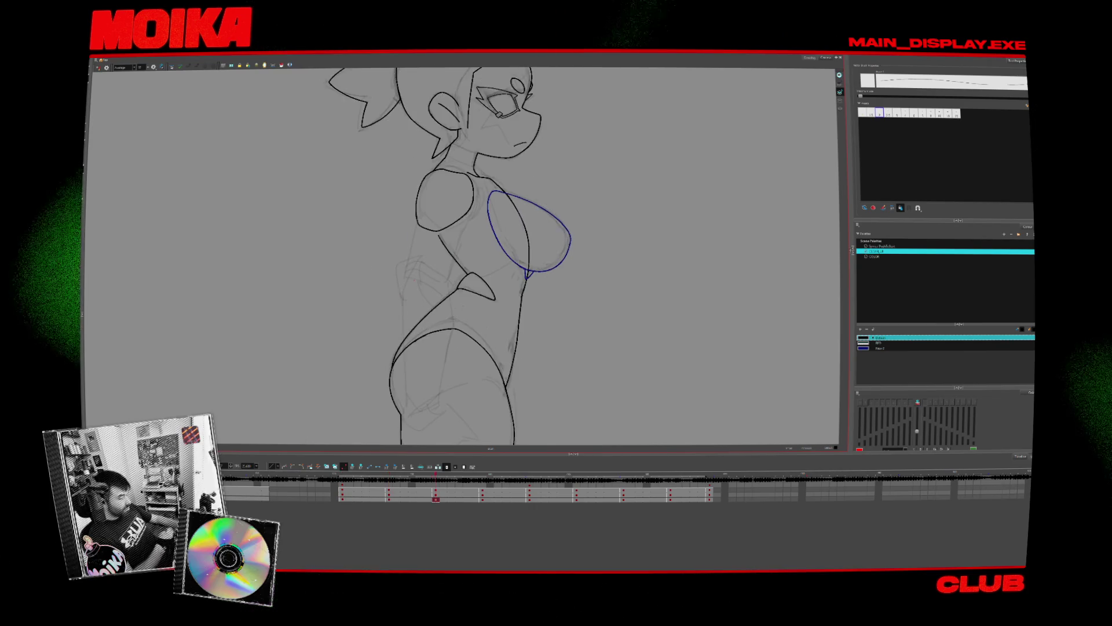
{"action": "key", "text": "semicolon"}
{"action": "key", "text": "apostrophe"}
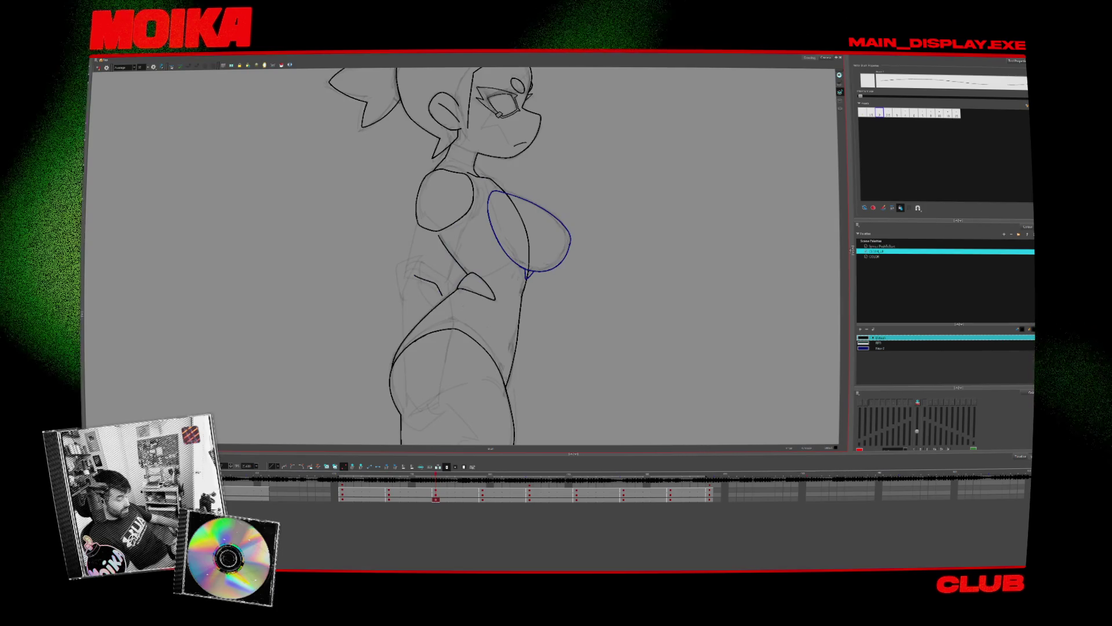
{"action": "key", "text": "semicolon"}
{"action": "key", "text": "apostrophe"}
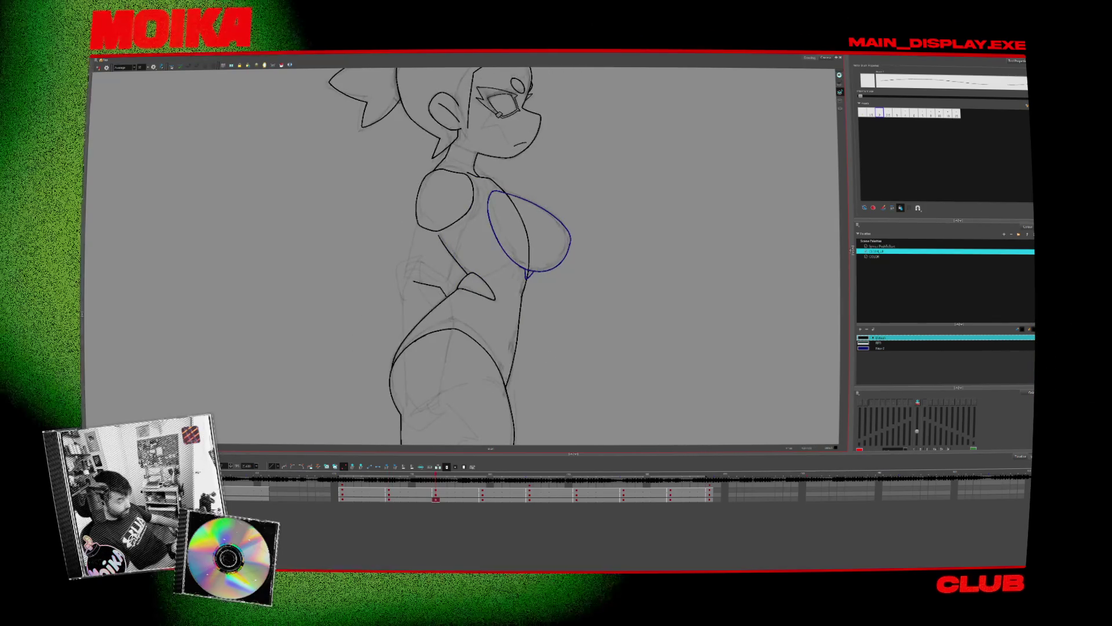
- Select the small waist stroke and step back through earlier timeline frames
{"action": "left_click", "coordinate": [432, 290]}
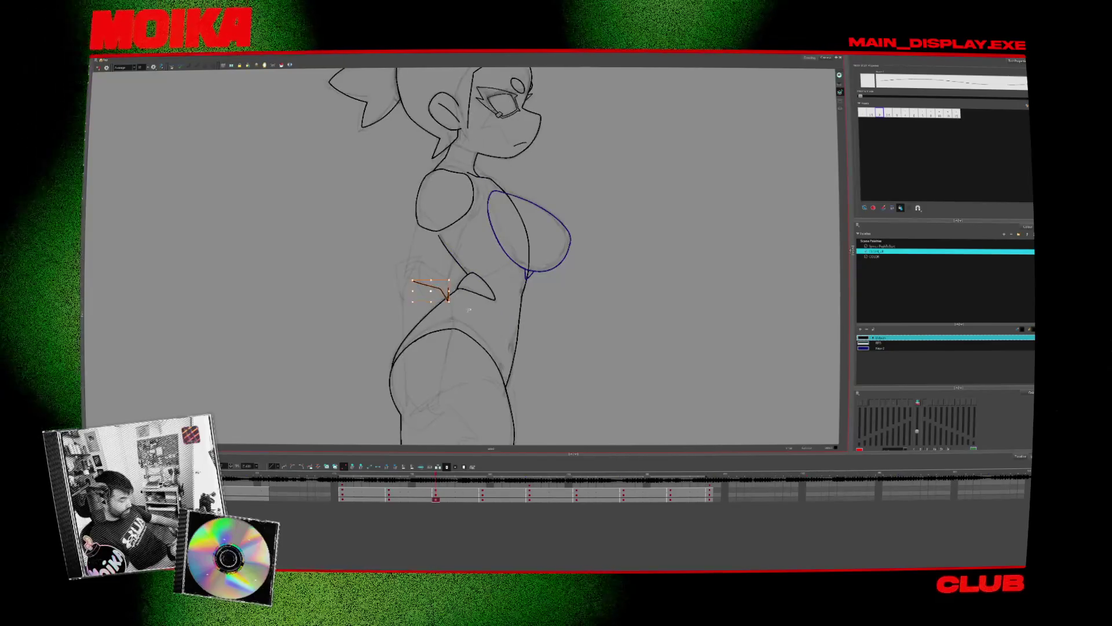
{"action": "key", "text": "semicolon"}
{"action": "key", "text": "apostrophe"}
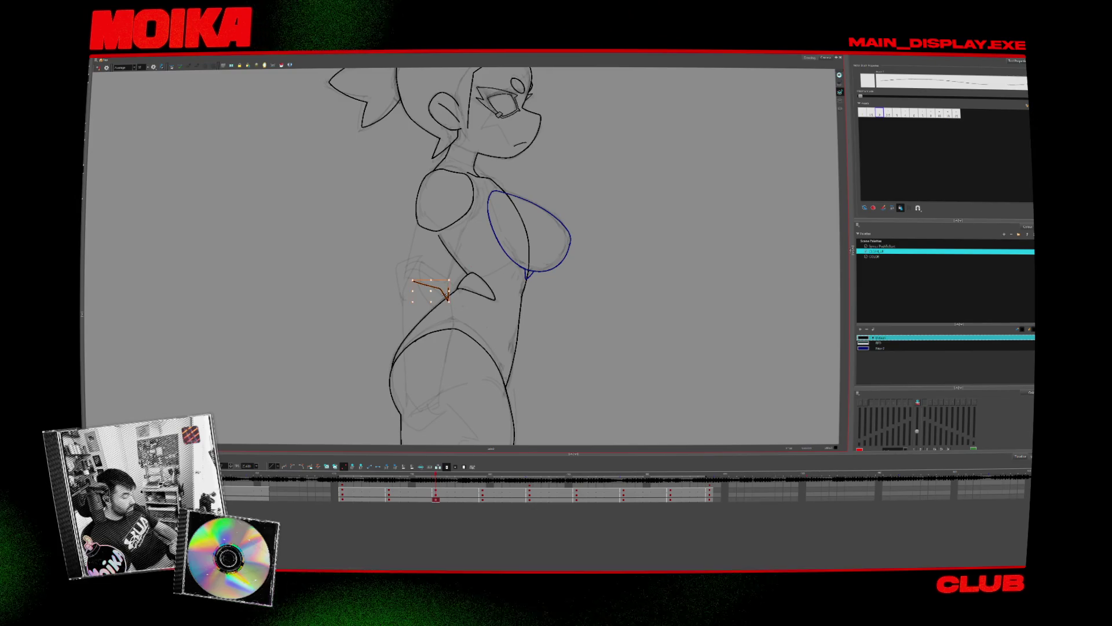
{"action": "left_click", "coordinate": [423, 508]}
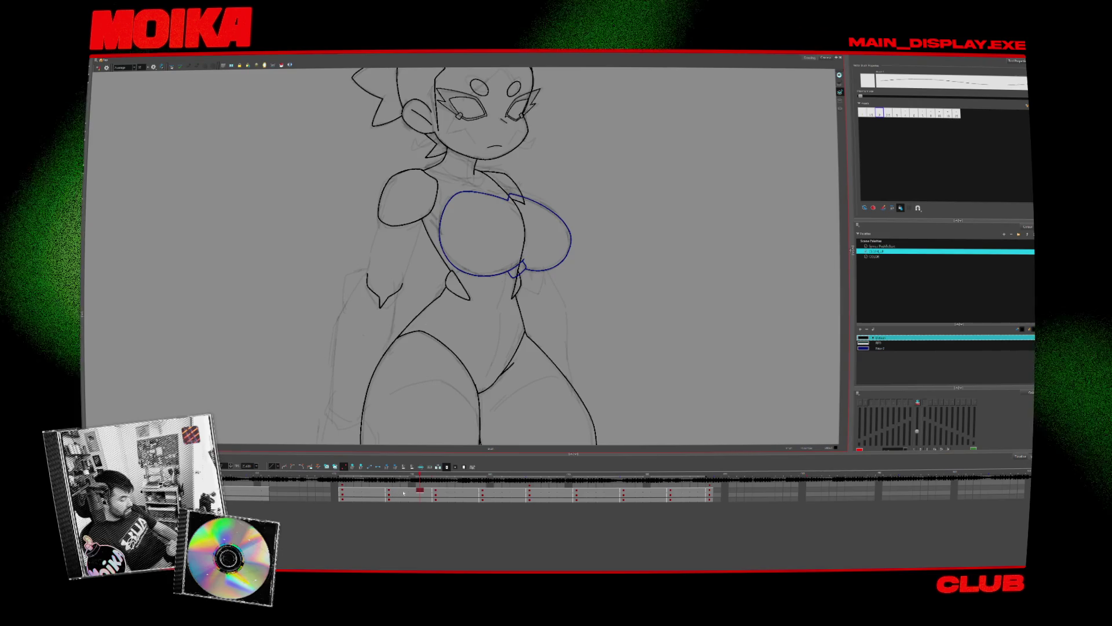
{"action": "left_click", "coordinate": [404, 493]}
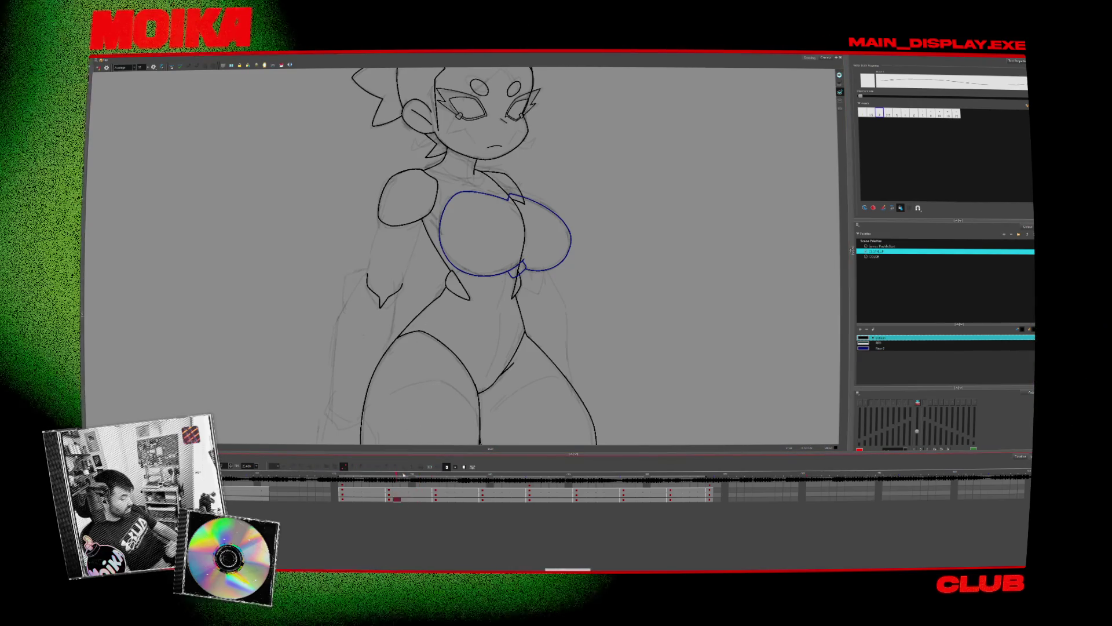
{"action": "left_click", "coordinate": [397, 498]}
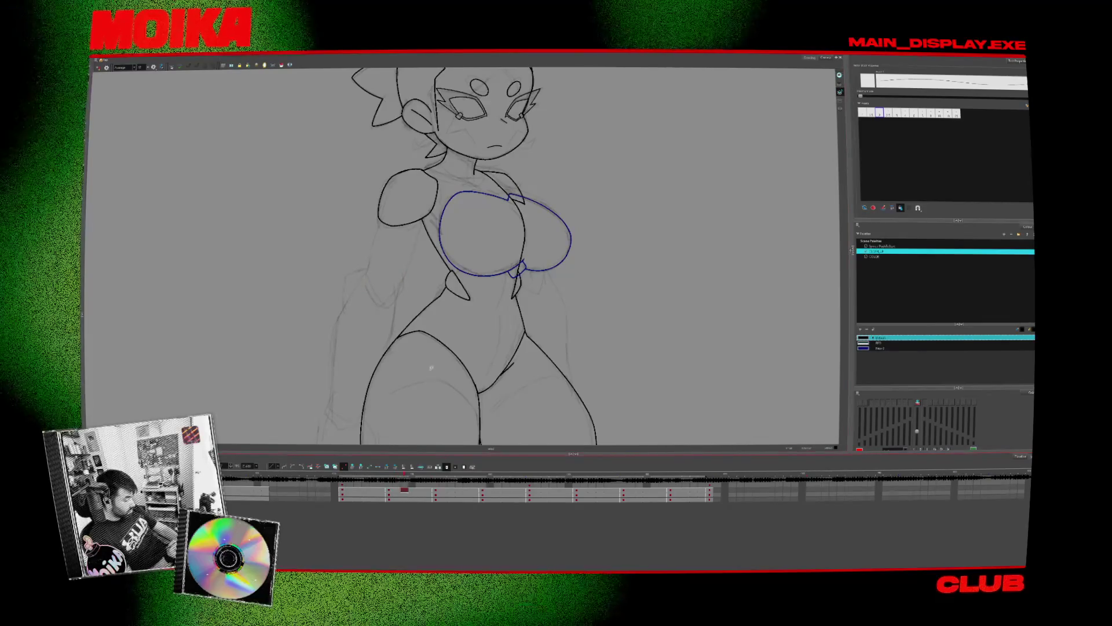
- Return to the three-quarter drawing and drag the elbow spike to reshape it
{"action": "left_click", "coordinate": [366, 498]}
{"action": "left_click", "coordinate": [412, 493]}
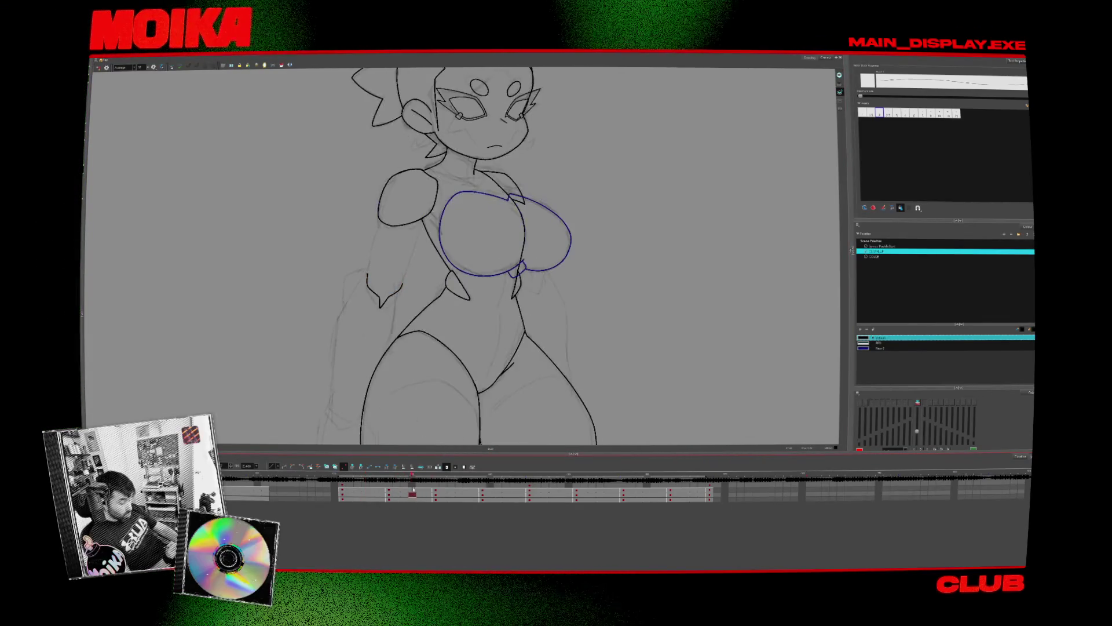
{"action": "left_click", "coordinate": [376, 496]}
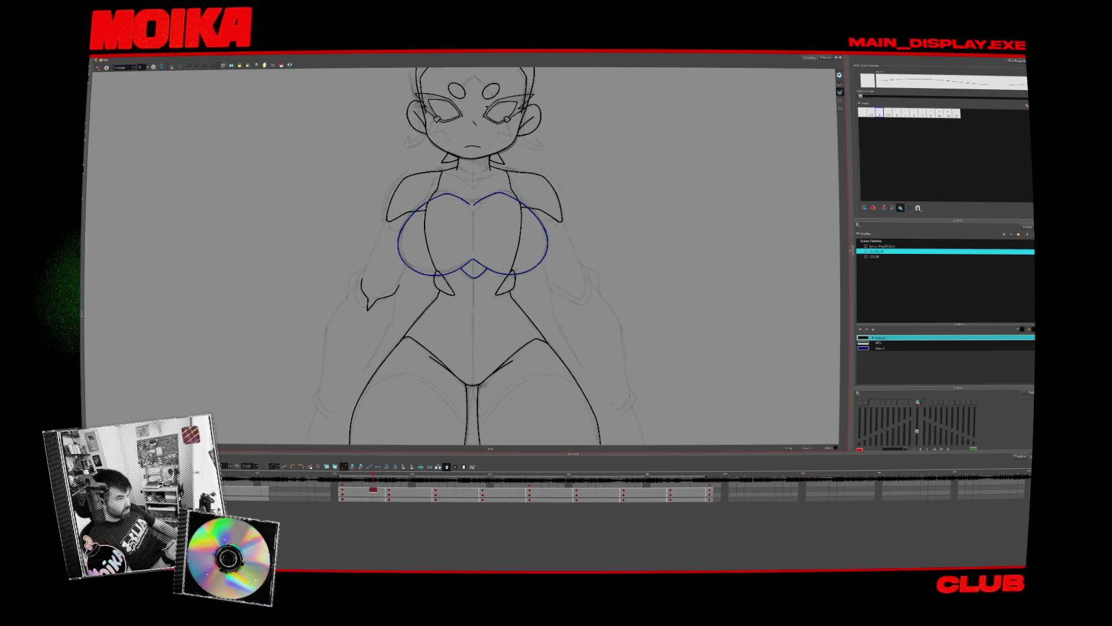
{"action": "left_click", "coordinate": [389, 494]}
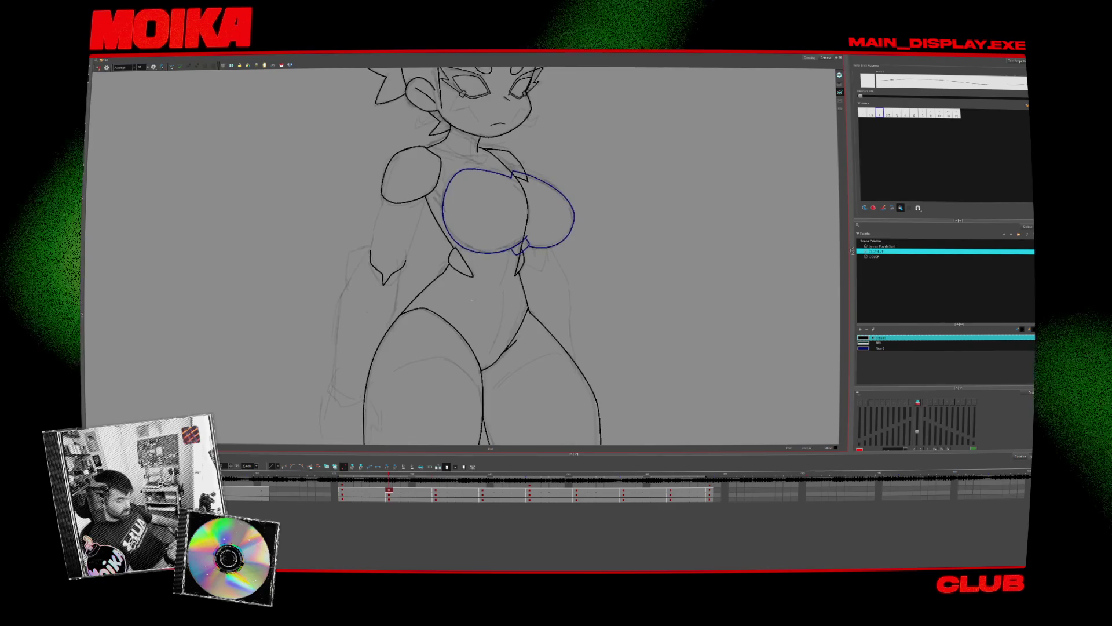
{"action": "left_click_drag", "start_coordinate": [372, 247], "coordinate": [407, 266]}
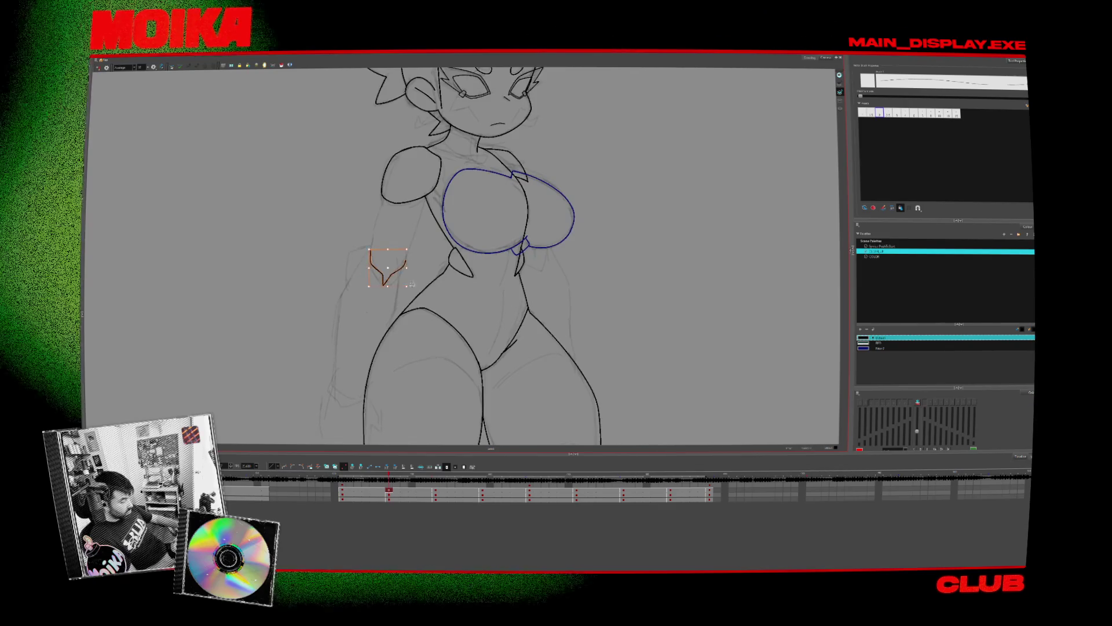
- Zoom out and recentre the character, then go to the side-view drawing
{"action": "key", "text": "comma"}
{"action": "key", "text": "period"}
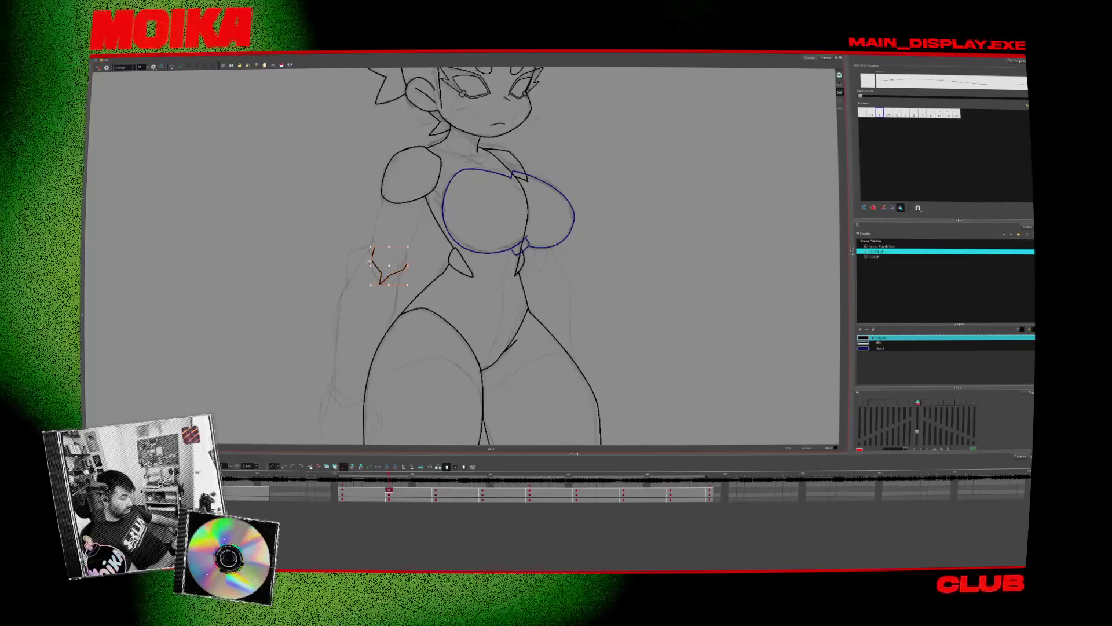
{"action": "key", "text": "alt+z"}
{"action": "scroll", "coordinate": [481, 332], "scroll_direction": "down", "scroll_amount": 3}
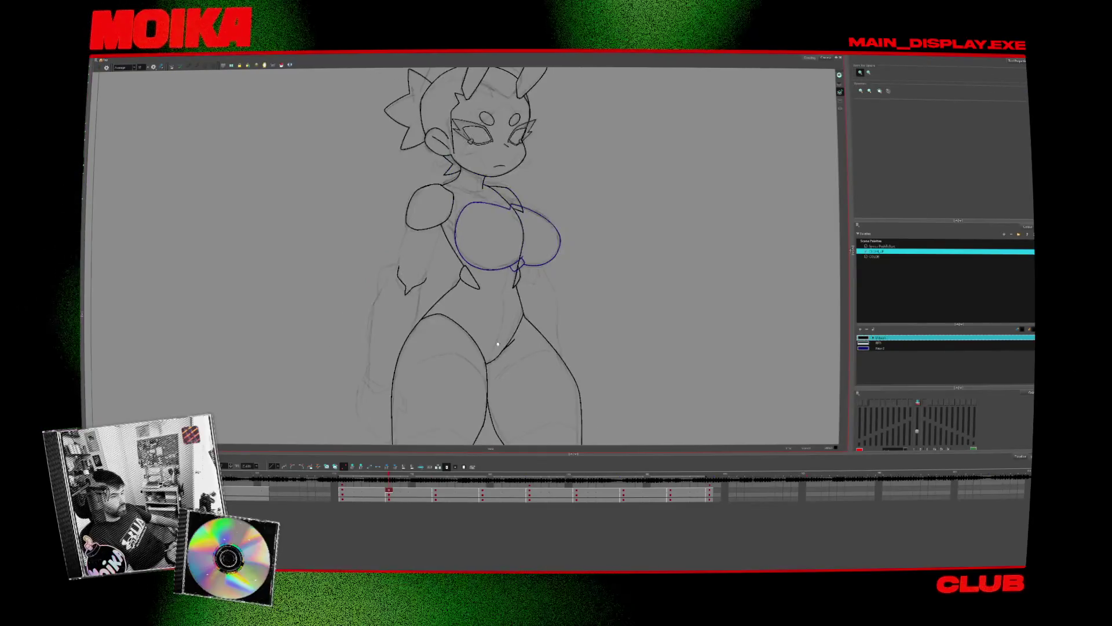
{"action": "key", "text": "comma"}
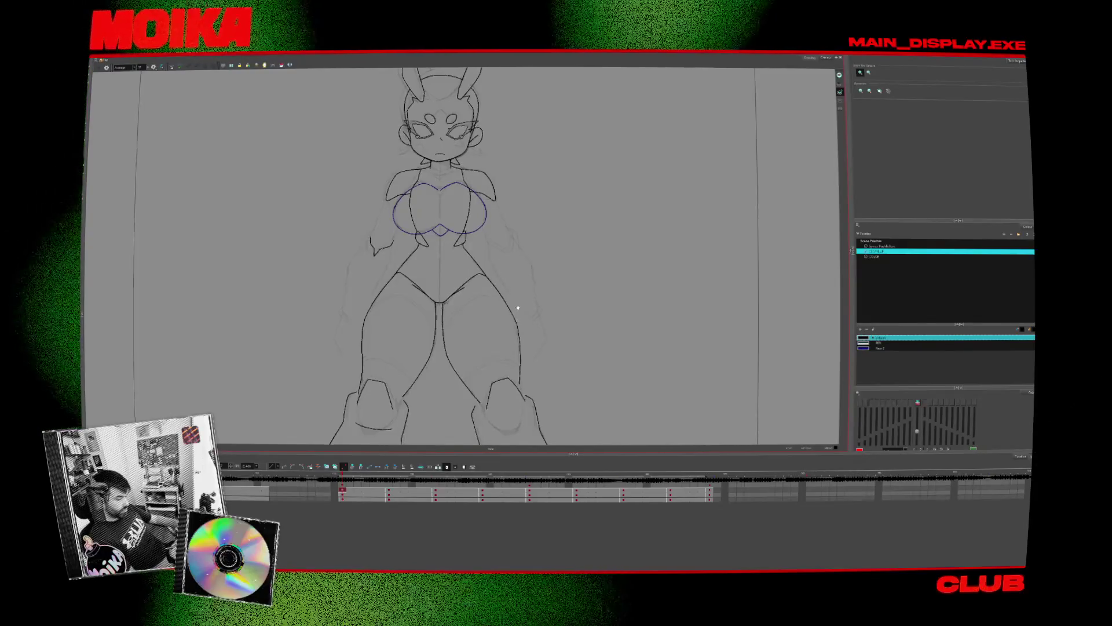
{"action": "left_click_drag", "start_coordinate": [533, 308], "coordinate": [548, 342]}
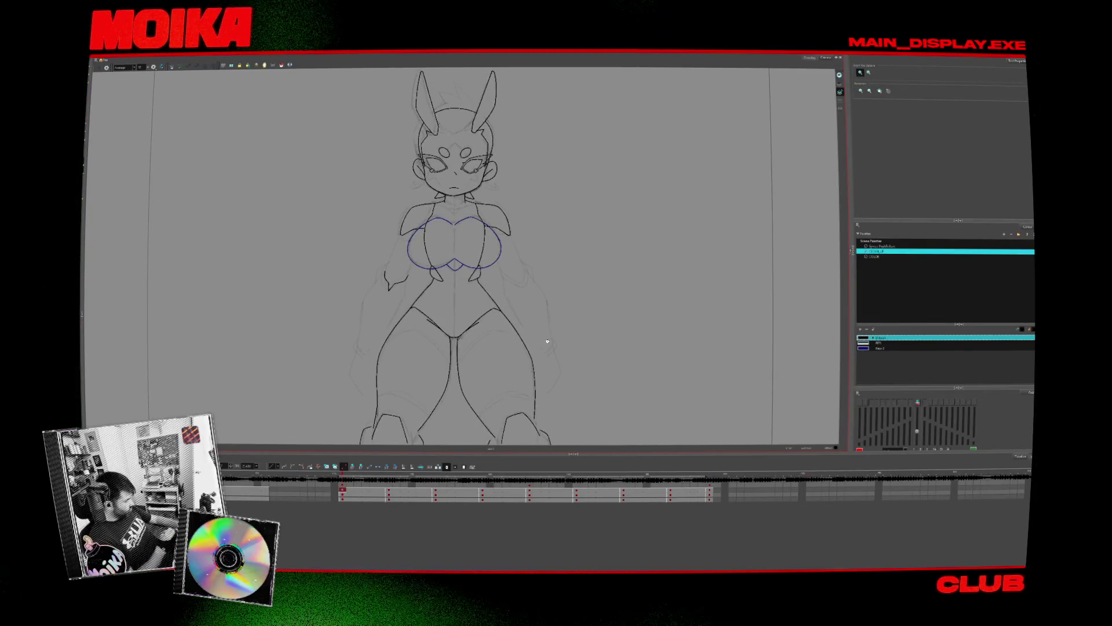
{"action": "key", "text": "Return"}
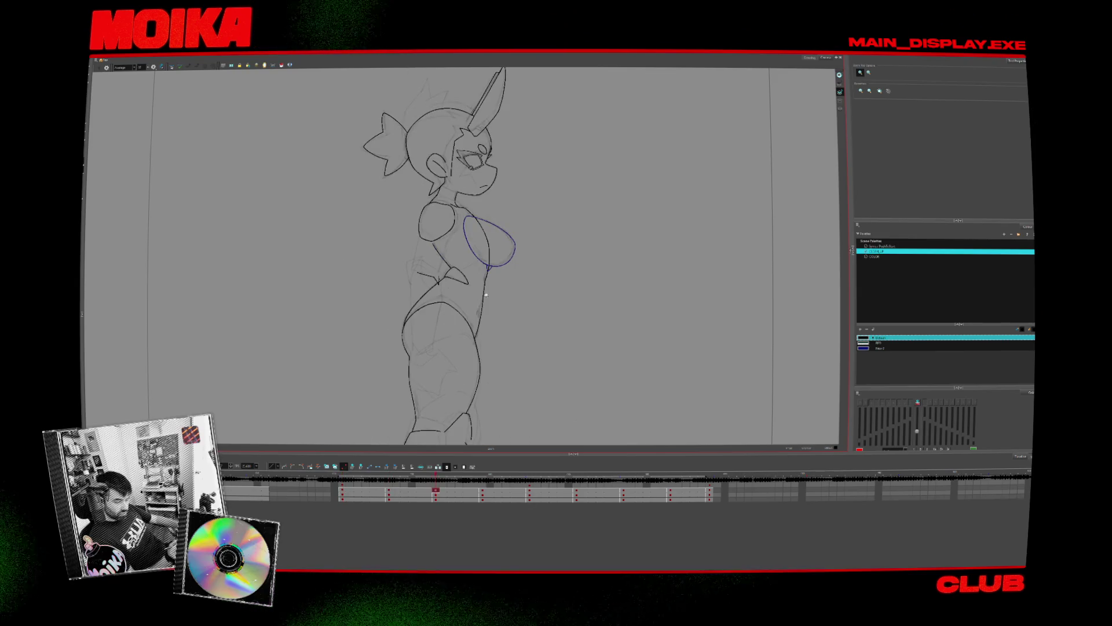
{"action": "scroll", "coordinate": [443, 260], "scroll_direction": "up", "scroll_amount": 2}
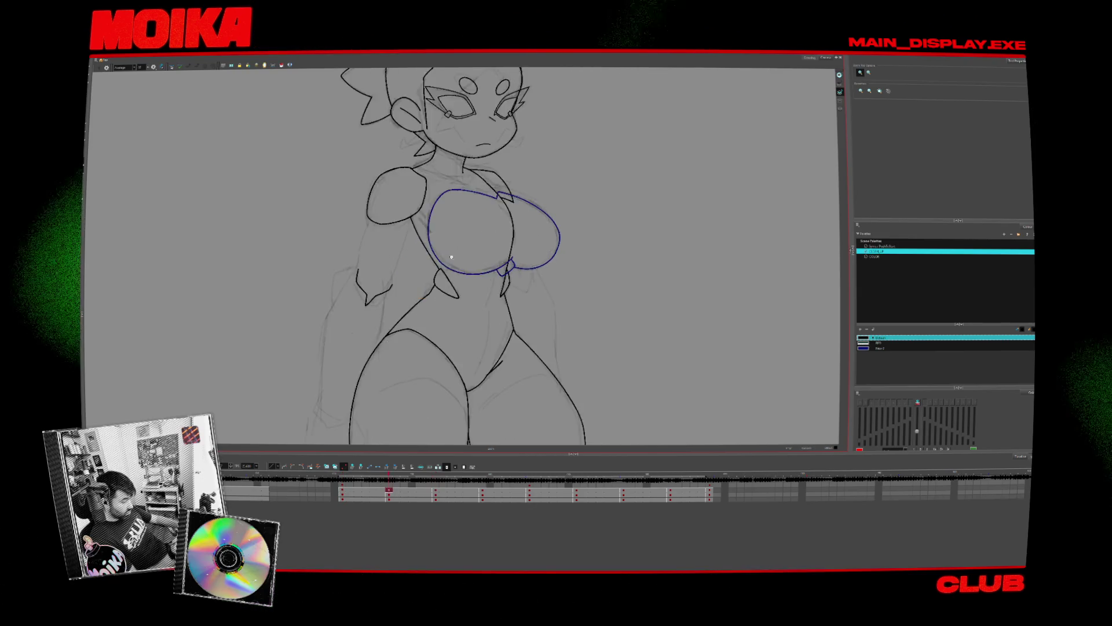
- Try extending the hand line, undo it, and select the elbow spike strokes
{"action": "key", "text": "alt+b"}
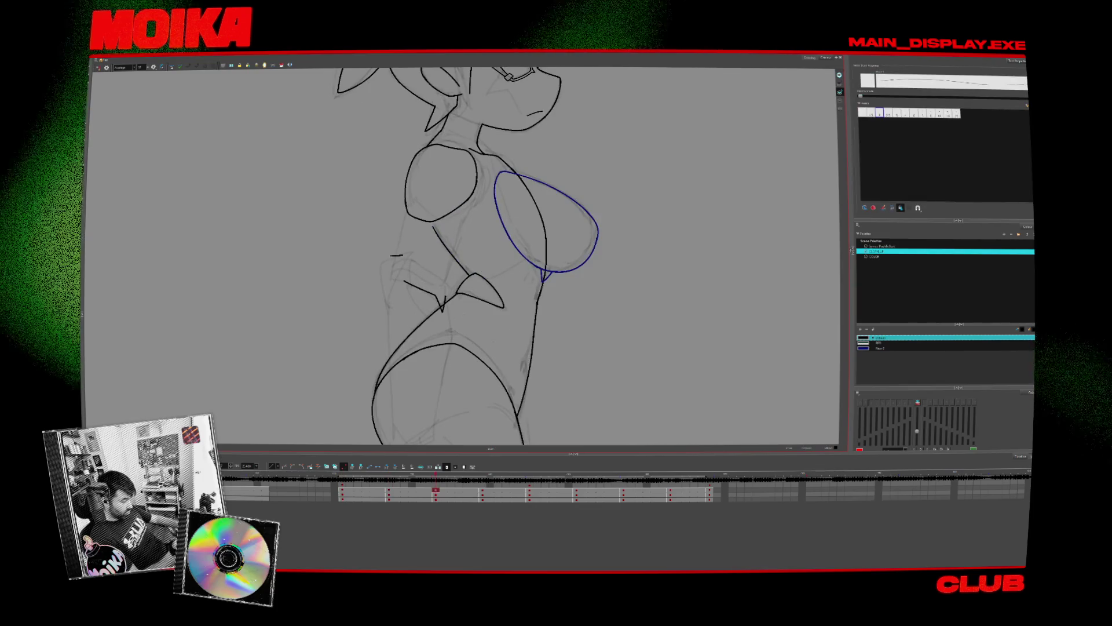
{"action": "left_click_drag", "start_coordinate": [392, 255], "coordinate": [396, 299]}
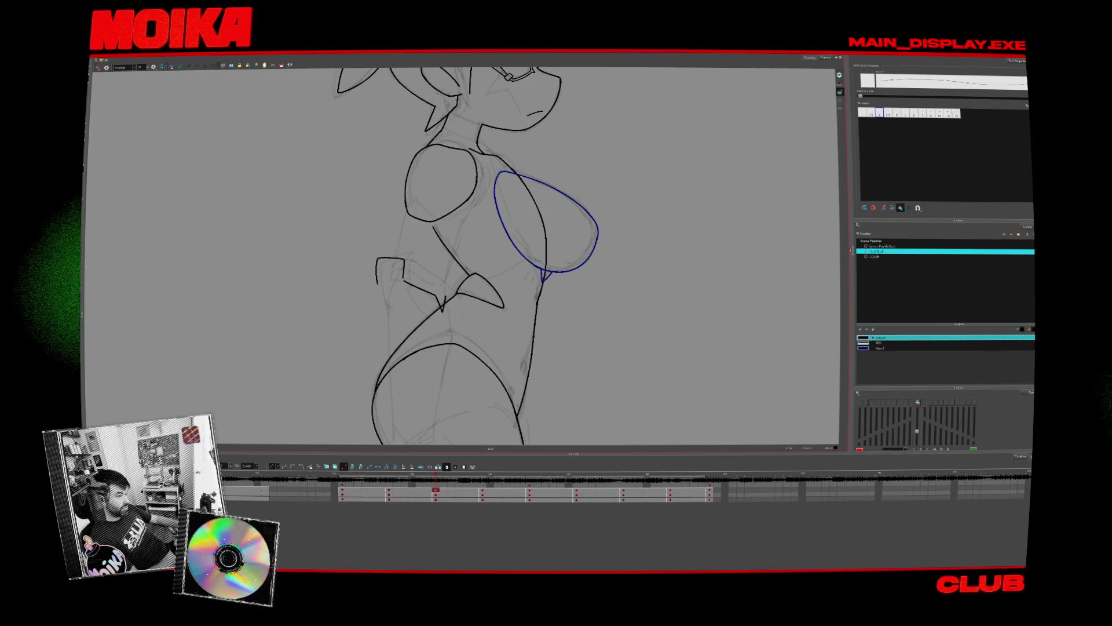
{"action": "key", "text": "ctrl+z"}
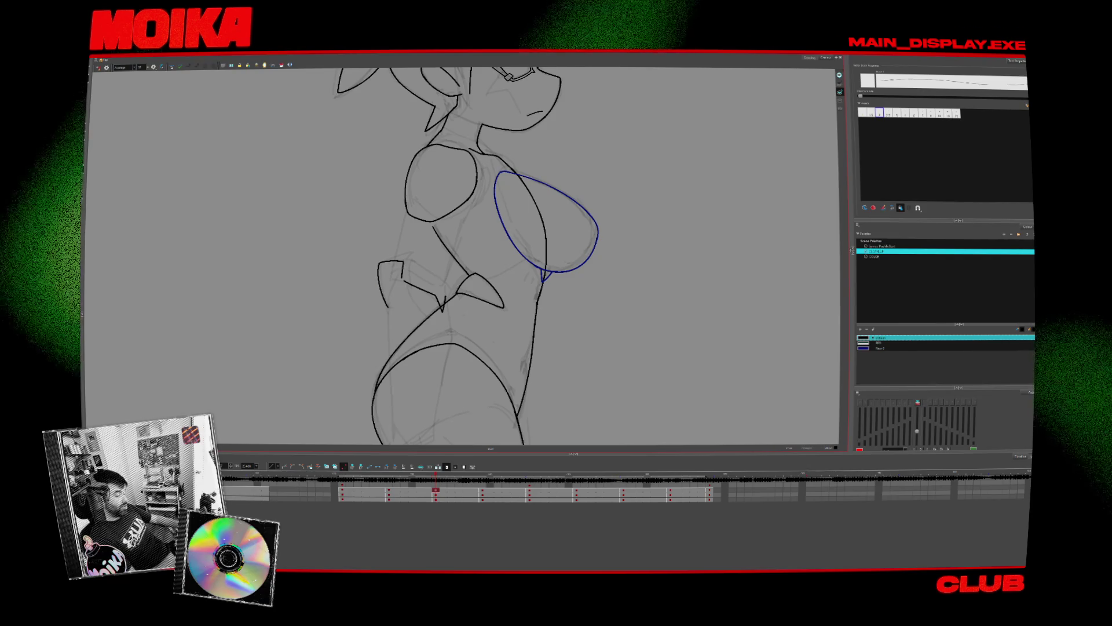
{"action": "left_click", "coordinate": [381, 281]}
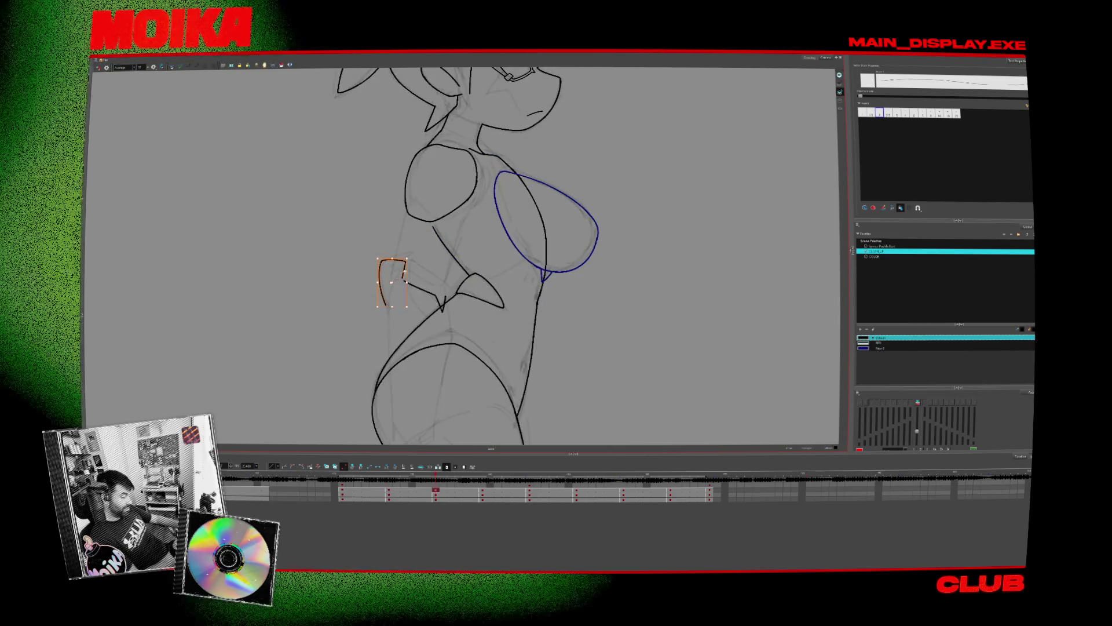
- Compare neighbouring drawings and erase part of the left arm line on the turned pose
{"action": "key", "text": "semicolon"}
{"action": "key", "text": "apostrophe"}
{"action": "key", "text": "apostrophe"}
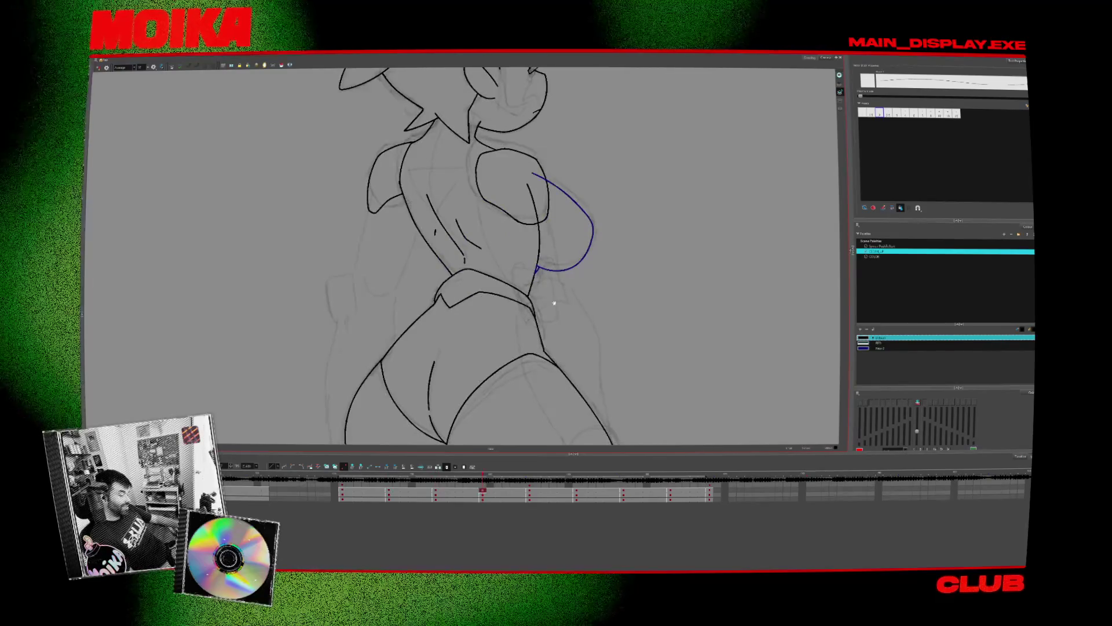
{"action": "key", "text": "semicolon"}
{"action": "key", "text": "semicolon"}
{"action": "key", "text": "semicolon"}
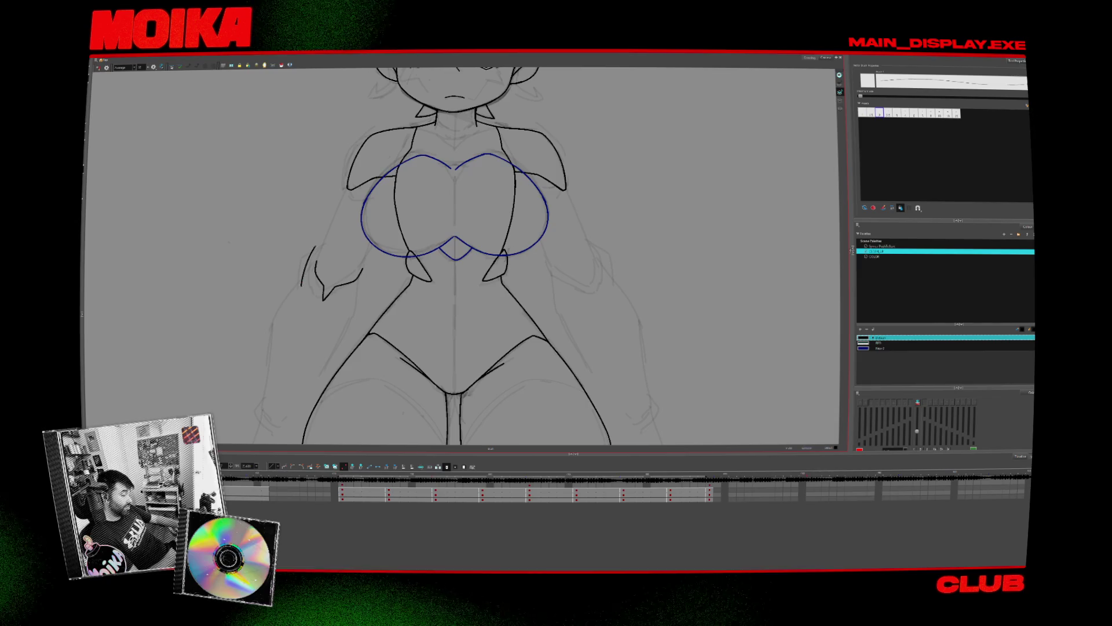
{"action": "key", "text": "apostrophe"}
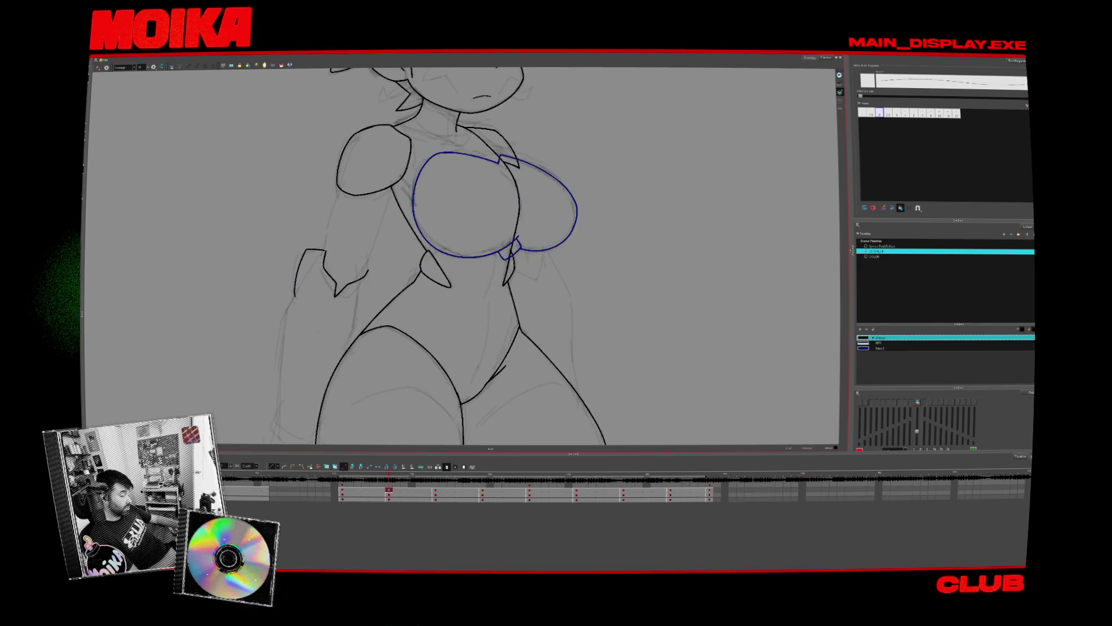
{"action": "left_click_drag", "start_coordinate": [297, 292], "coordinate": [319, 250]}
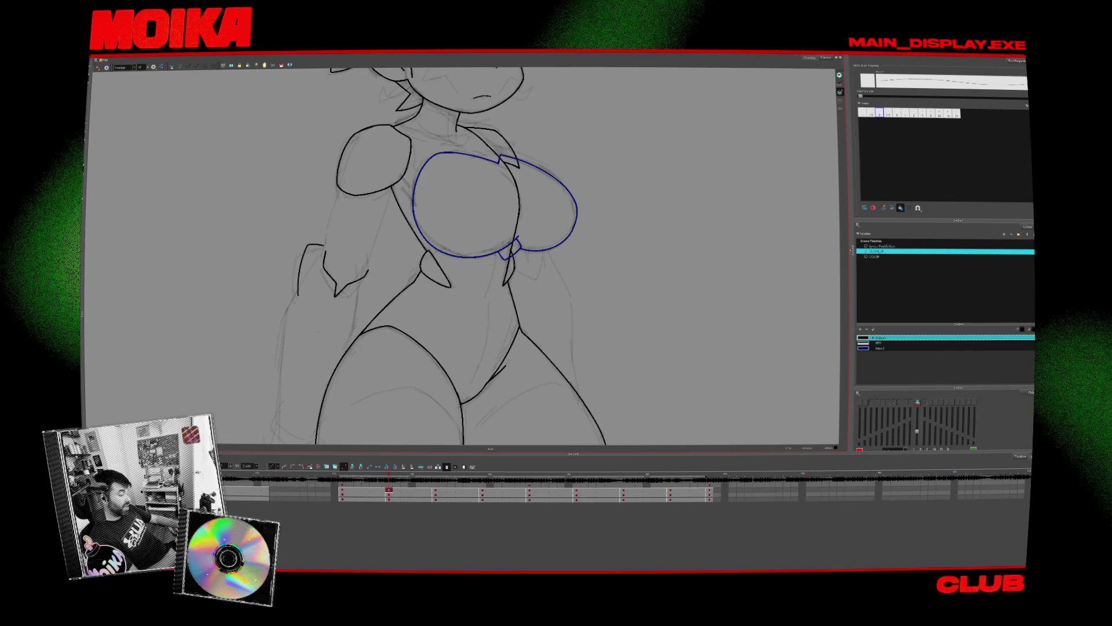
- Check the arm across drawings, return to the side pose, and turn on the Light Table
{"action": "key", "text": "semicolon"}
{"action": "key", "text": "apostrophe"}
{"action": "key", "text": "apostrophe"}
{"action": "key", "text": "semicolon"}
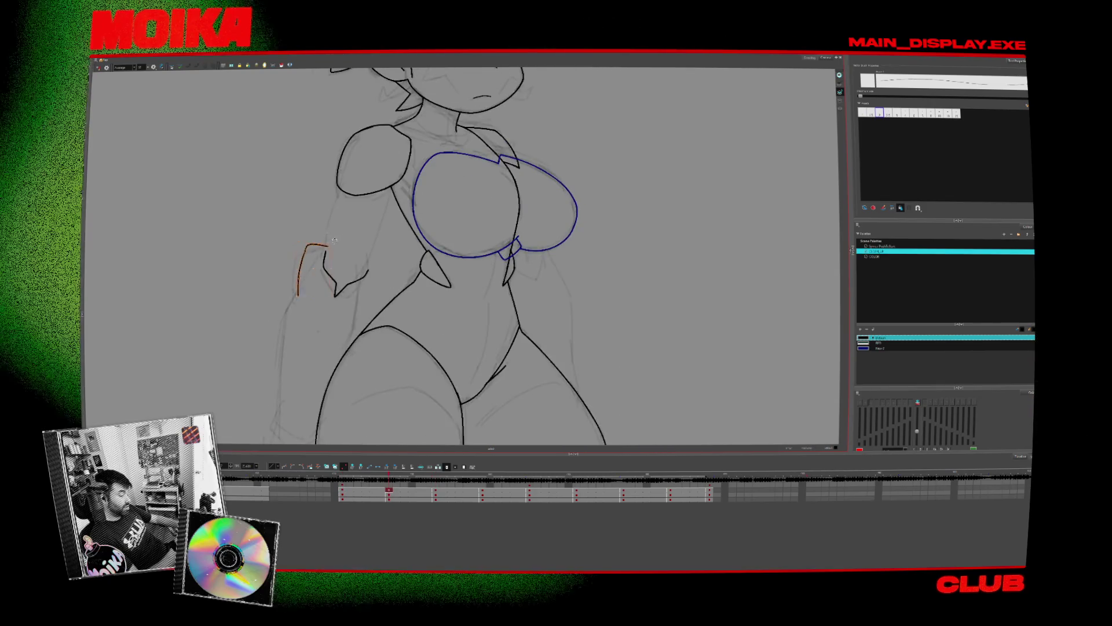
{"action": "key", "text": "apostrophe"}
{"action": "key", "text": "ctrl+v"}
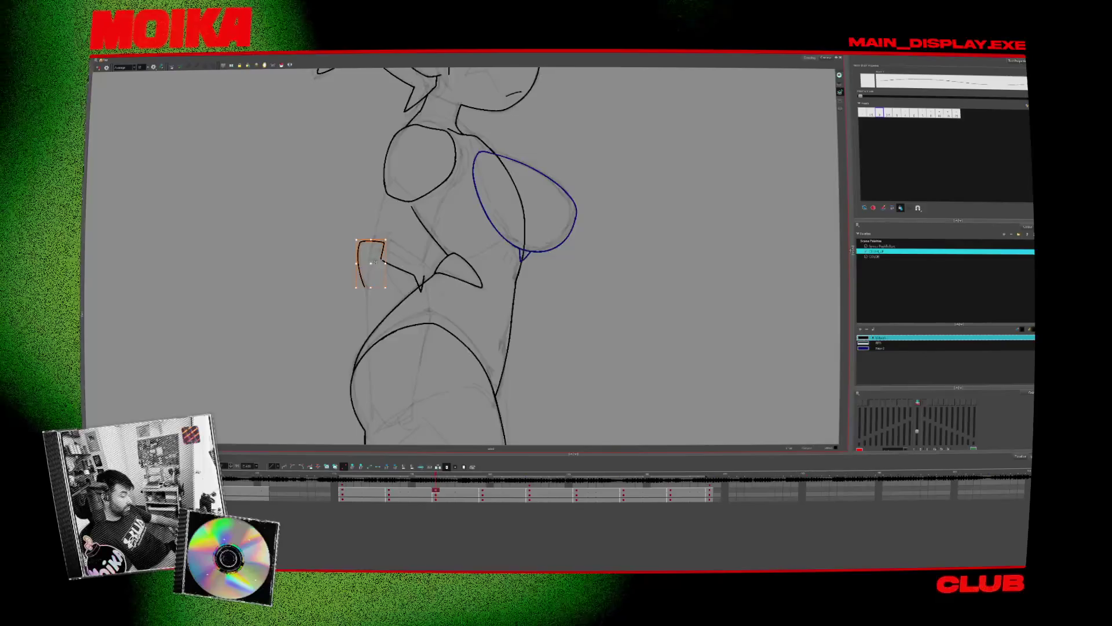
{"action": "key", "text": "apostrophe"}
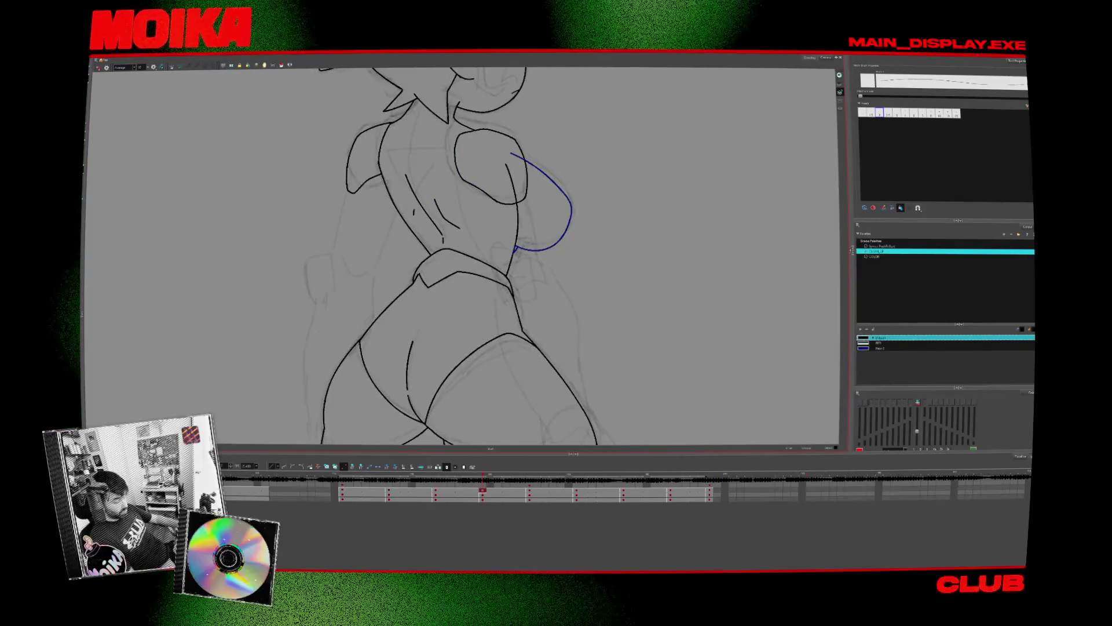
{"action": "key", "text": "semicolon"}
{"action": "key", "text": "shift+l"}
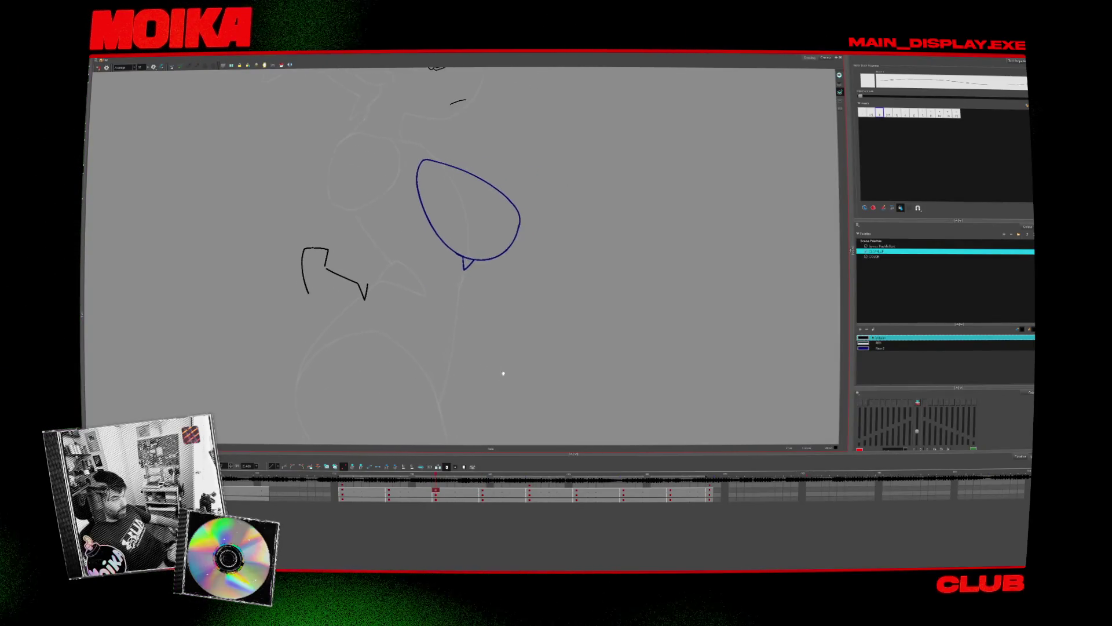
- Raise the Light Table opacity, recentre the canvas, and advance to the back-pose drawing
{"action": "left_click_drag", "start_coordinate": [583, 294], "coordinate": [577, 300]}
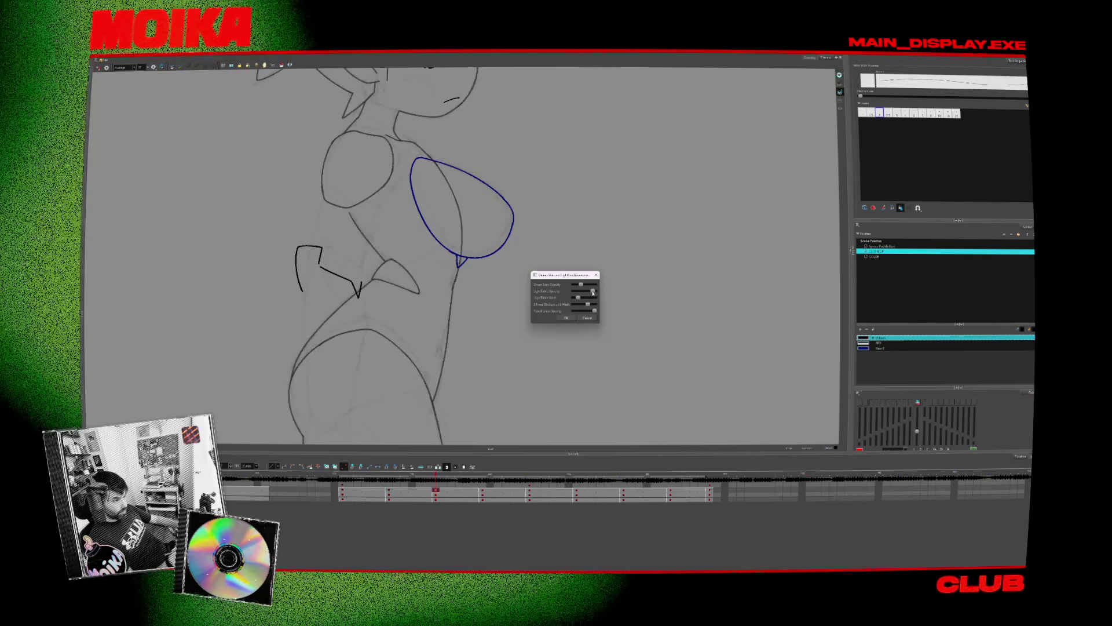
{"action": "left_click", "coordinate": [587, 318]}
{"action": "left_click_drag", "start_coordinate": [585, 318], "coordinate": [645, 322]}
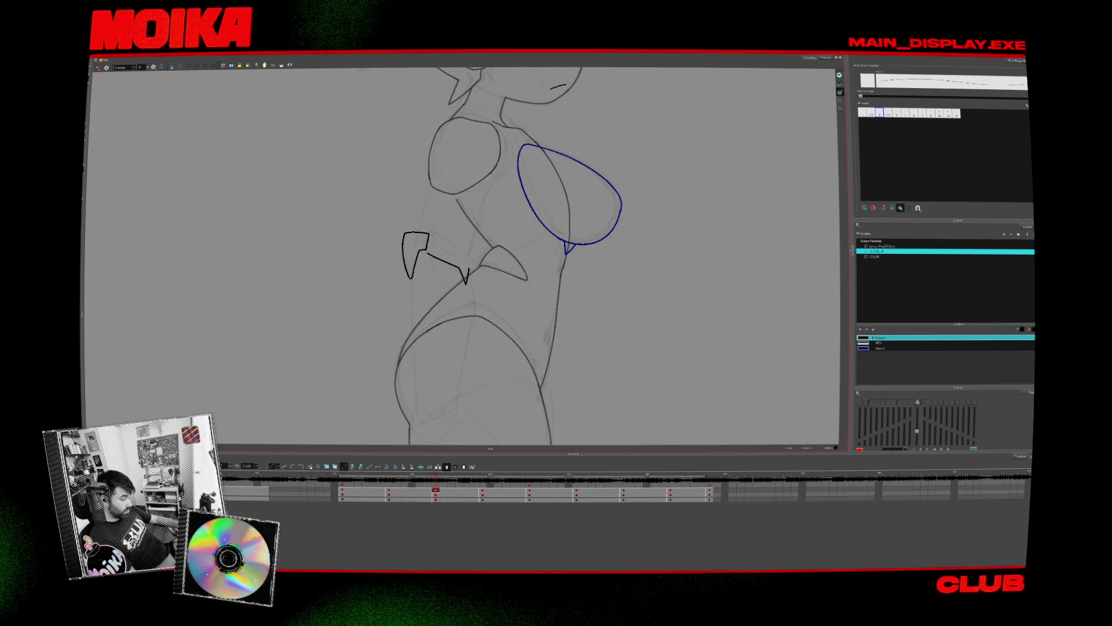
{"action": "key", "text": "period"}
{"action": "key", "text": "period"}
{"action": "key", "text": "period"}
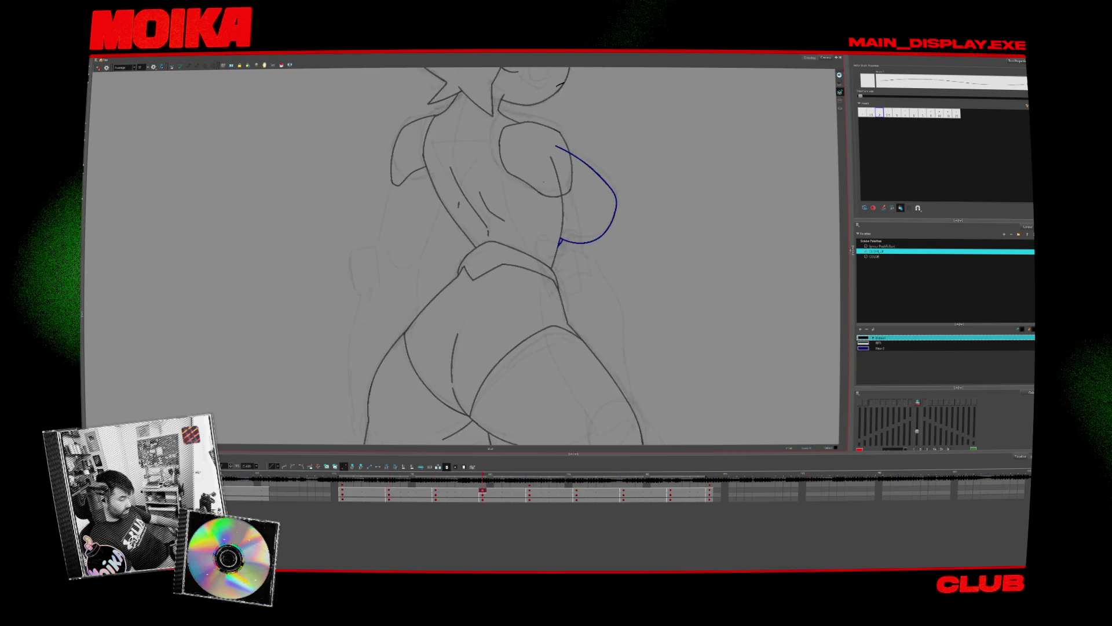
- Draw a hooked elbow spike by the waist, redrawing it twice, and check it in Mirror View
{"action": "left_click_drag", "start_coordinate": [557, 242], "coordinate": [555, 290]}
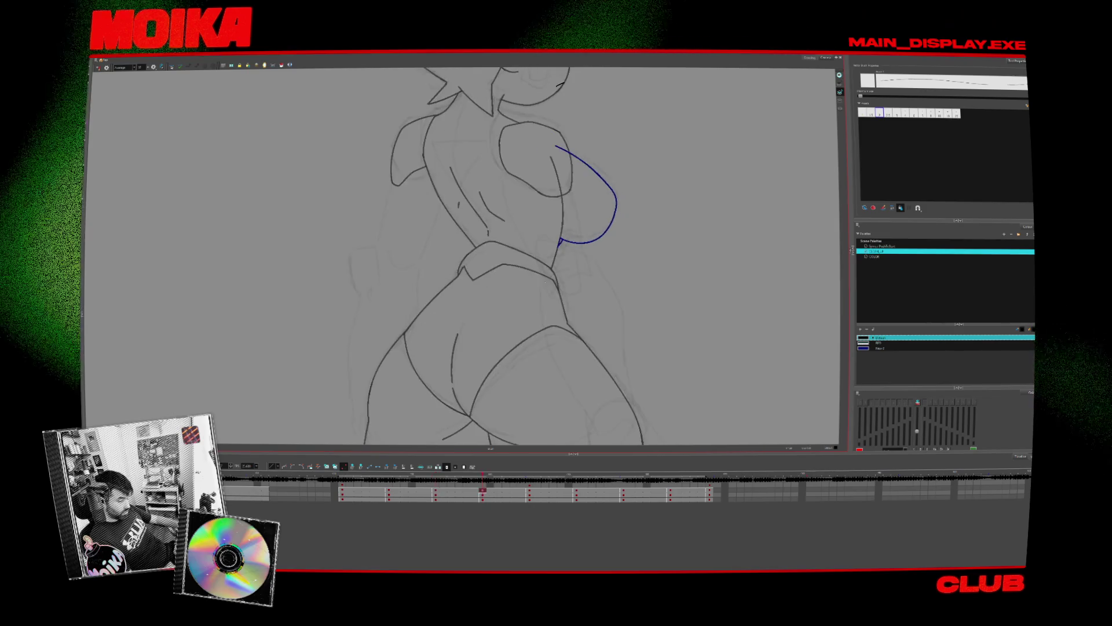
{"action": "key", "text": "ctrl+z"}
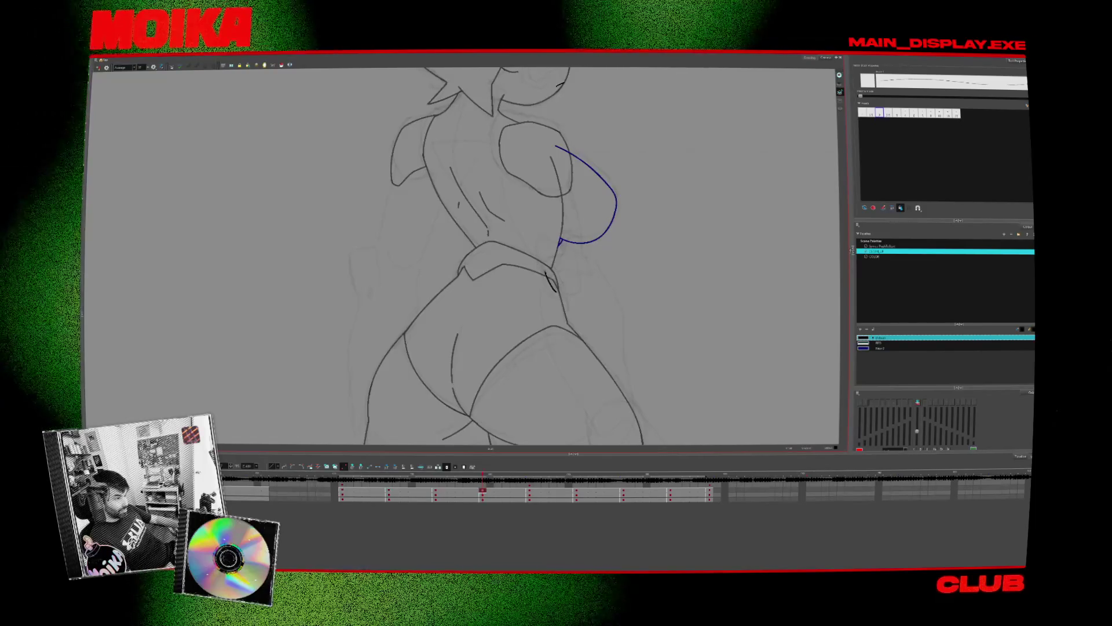
{"action": "left_click_drag", "start_coordinate": [545, 249], "coordinate": [556, 290]}
{"action": "key", "text": "ctrl+z"}
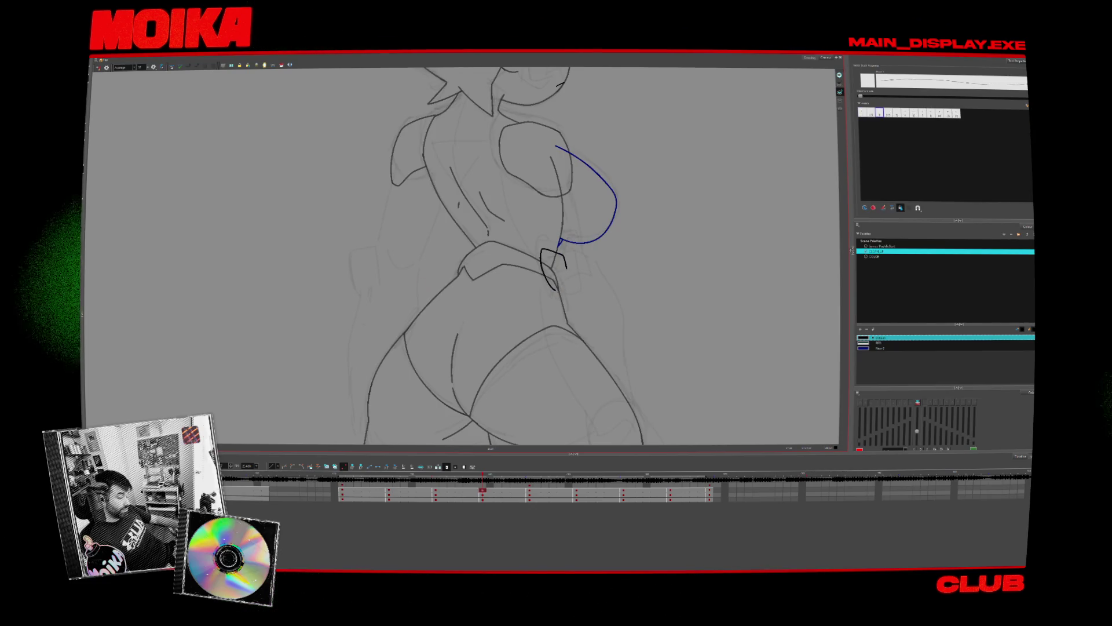
{"action": "left_click_drag", "start_coordinate": [553, 285], "coordinate": [565, 289]}
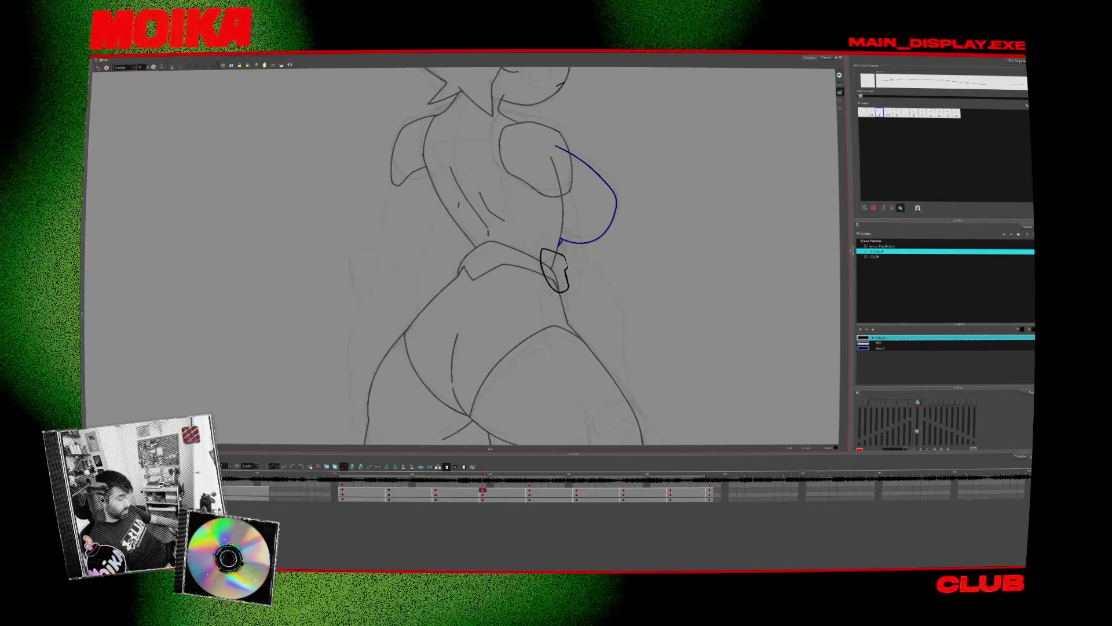
{"action": "key", "text": "Return"}
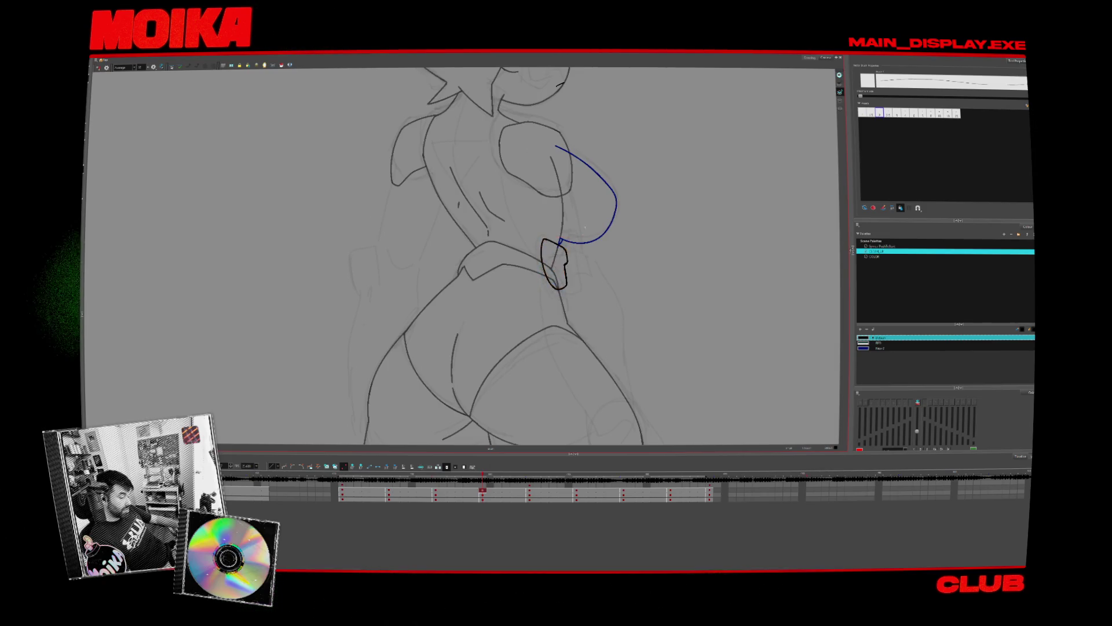
{"action": "key", "text": "4"}
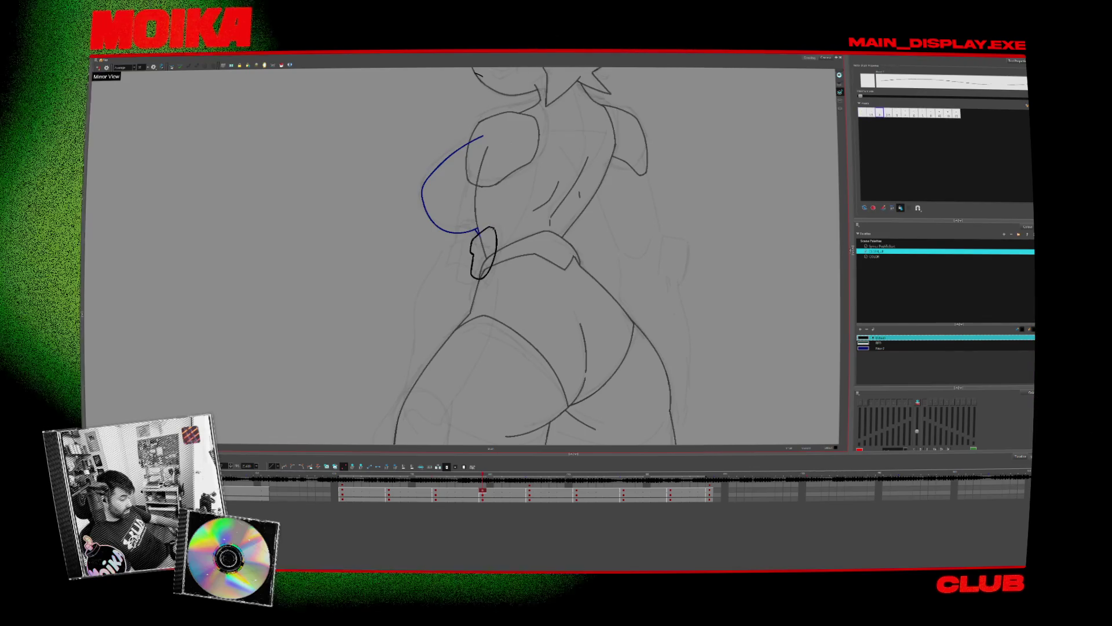
{"action": "key", "text": "4"}
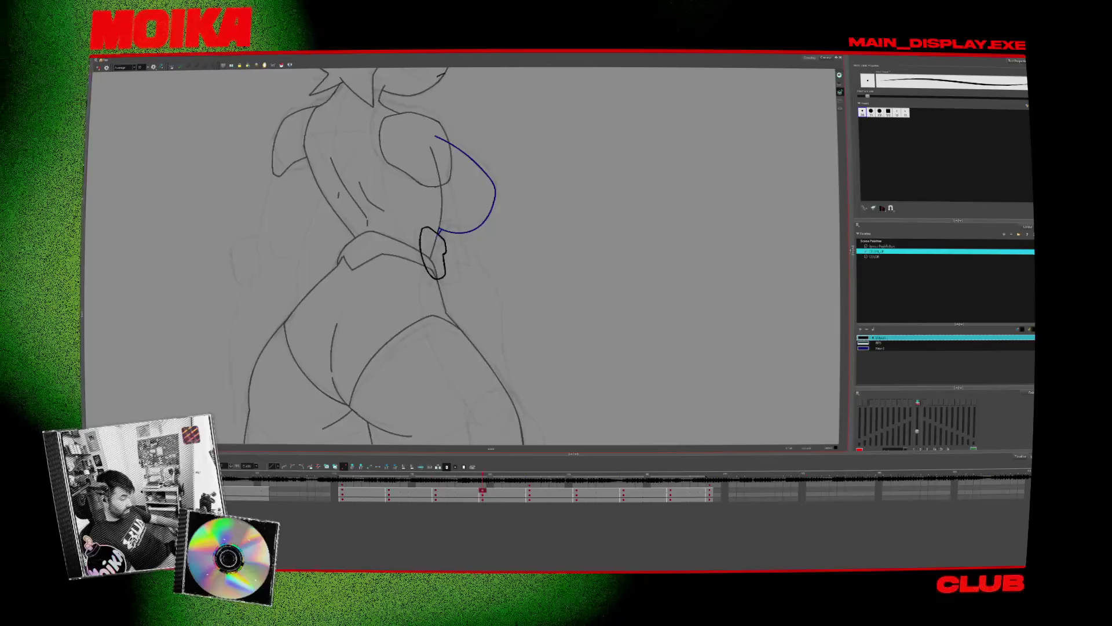
- Flip repeatedly between the side and back drawings to compare the poses
{"action": "key", "text": "comma"}
{"action": "key", "text": "period"}
{"action": "key", "text": "period"}
{"action": "key", "text": "comma"}
{"action": "key", "text": "comma"}
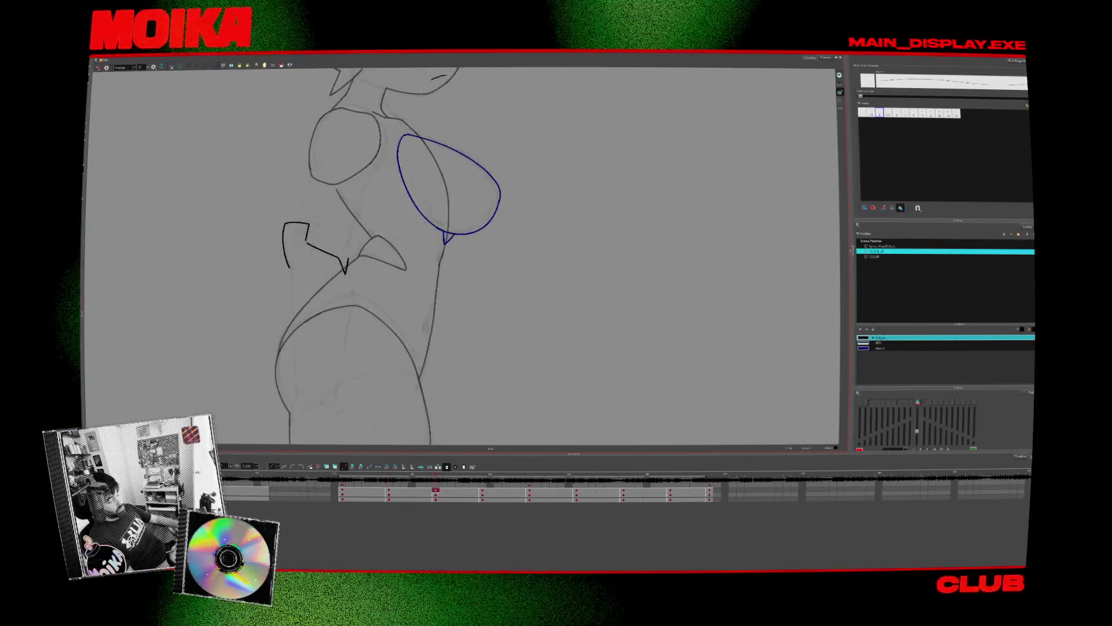
{"action": "key", "text": "period"}
{"action": "key", "text": "period"}
{"action": "key", "text": "comma"}
{"action": "key", "text": "comma"}
{"action": "key", "text": "period"}
{"action": "key", "text": "period"}
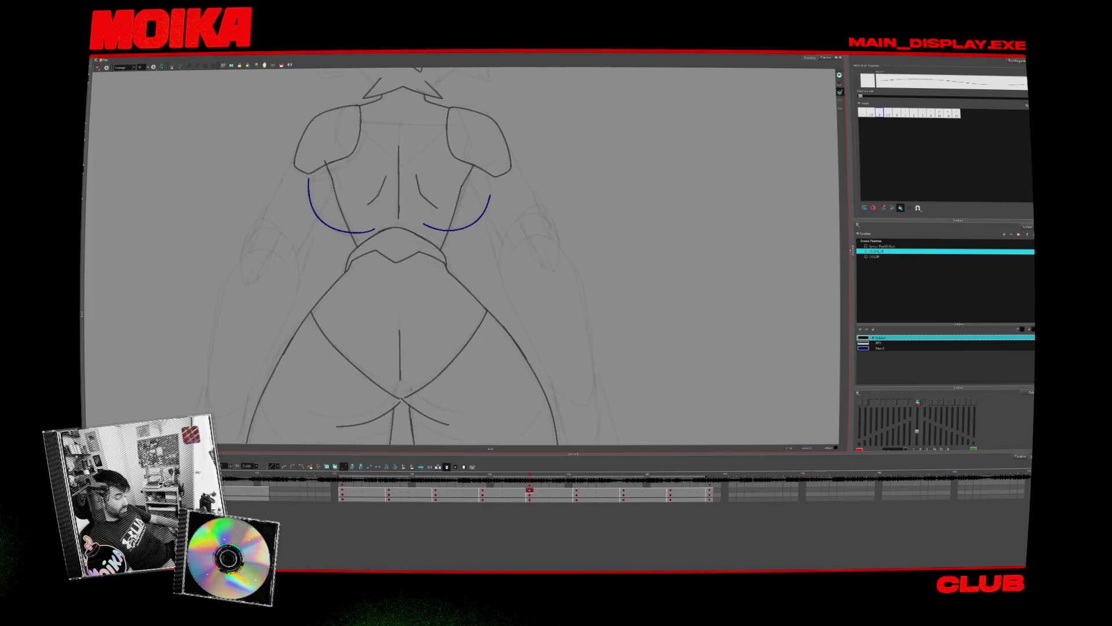
{"action": "key", "text": "comma"}
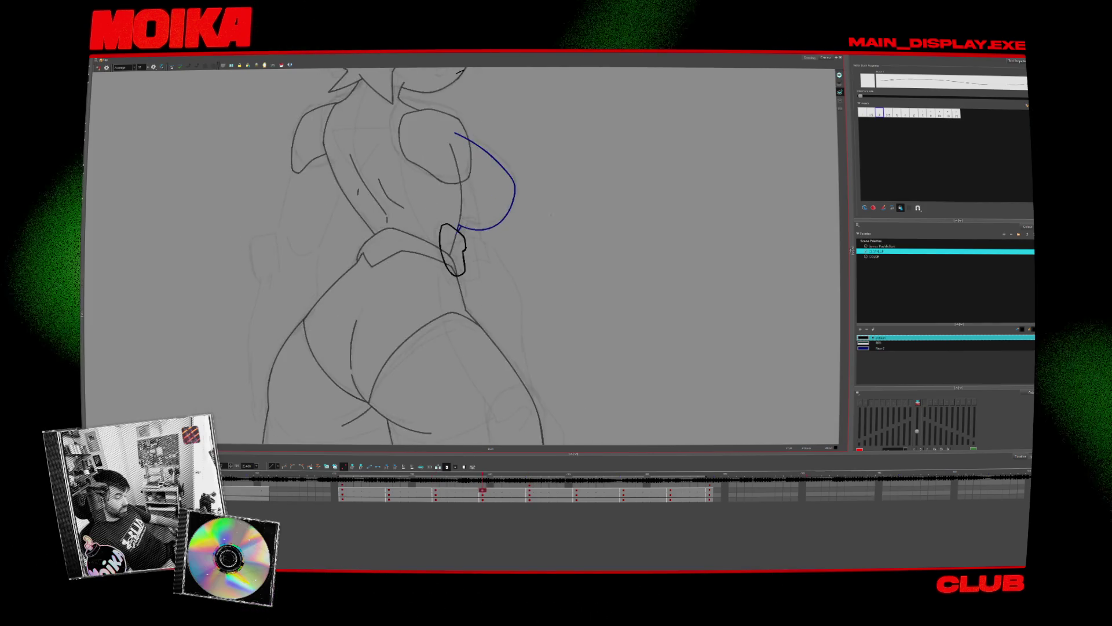
{"action": "key", "text": "period"}
{"action": "key", "text": "comma"}
{"action": "key", "text": "period"}
- Nudge the arm spike stroke into position and dismiss the Firefox troubleshoot-mode prompt
{"action": "key", "text": "ctrl+z"}
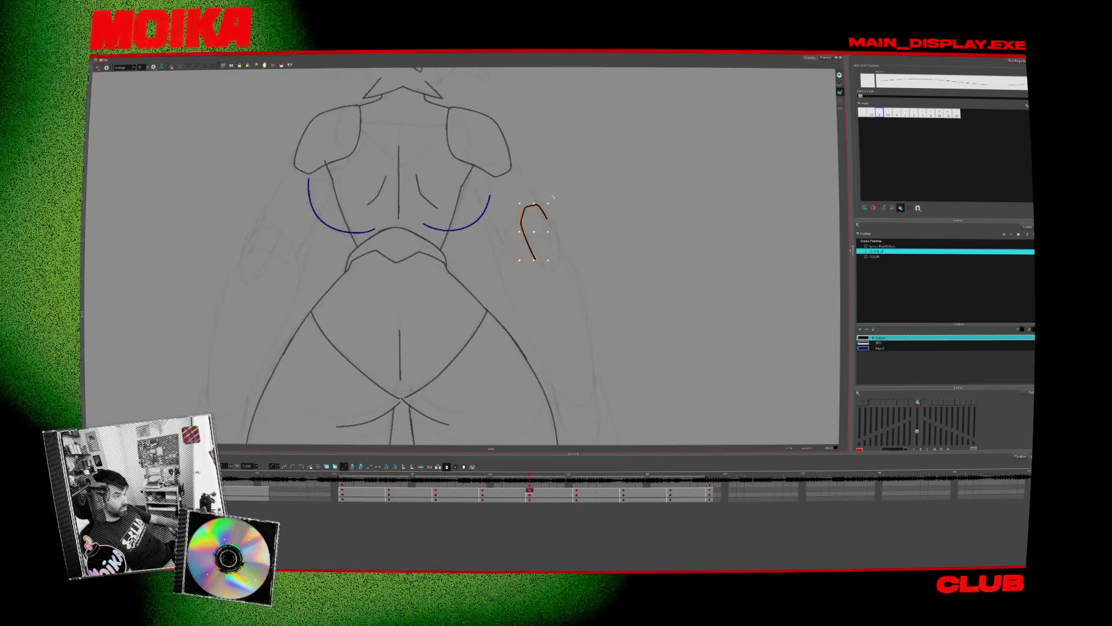
{"action": "left_click_drag", "start_coordinate": [539, 204], "coordinate": [534, 259]}
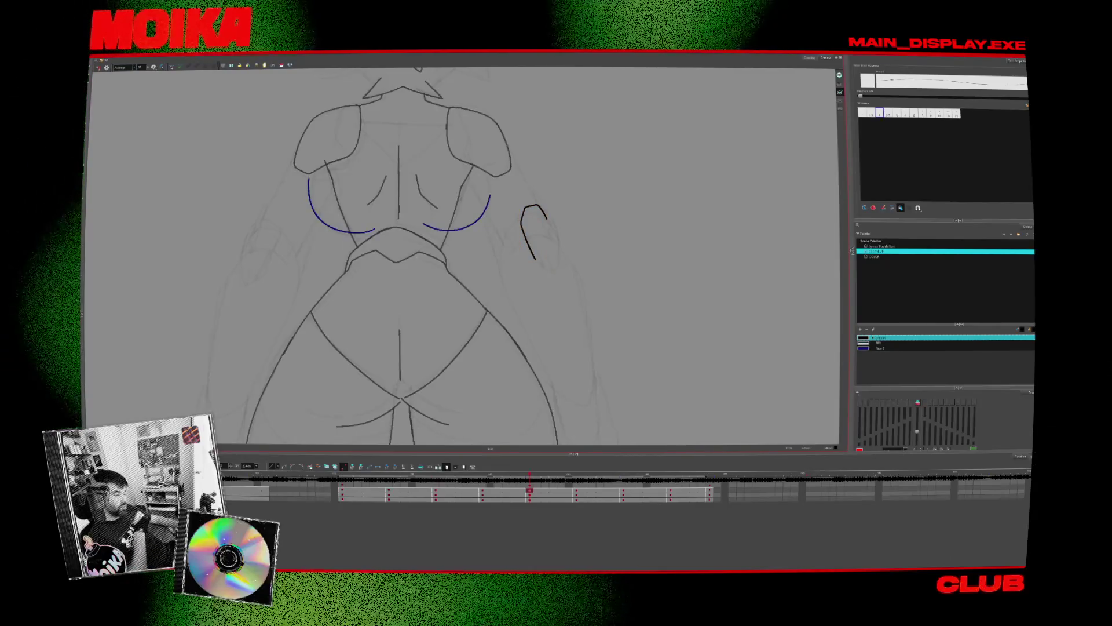
{"action": "key", "text": "comma"}
{"action": "key", "text": "period"}
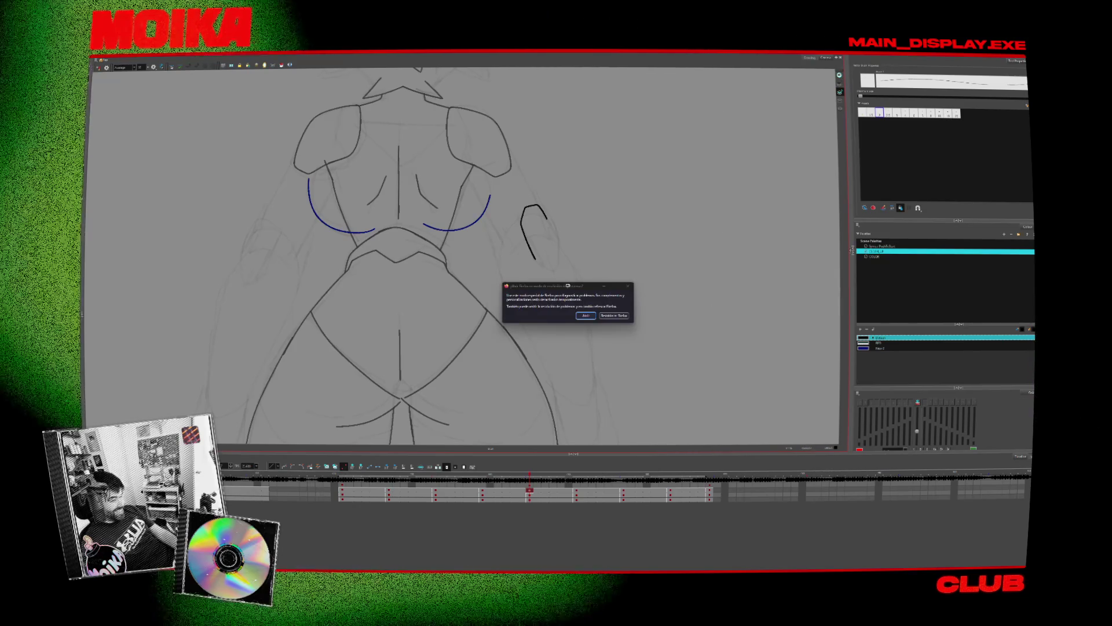
{"action": "left_click", "coordinate": [585, 315]}
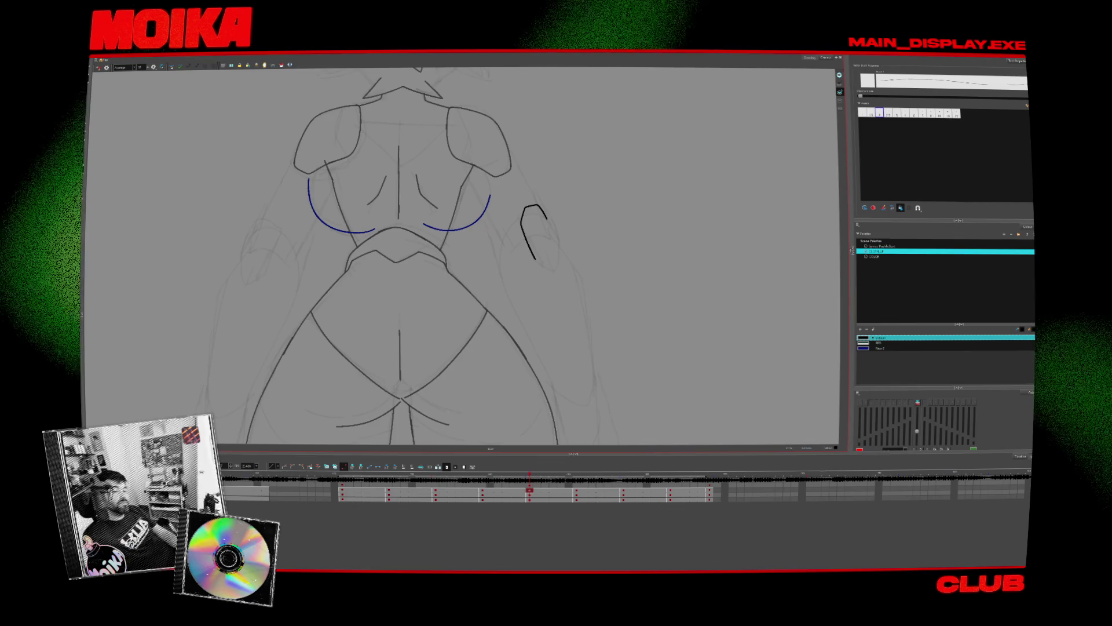
- Advance to the turned-pose drawing, flipping to a neighbour and back
{"action": "key", "text": "g"}
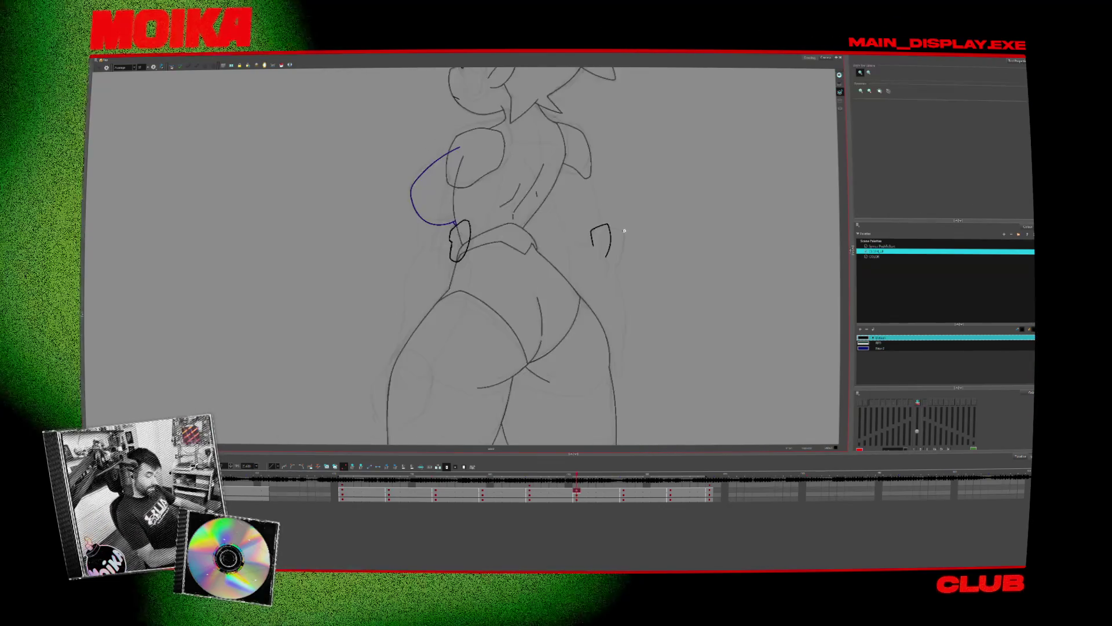
{"action": "key", "text": "f"}
{"action": "key", "text": "g"}
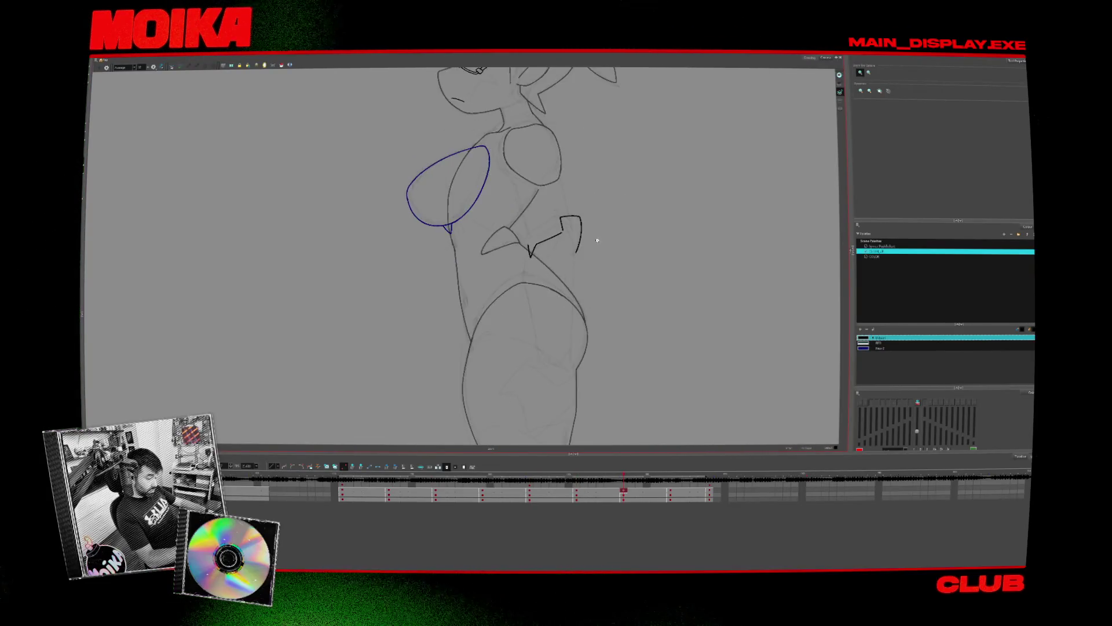
{"action": "key", "text": "alt+b"}
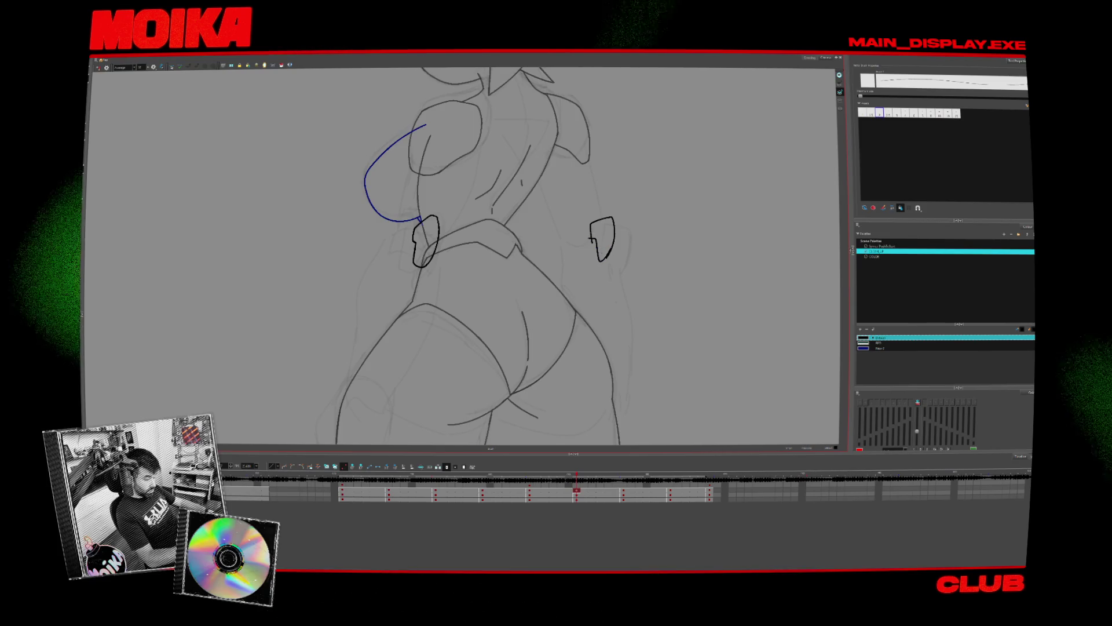
- Box-select the right elbow spike shape, adjust it, and deselect it
{"action": "left_click_drag", "start_coordinate": [587, 237], "coordinate": [613, 263]}
{"action": "key", "text": "g"}
{"action": "key", "text": "f"}
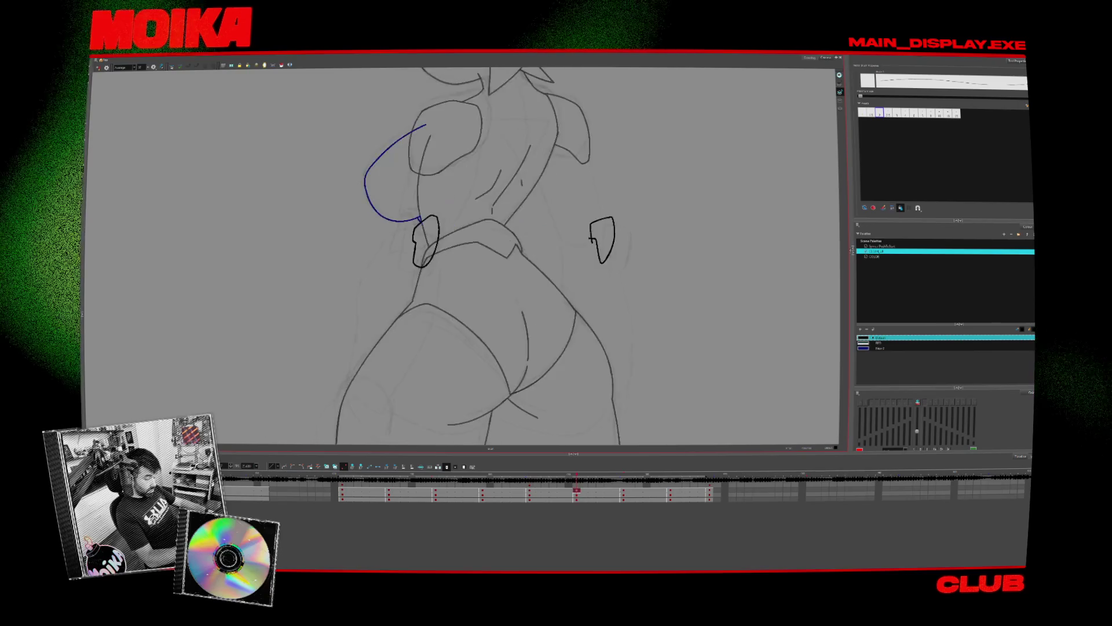
{"action": "left_click_drag", "start_coordinate": [582, 212], "coordinate": [627, 251]}
{"action": "key", "text": "Escape"}
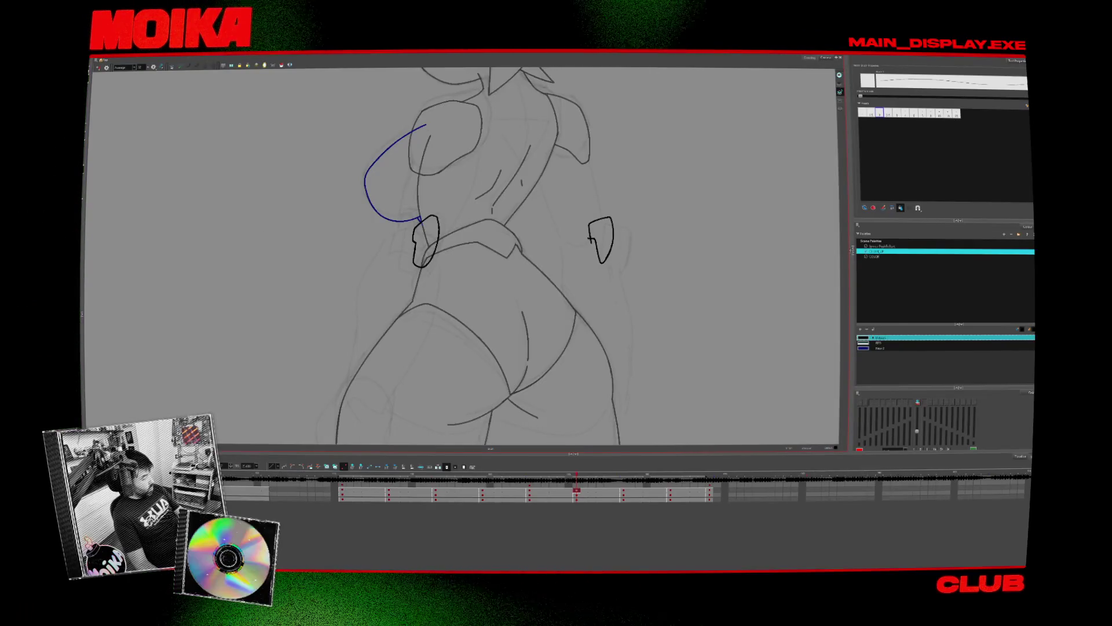
{"action": "left_click", "coordinate": [95, 61]}
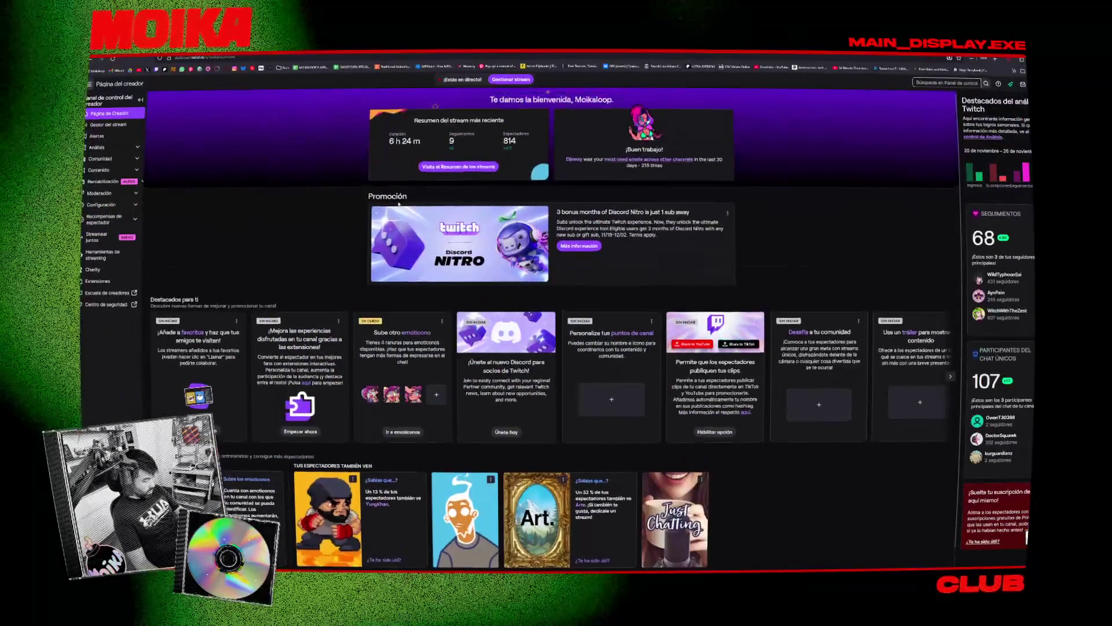
- Go from Gestor del stream through Contenido to Rentabilización > Anuncios
{"action": "left_click", "coordinate": [117, 127]}
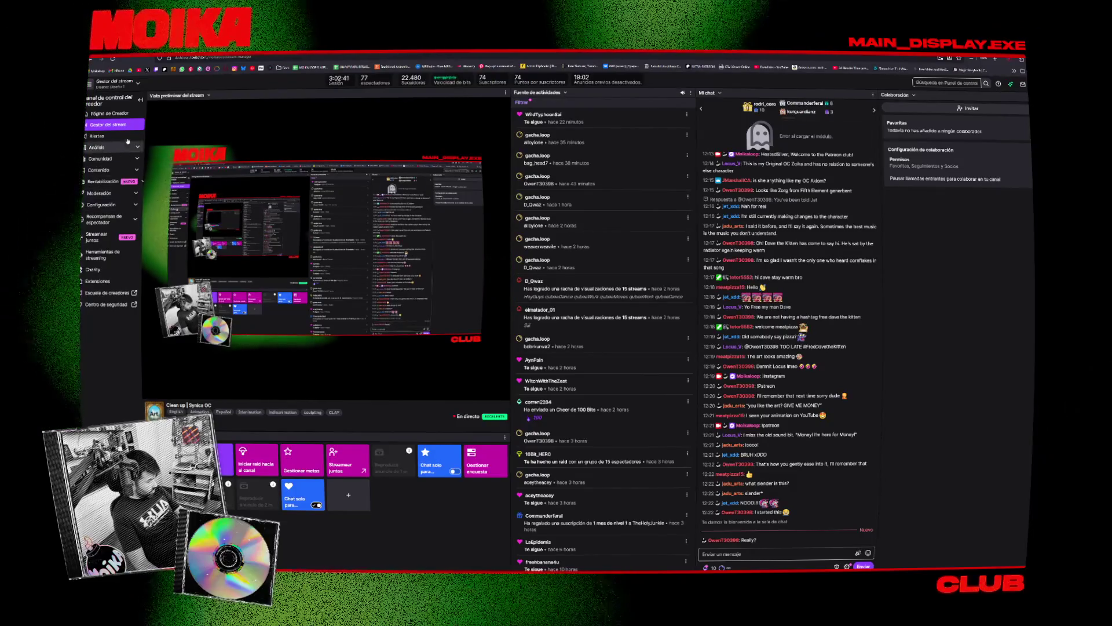
{"action": "left_click", "coordinate": [126, 170]}
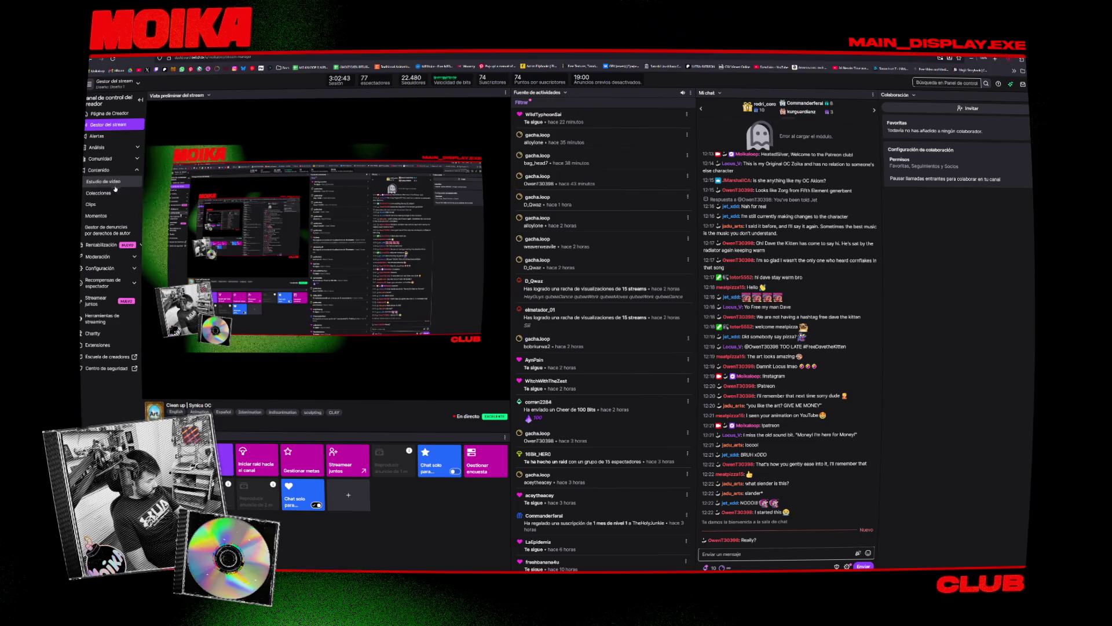
{"action": "left_click", "coordinate": [104, 245]}
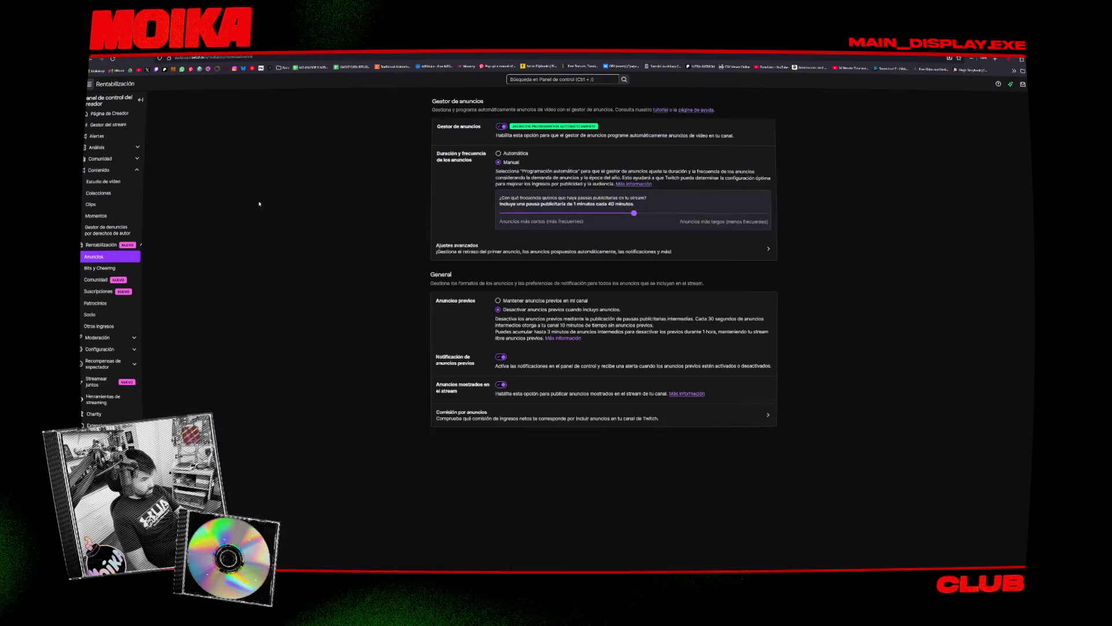
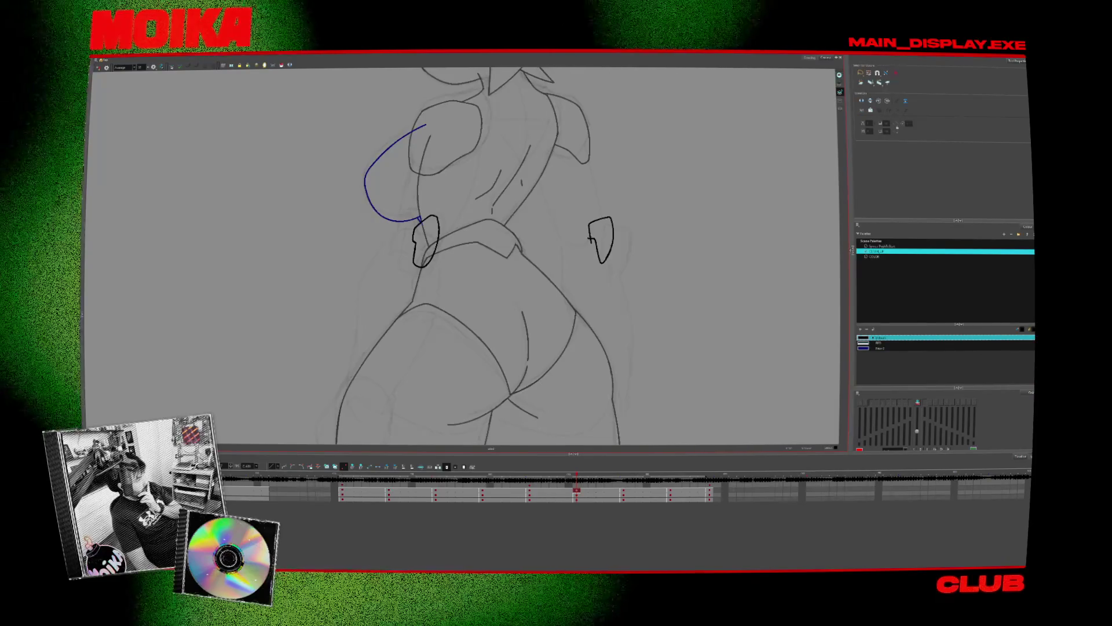
- Bring up the Twitch earnings page in the browser, scroll through it and reposition the window
{"action": "key", "text": "alt+Tab"}
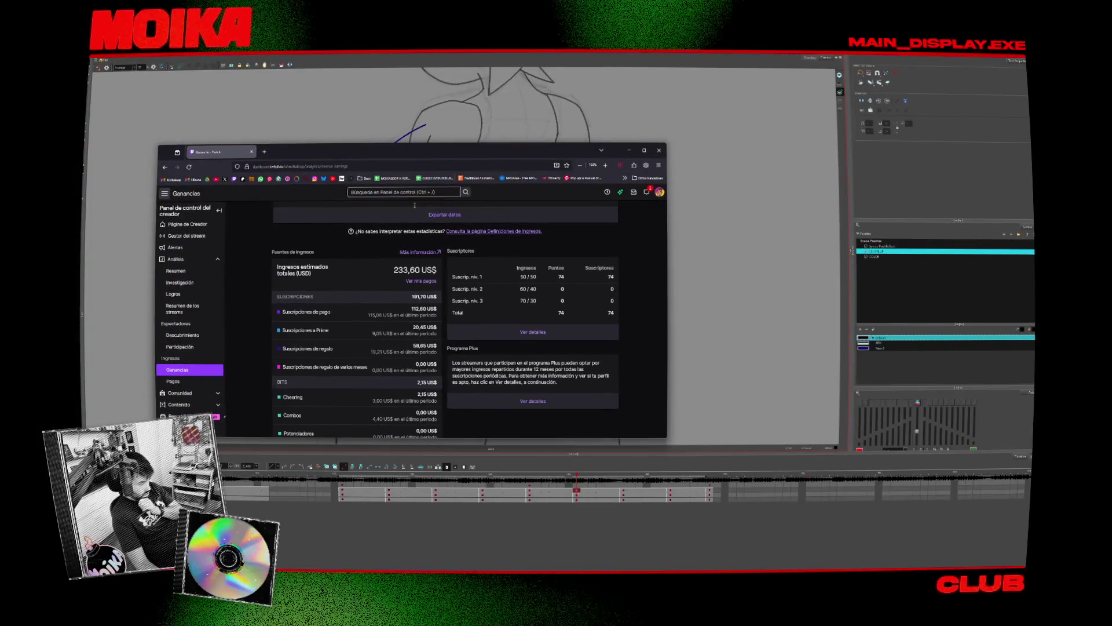
{"action": "scroll", "coordinate": [347, 279], "scroll_direction": "down", "scroll_amount": 1}
{"action": "scroll", "coordinate": [365, 330], "scroll_direction": "down", "scroll_amount": 1}
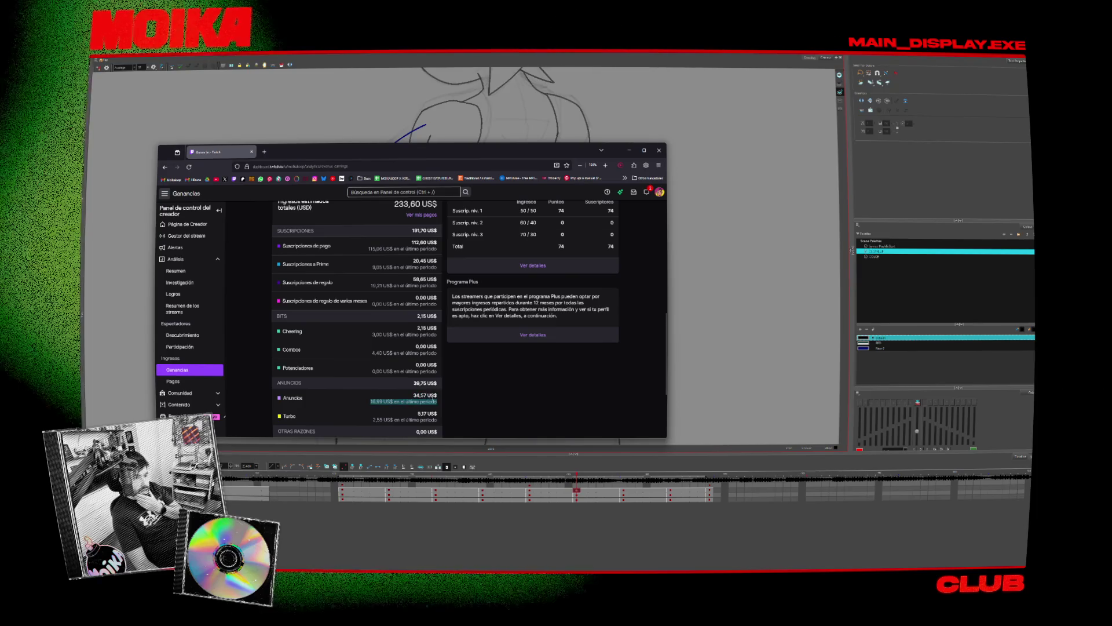
{"action": "scroll", "coordinate": [434, 400], "scroll_direction": "up", "scroll_amount": 1}
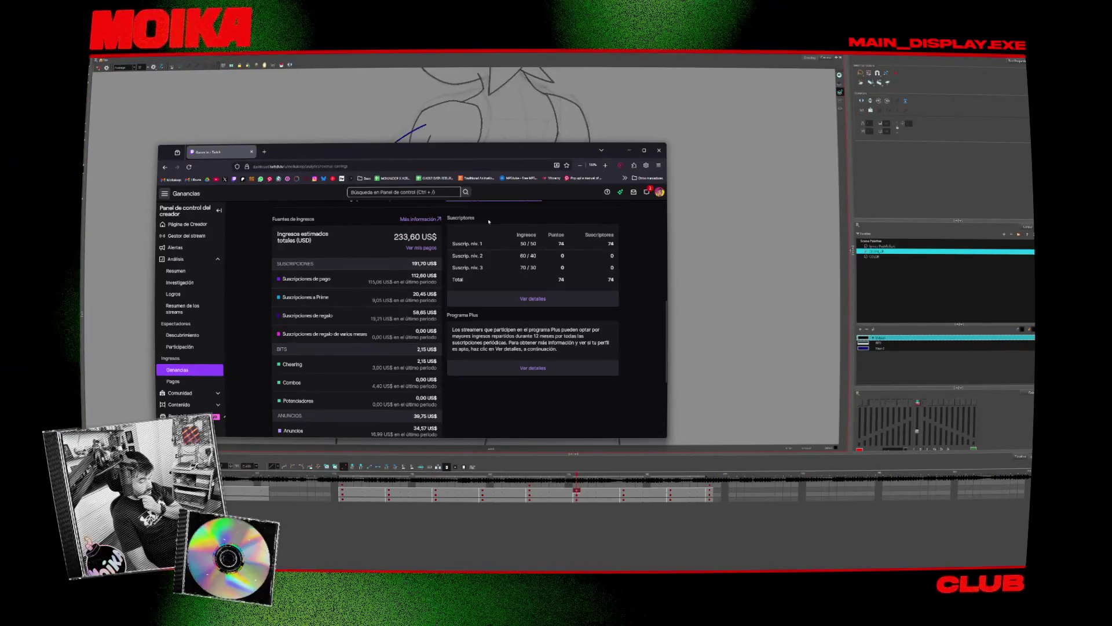
{"action": "scroll", "coordinate": [487, 245], "scroll_direction": "down", "scroll_amount": 1}
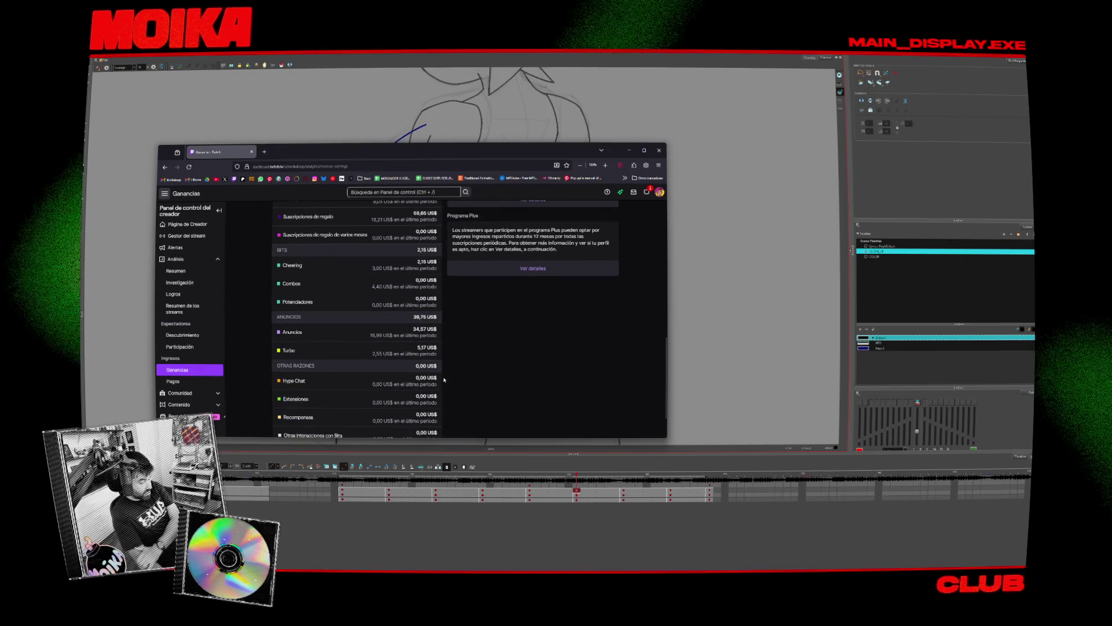
{"action": "scroll", "coordinate": [441, 385], "scroll_direction": "up", "scroll_amount": 1}
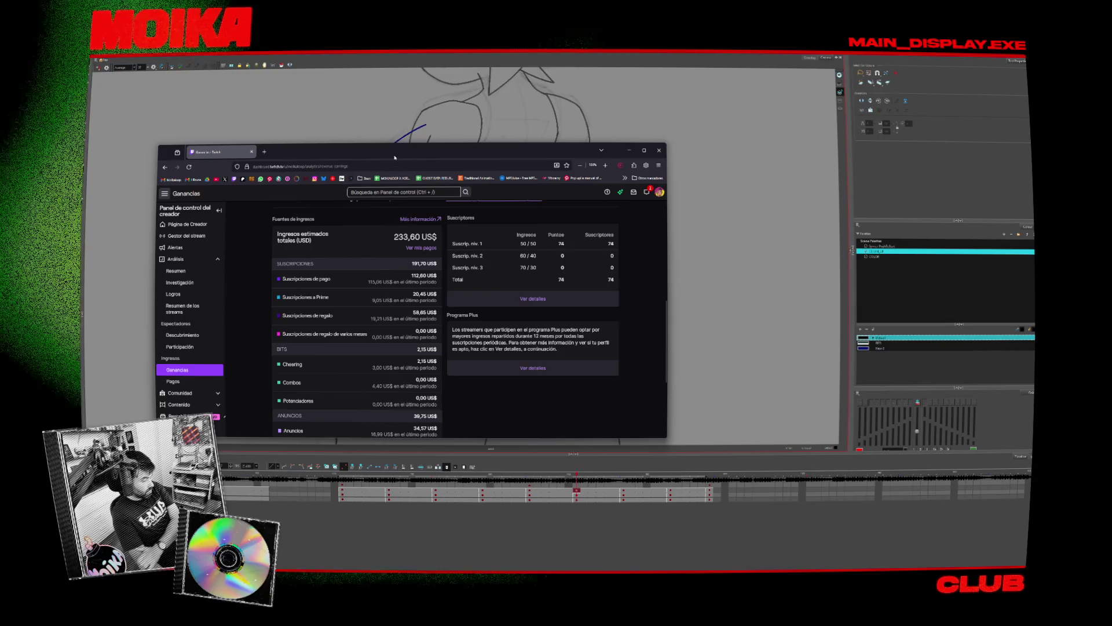
{"action": "left_click_drag", "start_coordinate": [394, 156], "coordinate": [395, 55]}
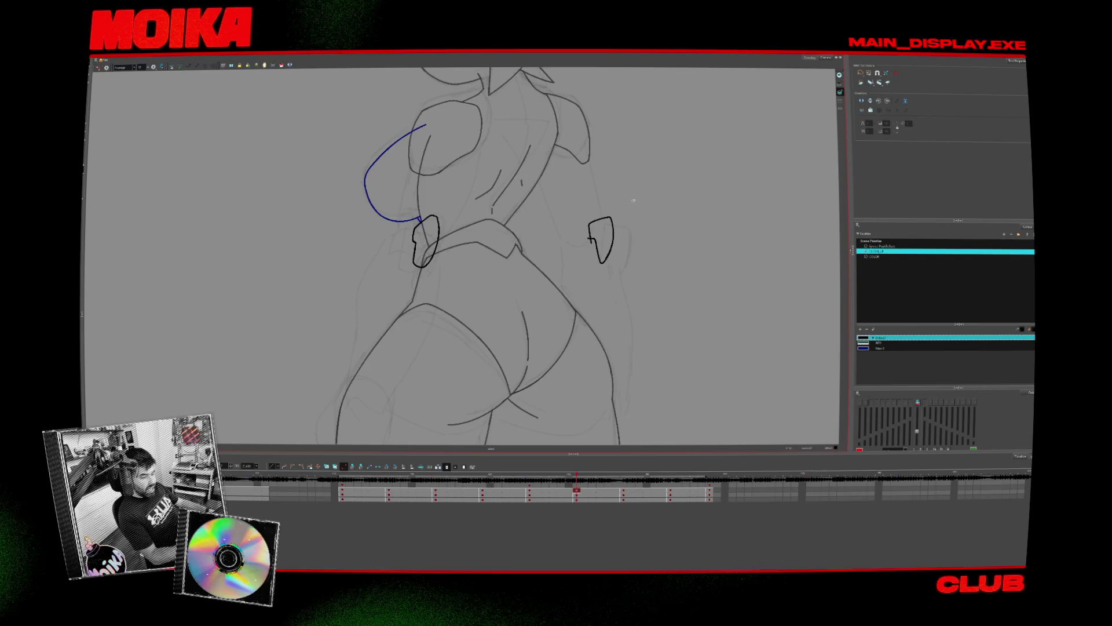
- Mirror the canvas view and flip between neighbouring turnaround drawings to compare poses
{"action": "key", "text": "4"}
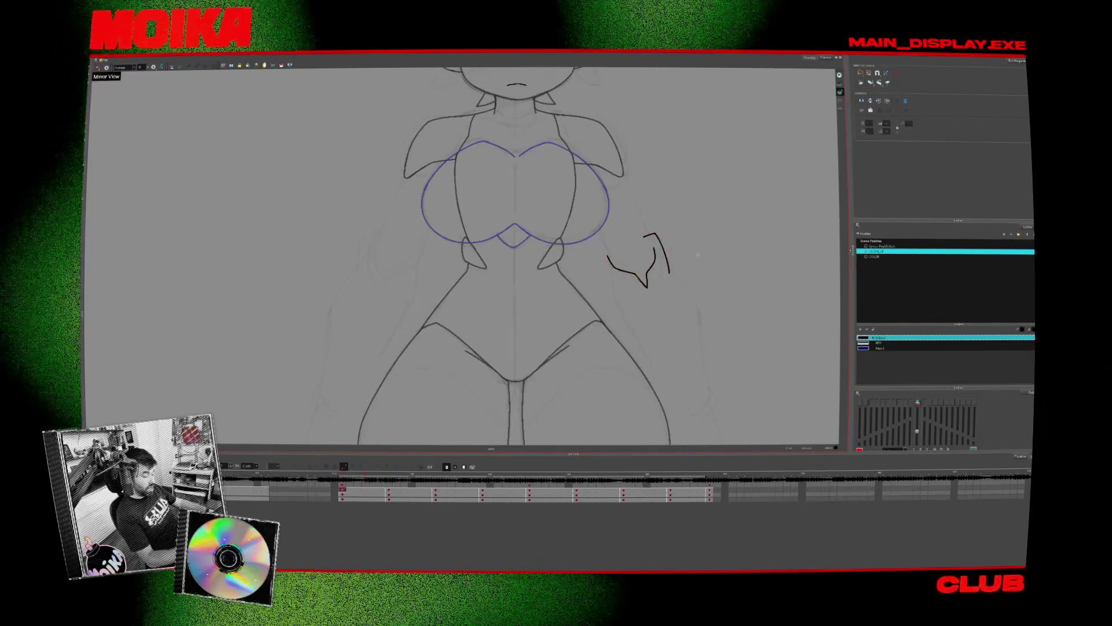
{"action": "left_click", "coordinate": [389, 491]}
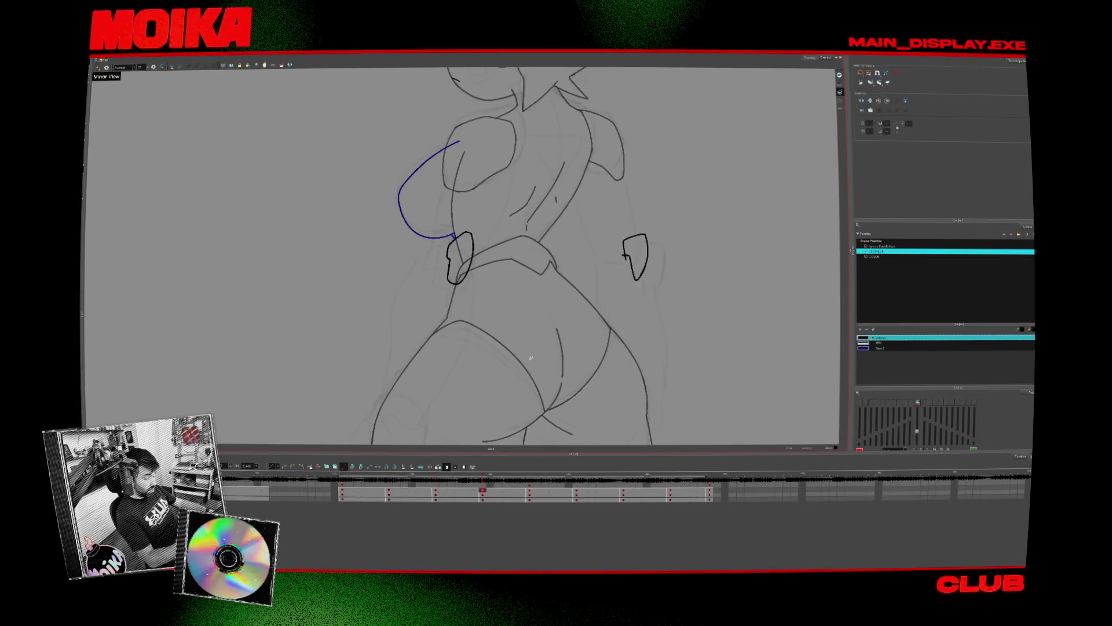
{"action": "key", "text": "f"}
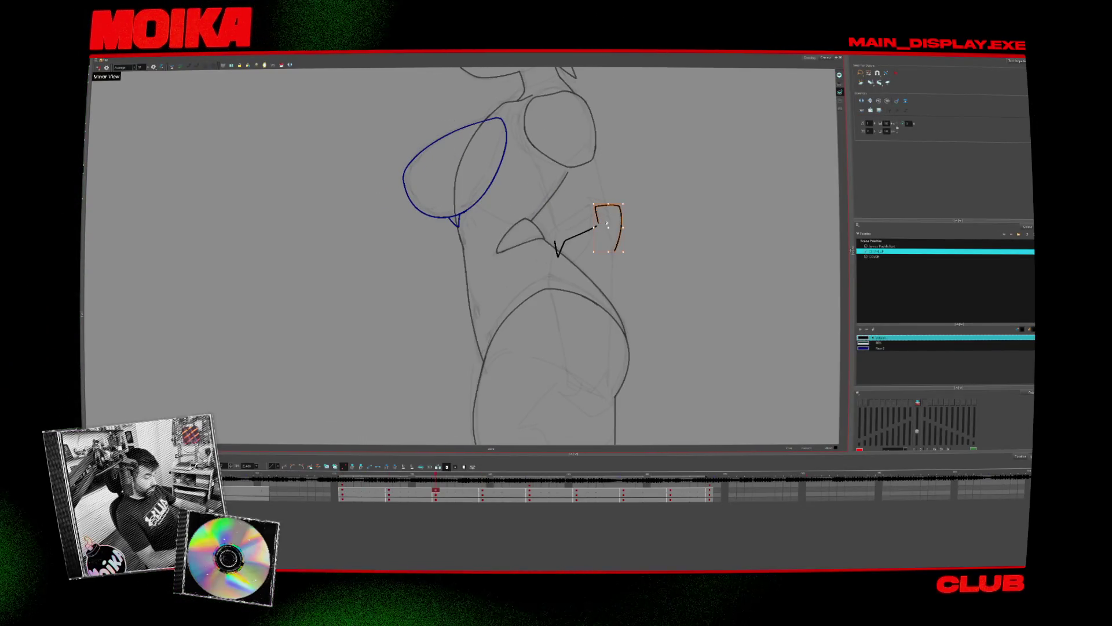
{"action": "key", "text": "alt+b"}
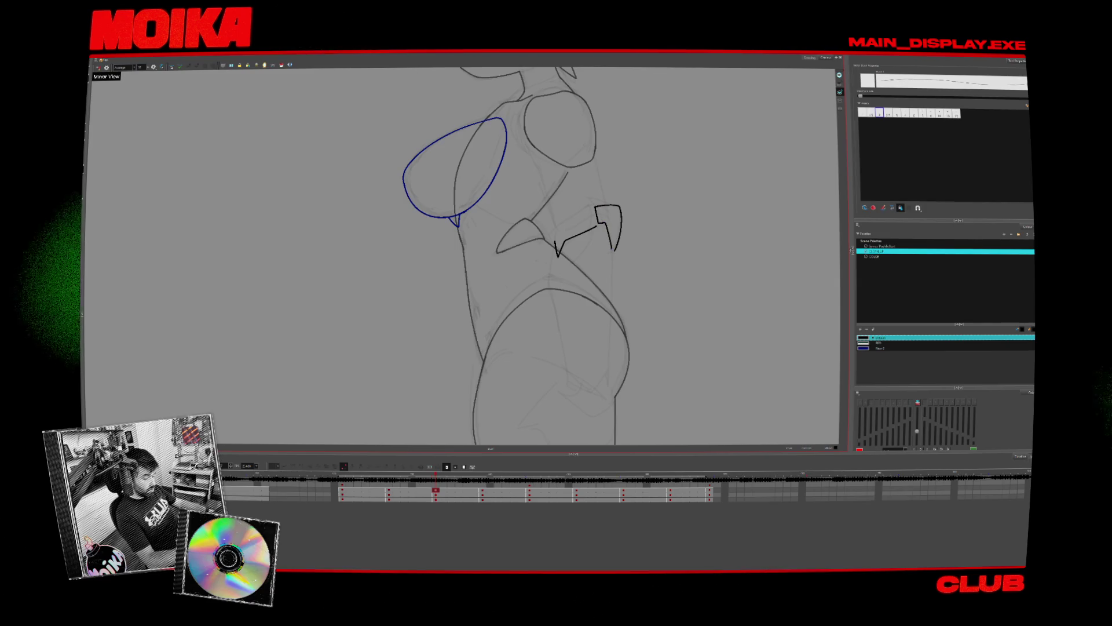
{"action": "key", "text": "g"}
{"action": "key", "text": "f"}
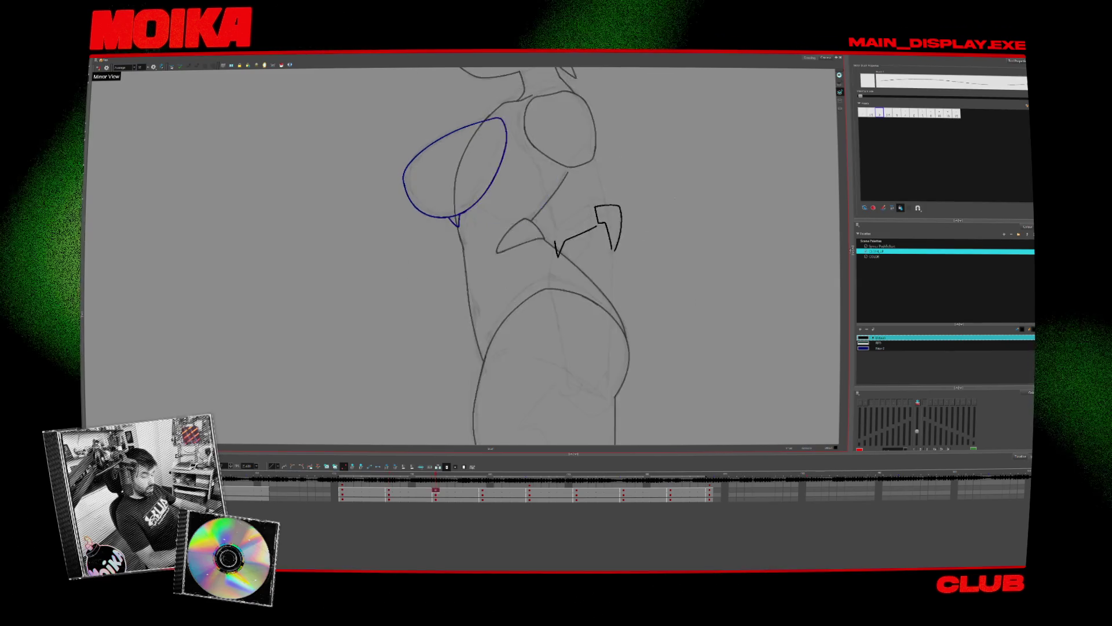
{"action": "key", "text": "g"}
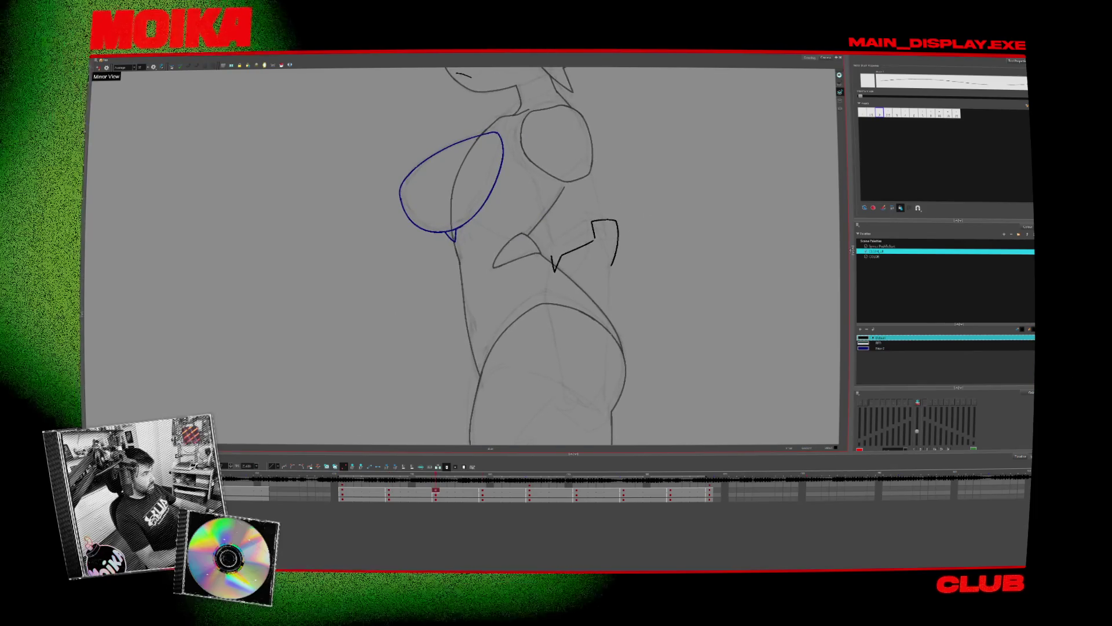
{"action": "key", "text": "g"}
- Return to the front-view drawing and sketch a short forearm line above the hand
{"action": "key", "text": "g"}
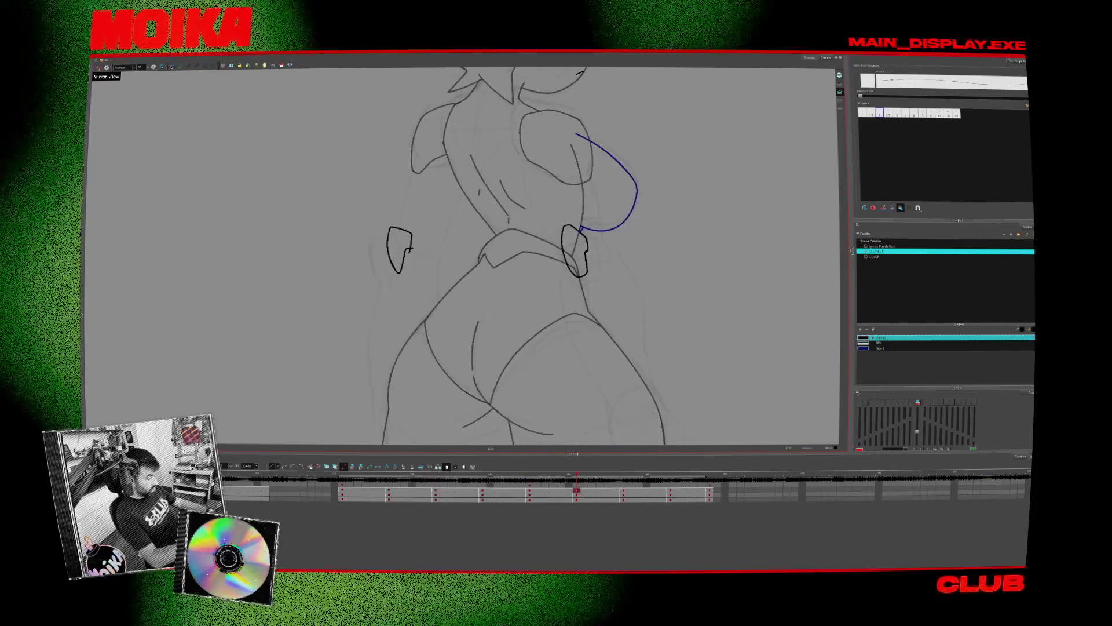
{"action": "key", "text": "alt+s"}
{"action": "key", "text": "f"}
{"action": "key", "text": "g"}
{"action": "key", "text": "f"}
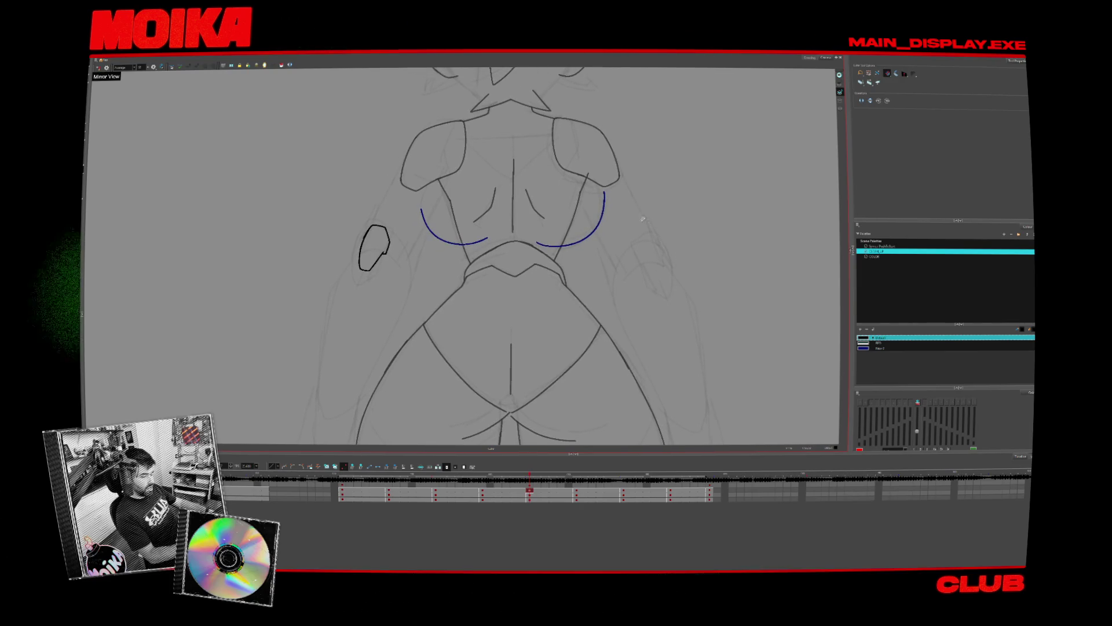
{"action": "key", "text": "f"}
{"action": "key", "text": "f"}
{"action": "key", "text": "f"}
{"action": "key", "text": "f"}
{"action": "key", "text": "alt+b"}
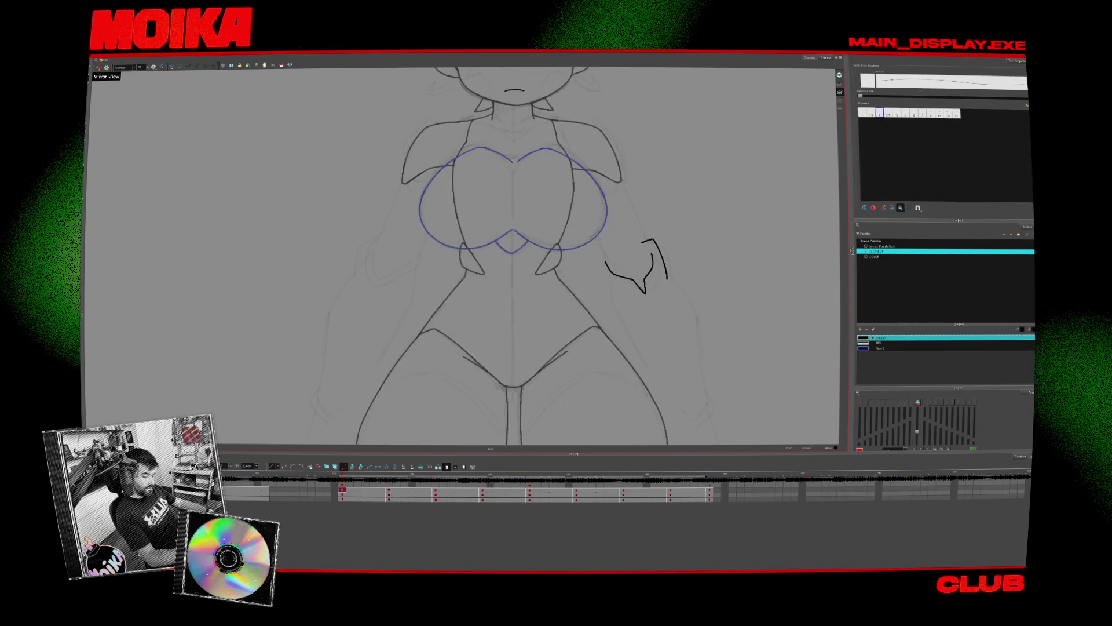
{"action": "left_click_drag", "start_coordinate": [641, 225], "coordinate": [646, 246]}
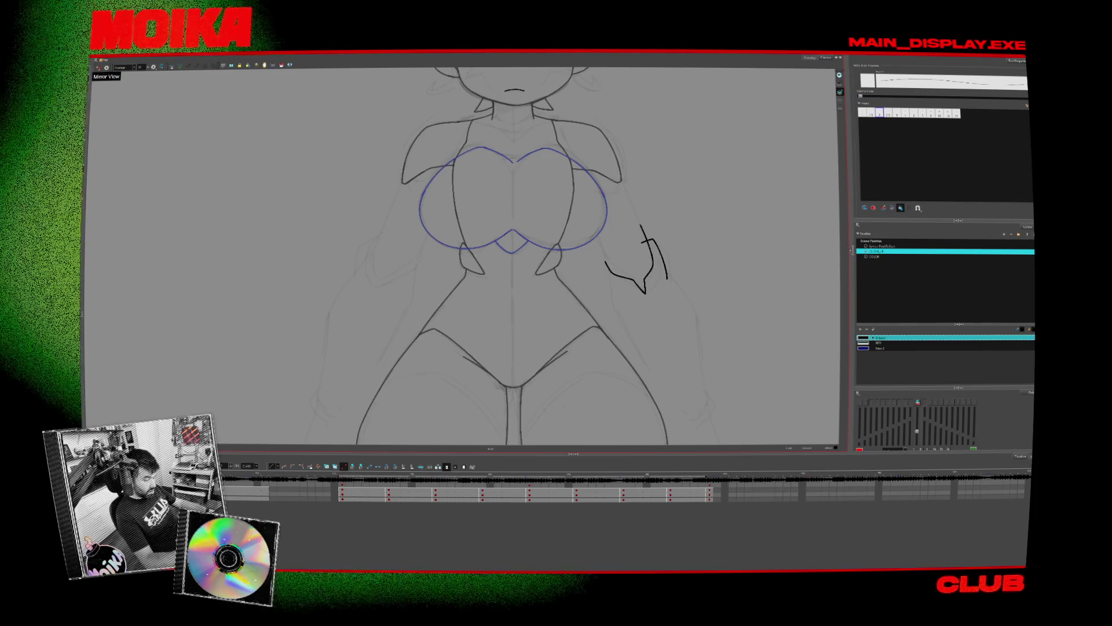
- On the three-quarter drawing, brush a short vertical arm line above the hand
{"action": "key", "text": "g"}
{"action": "key", "text": "alt+b"}
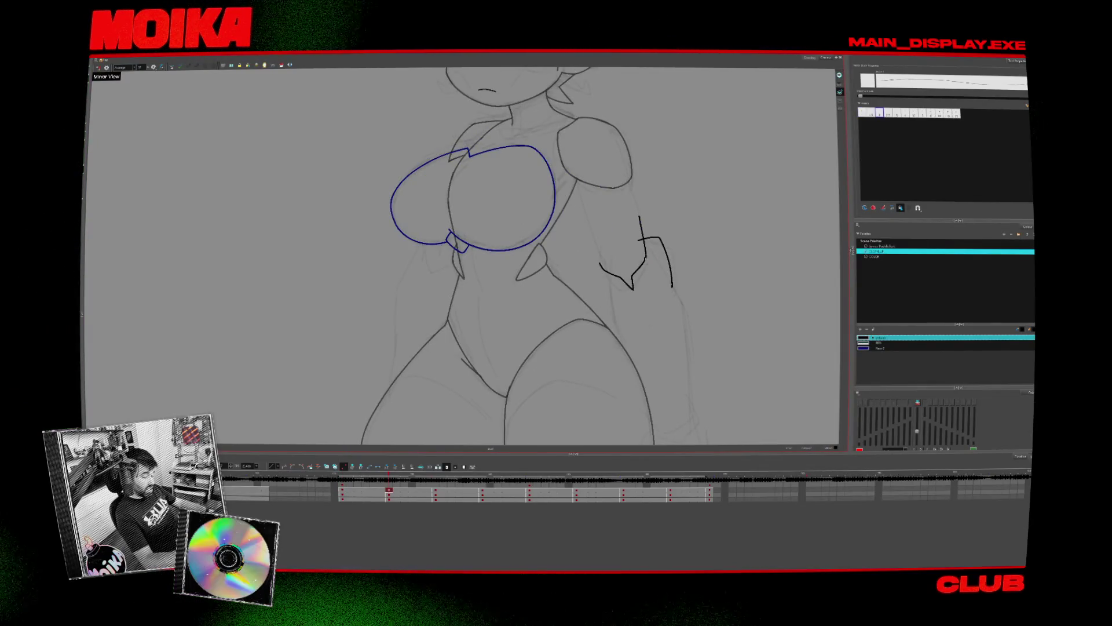
{"action": "left_click_drag", "start_coordinate": [638, 212], "coordinate": [642, 231]}
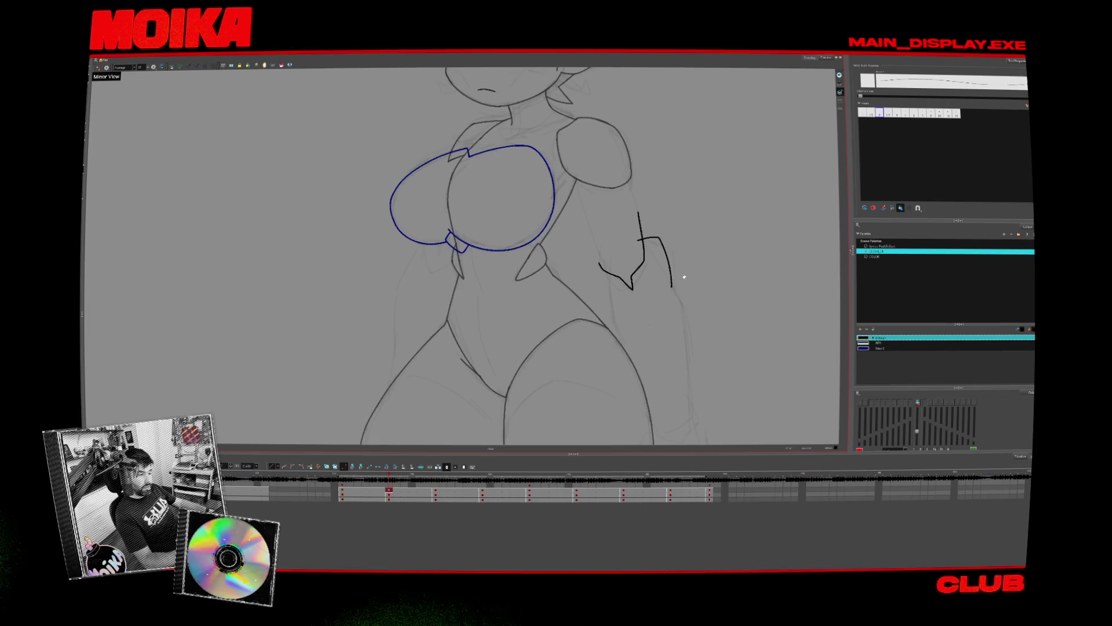
- Compare with the front view, then extend the small arm stroke near the three-quarter hand
{"action": "key", "text": "f"}
{"action": "key", "text": "g"}
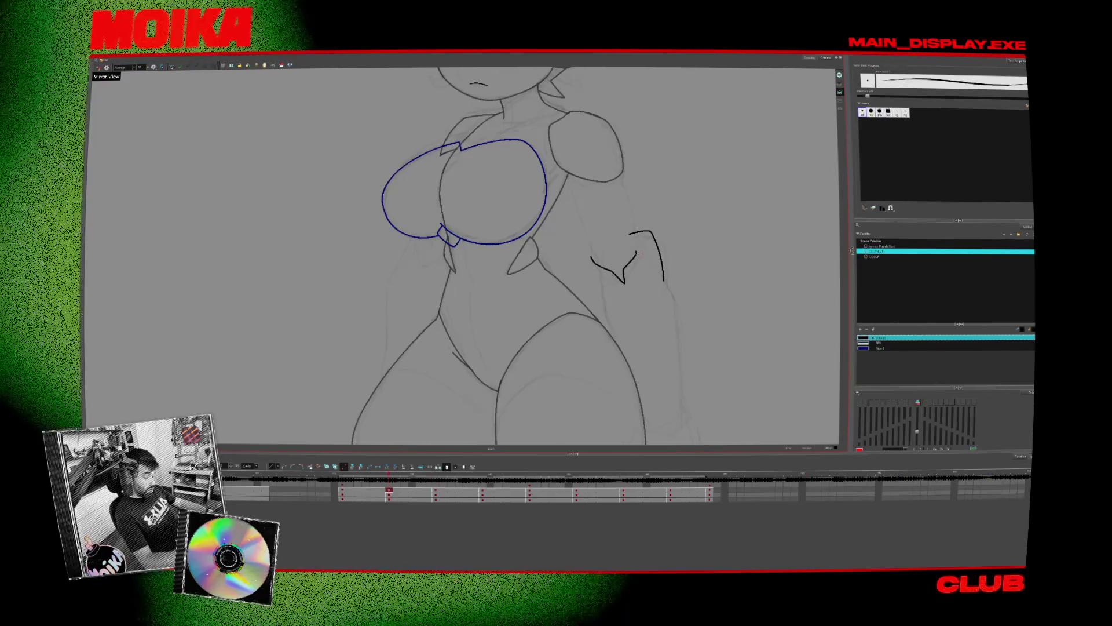
{"action": "left_click_drag", "start_coordinate": [636, 253], "coordinate": [640, 247]}
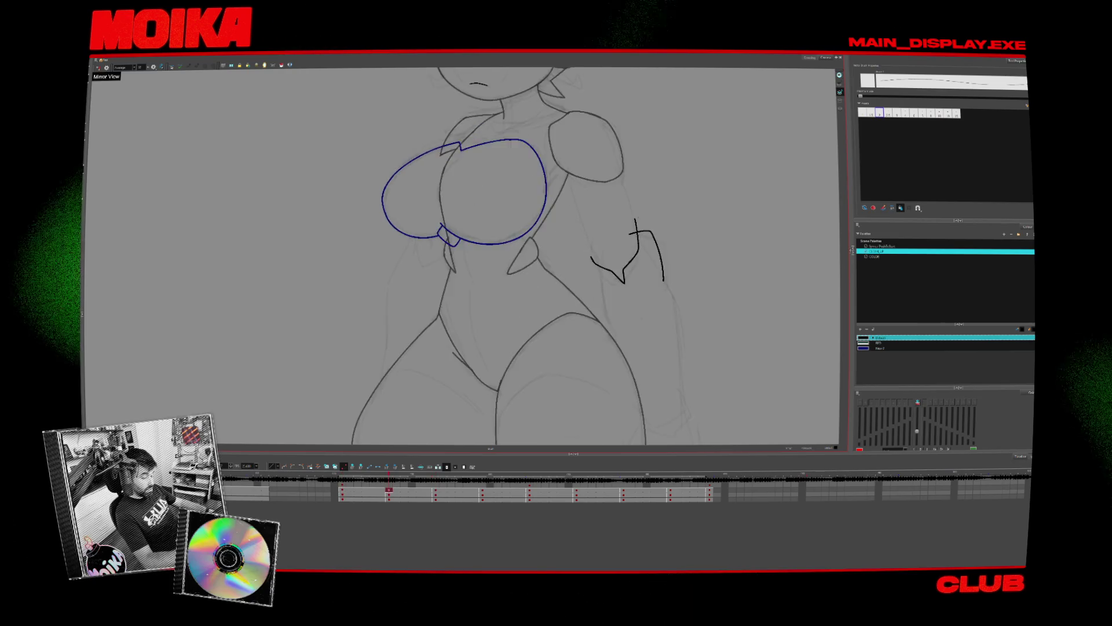
- With the view mirrored, draw a long arm line down from the shoulder, then return frontward
{"action": "key", "text": "g"}
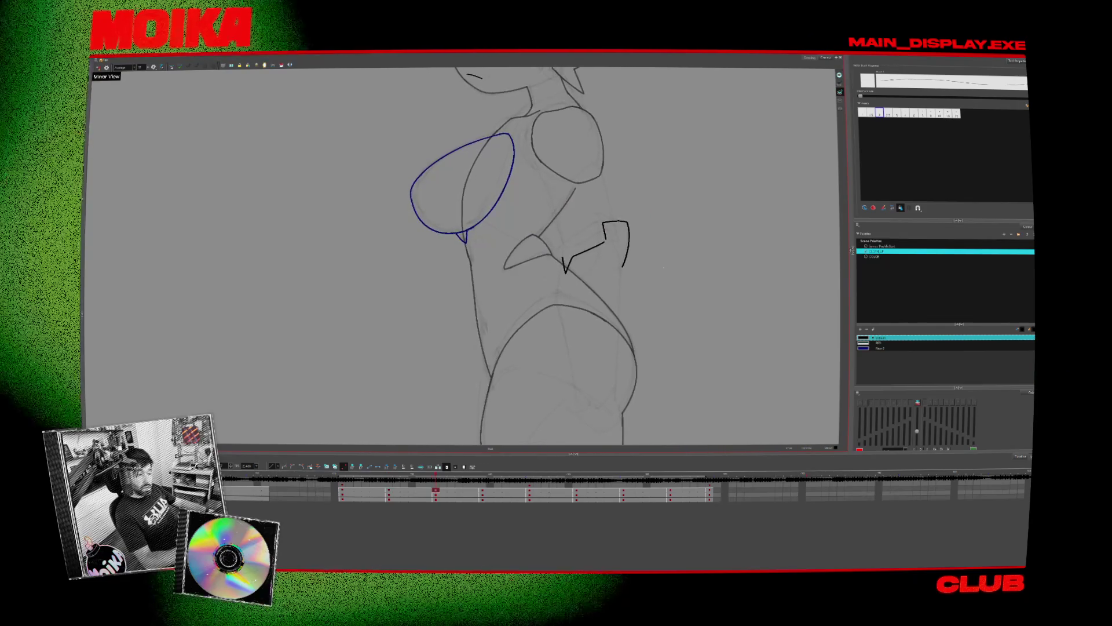
{"action": "key", "text": "g"}
{"action": "key", "text": "f"}
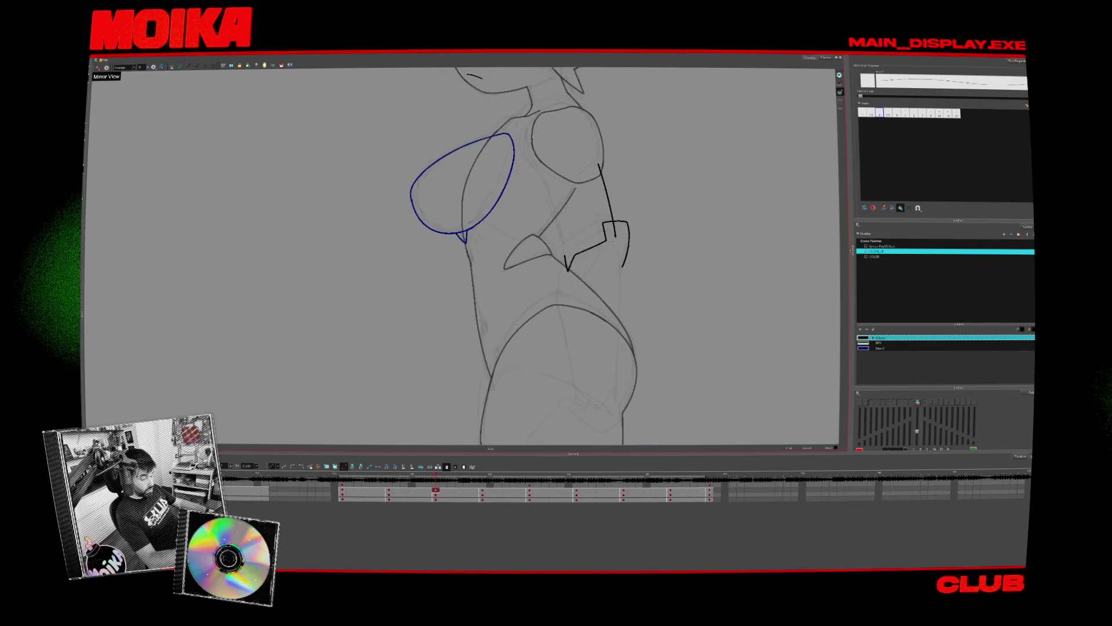
{"action": "left_click", "coordinate": [99, 68]}
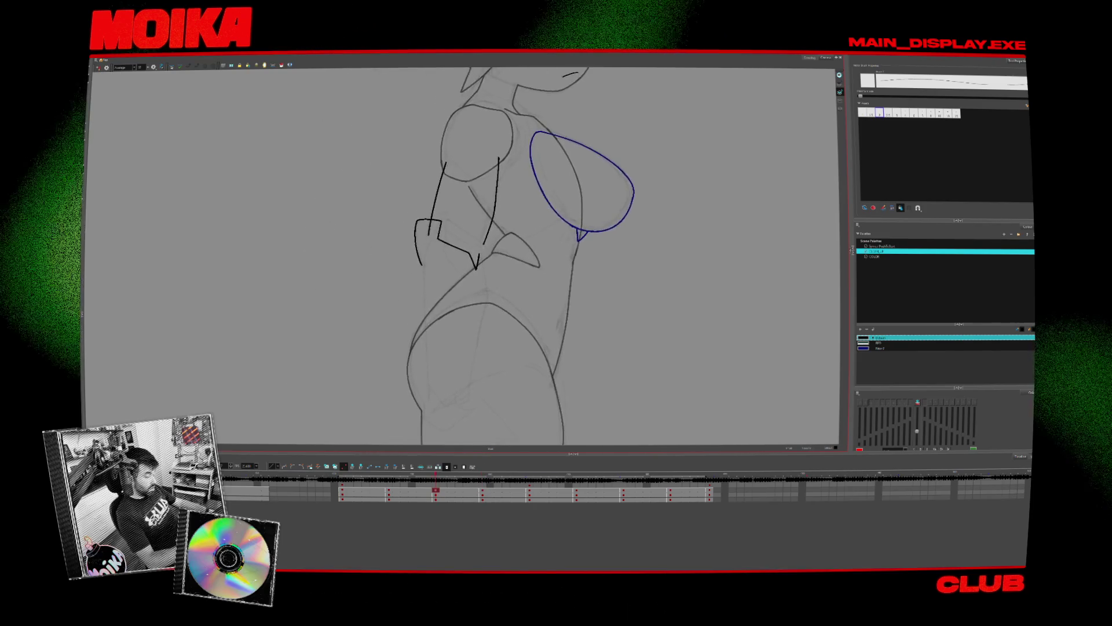
{"action": "left_click_drag", "start_coordinate": [501, 154], "coordinate": [476, 239]}
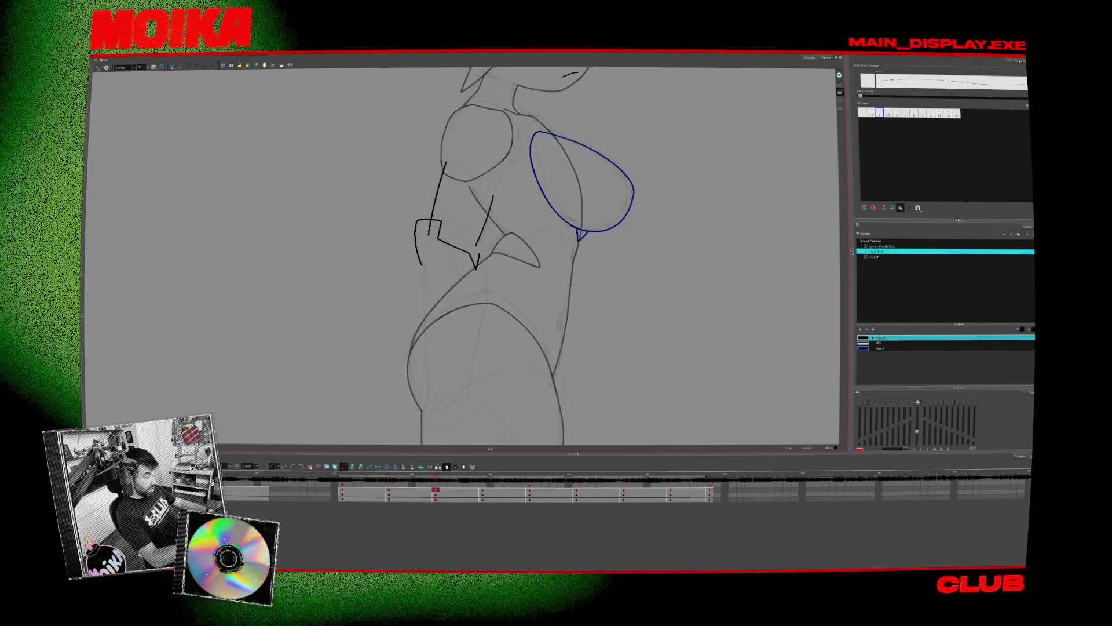
{"action": "key", "text": "f"}
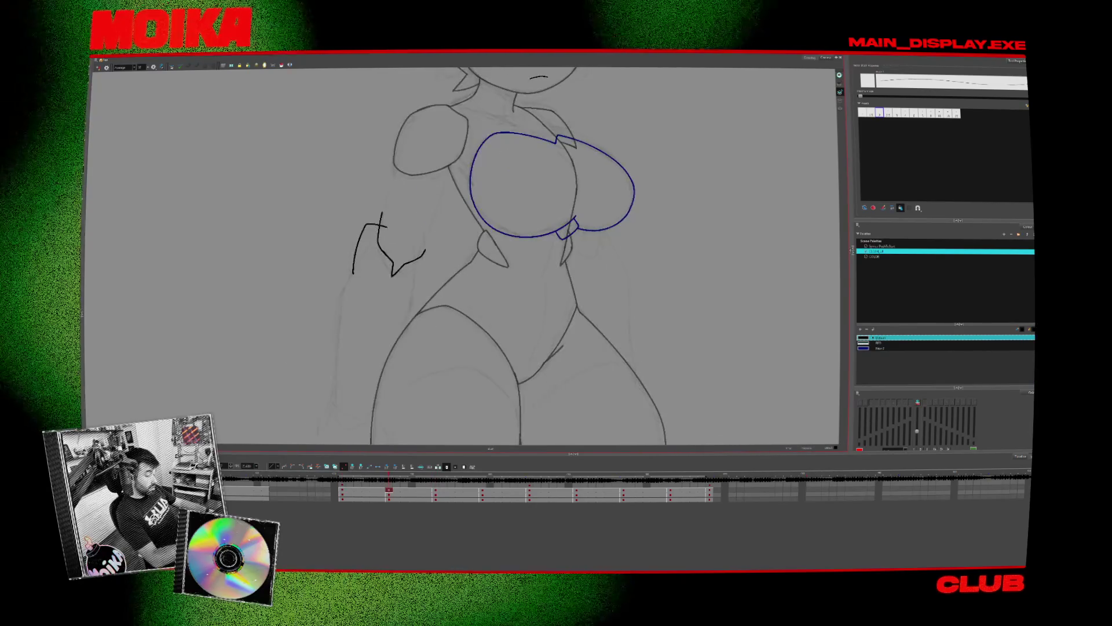
{"action": "key", "text": "f"}
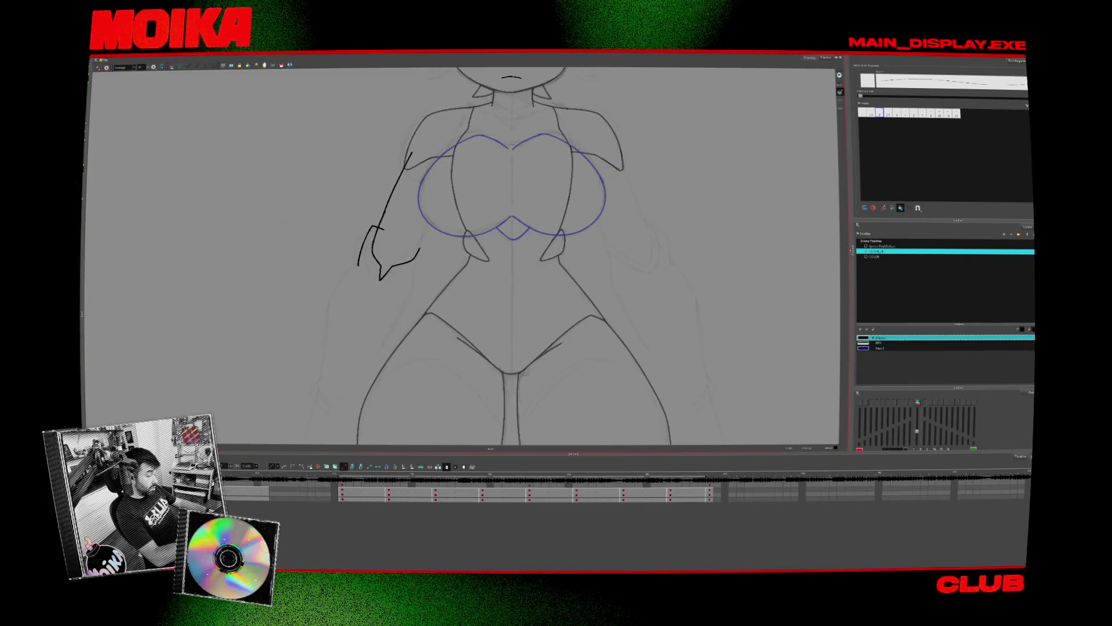
- Compare the front and three-quarter drawings and select the rough arm stroke
{"action": "left_click_drag", "start_coordinate": [435, 343], "coordinate": [451, 379]}
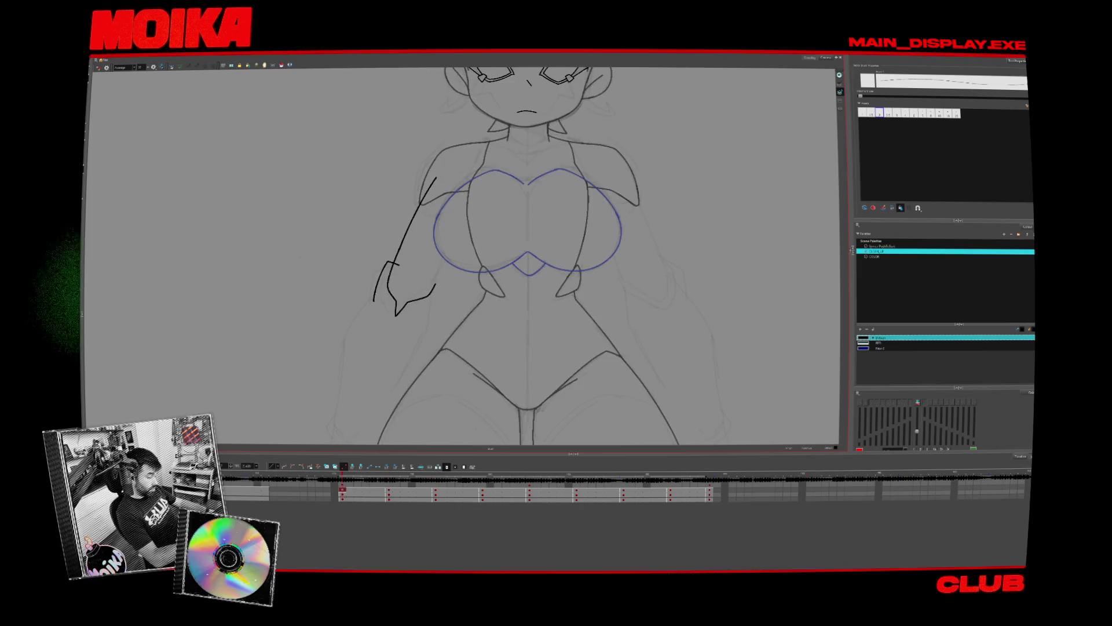
{"action": "key", "text": "g"}
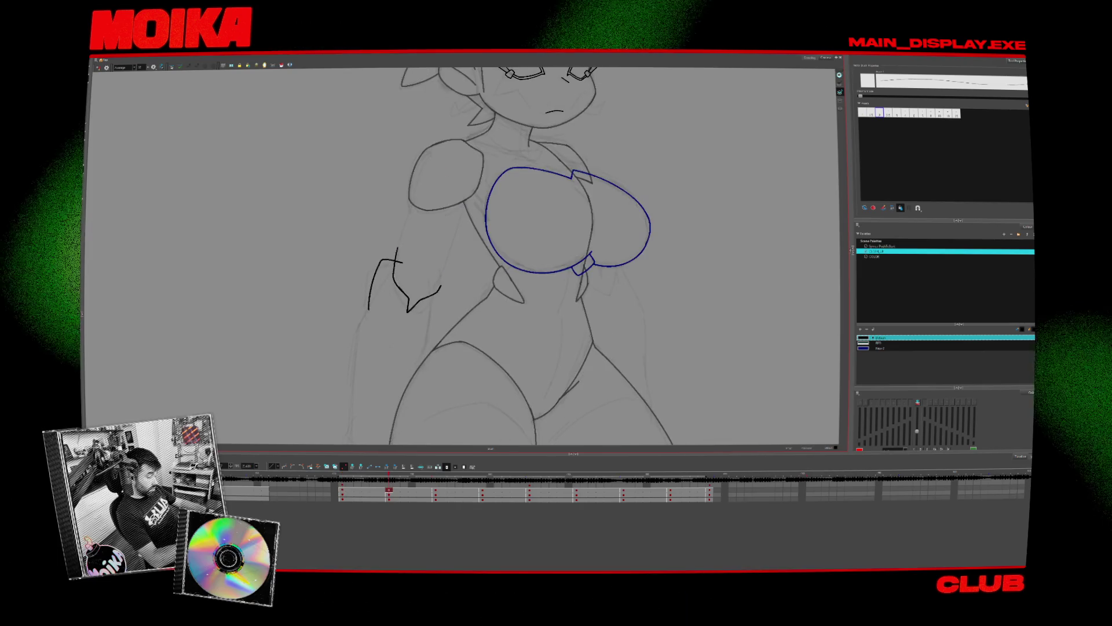
{"action": "key", "text": "f"}
{"action": "key", "text": "g"}
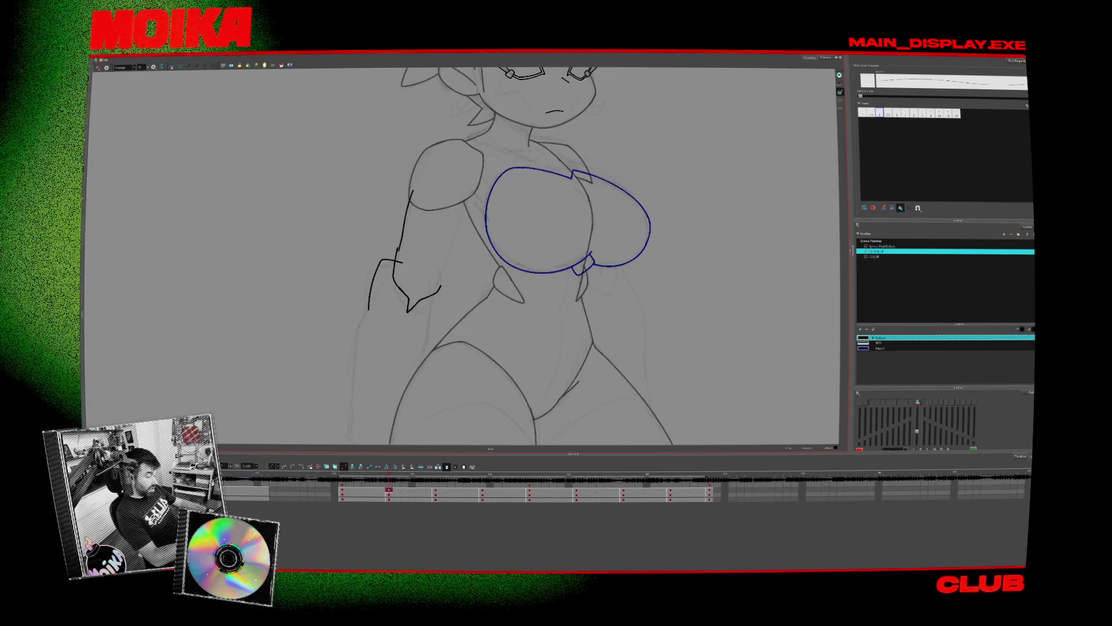
{"action": "left_click_drag", "start_coordinate": [437, 272], "coordinate": [460, 276]}
{"action": "left_click", "coordinate": [415, 287]}
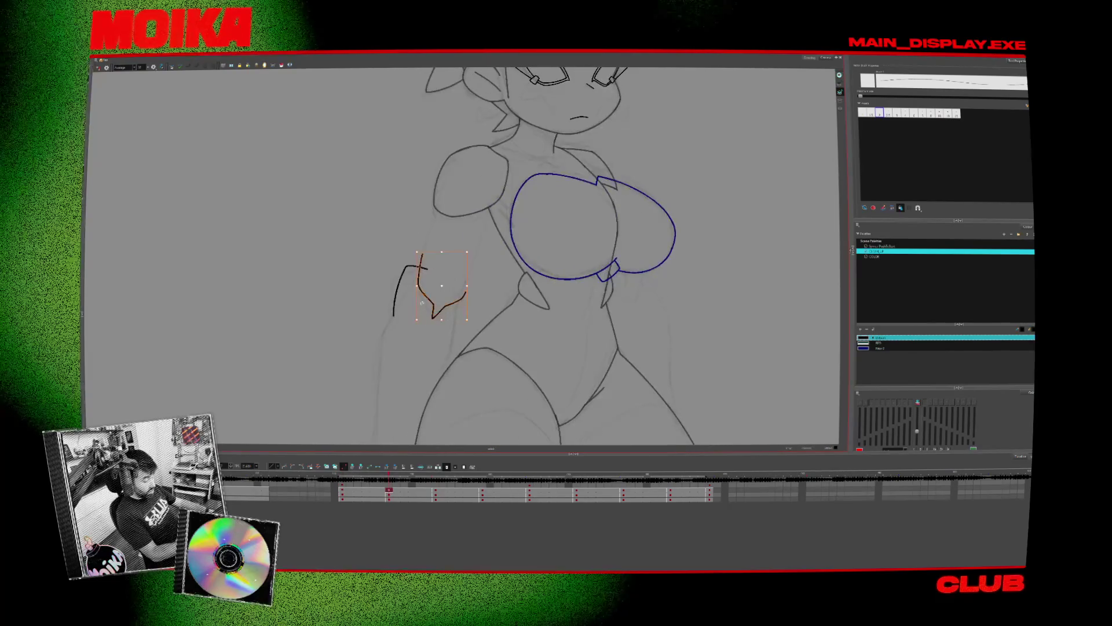
{"action": "left_click", "coordinate": [415, 286]}
{"action": "key", "text": "f"}
{"action": "key", "text": "g"}
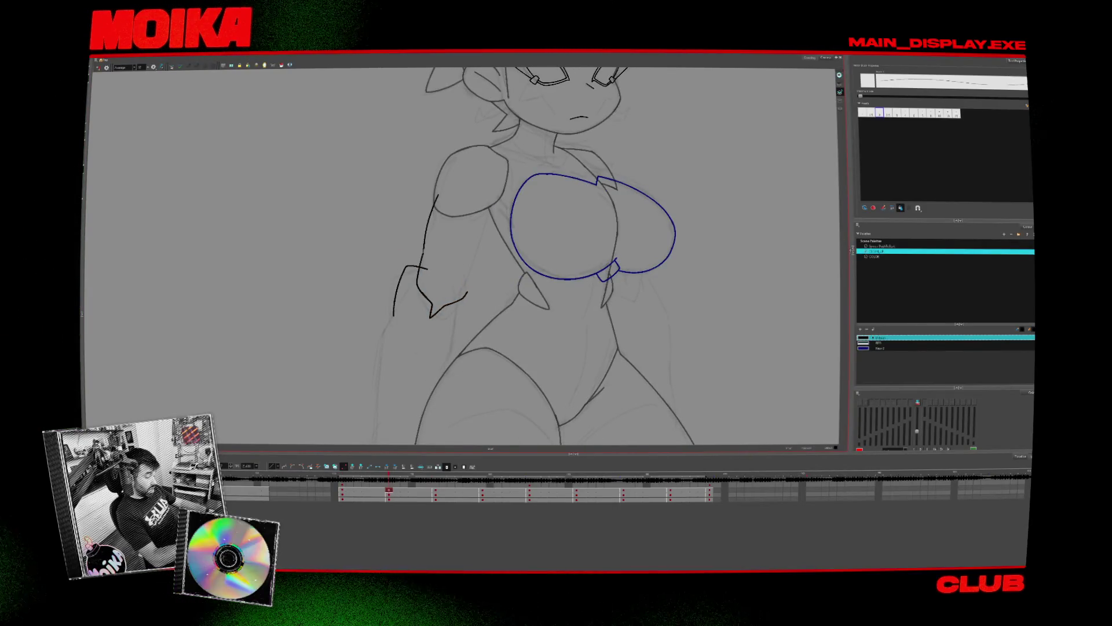
- Step through the turnaround to the back view, deselect its strokes, and return to the side view
{"action": "key", "text": "f"}
{"action": "key", "text": "g"}
{"action": "key", "text": "g"}
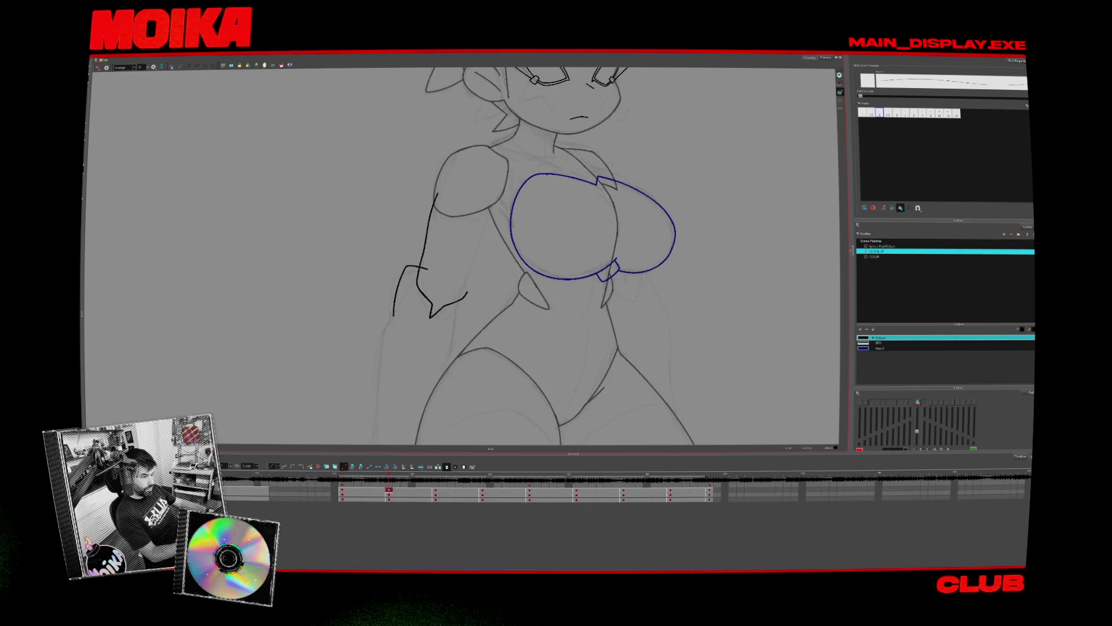
{"action": "key", "text": "f"}
{"action": "key", "text": "g"}
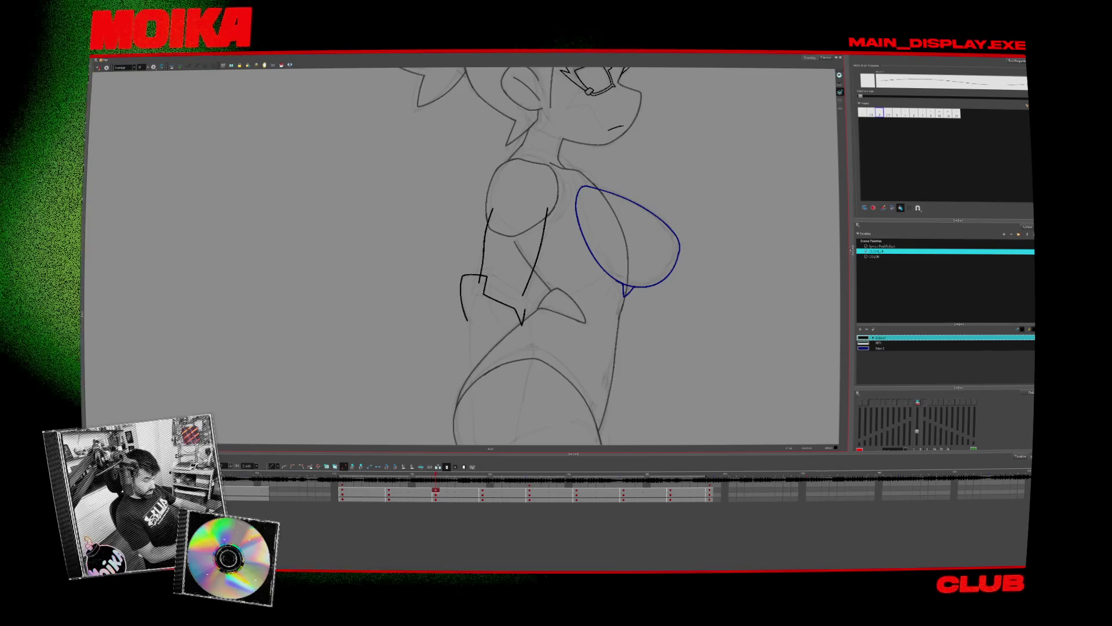
{"action": "key", "text": "f"}
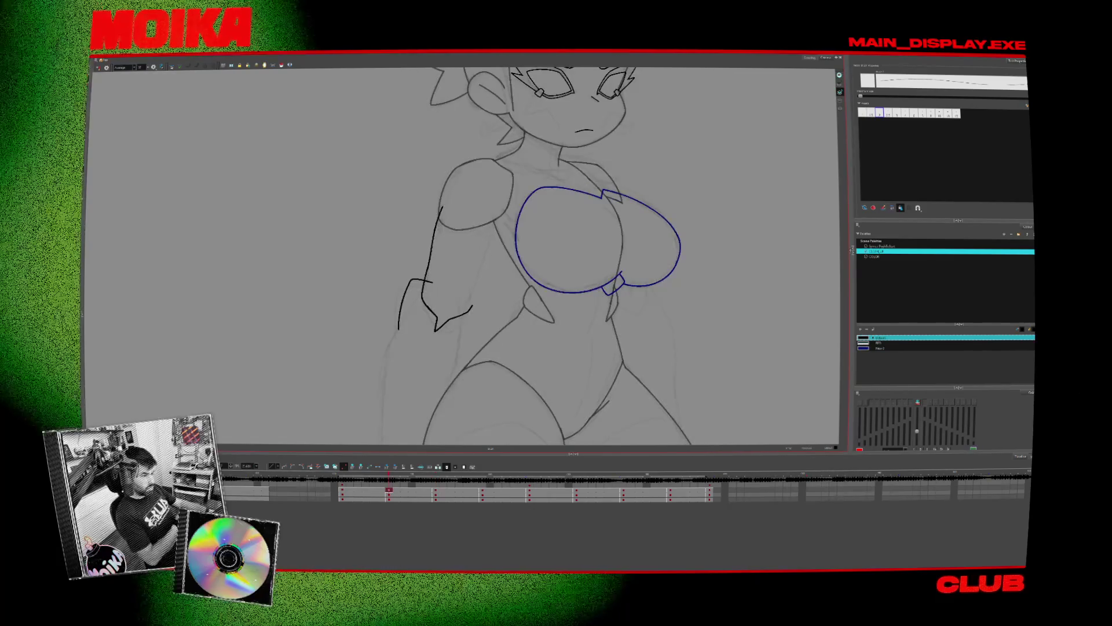
{"action": "key", "text": "f"}
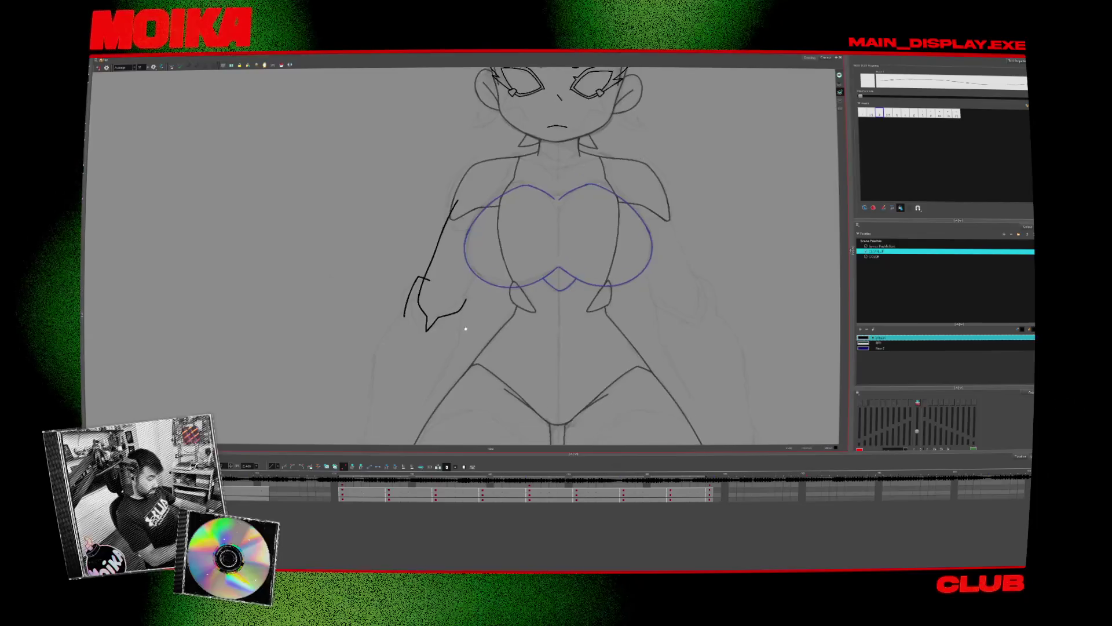
{"action": "scroll", "coordinate": [556, 255], "scroll_direction": "down", "scroll_amount": 2}
{"action": "key", "text": "g"}
{"action": "key", "text": "g"}
{"action": "key", "text": "g"}
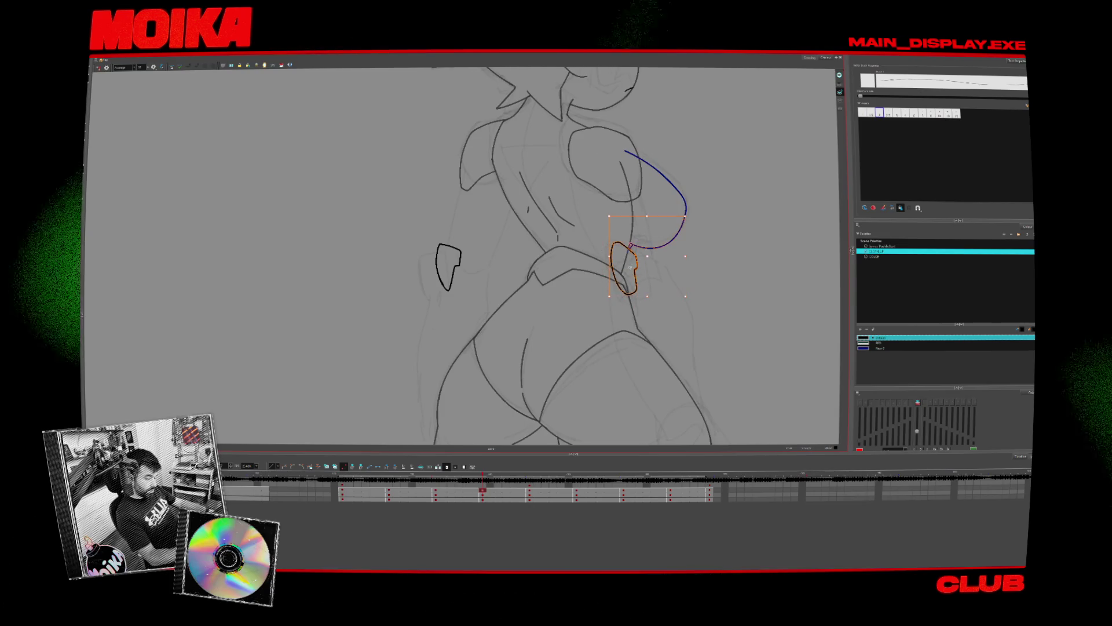
{"action": "key", "text": "Escape"}
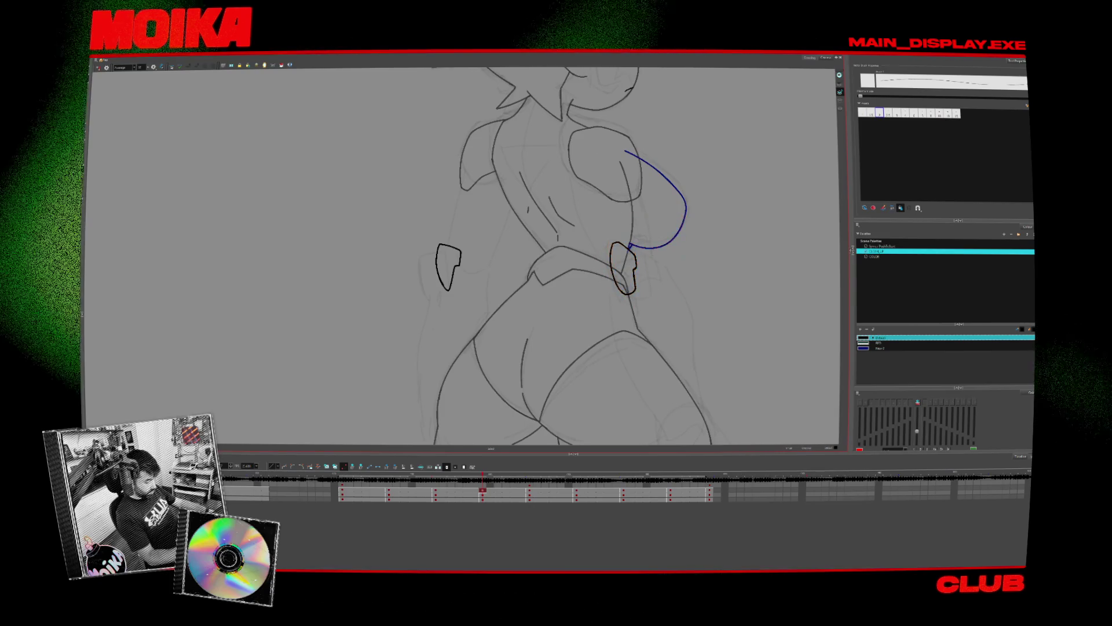
{"action": "key", "text": "f"}
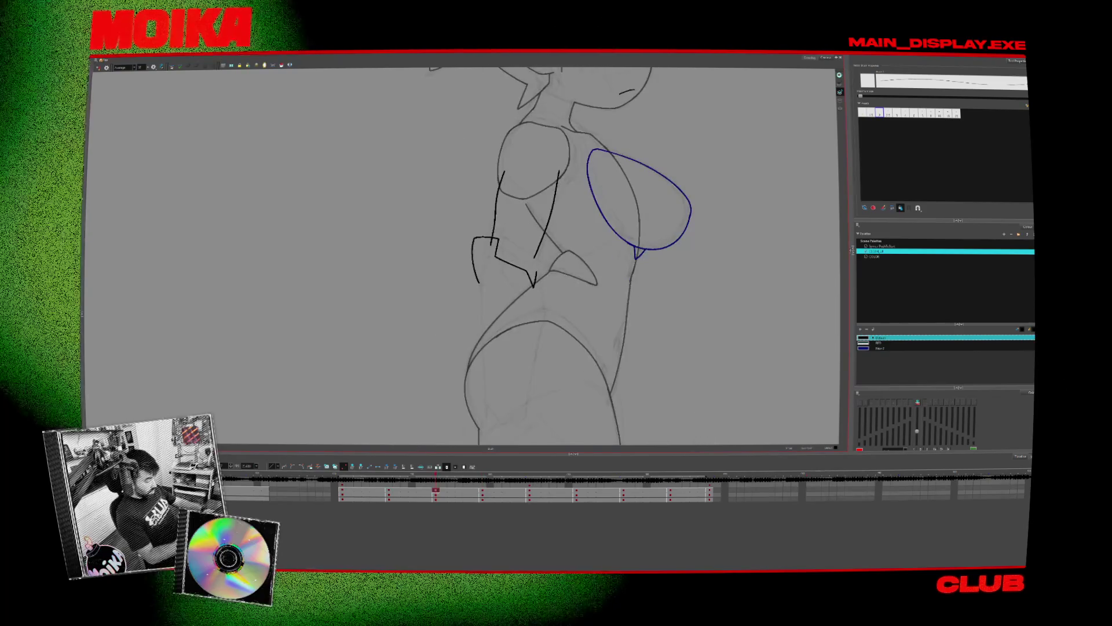
- Select and deselect the blue chest outline and other strokes on the side view
{"action": "key", "text": "alt+s"}
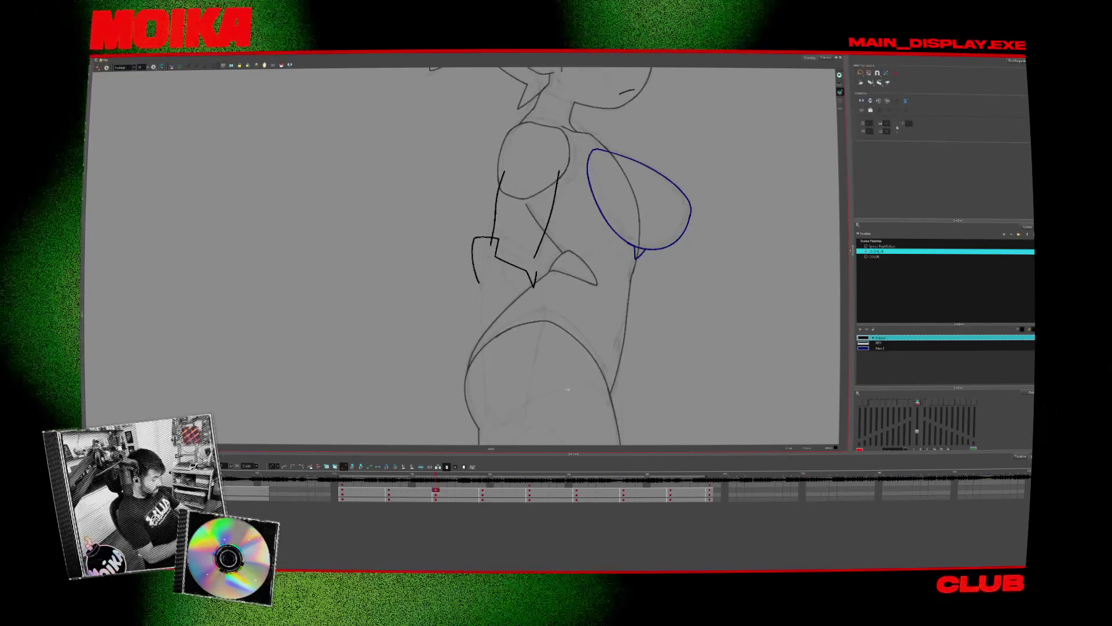
{"action": "left_click_drag", "start_coordinate": [666, 300], "coordinate": [563, 410]}
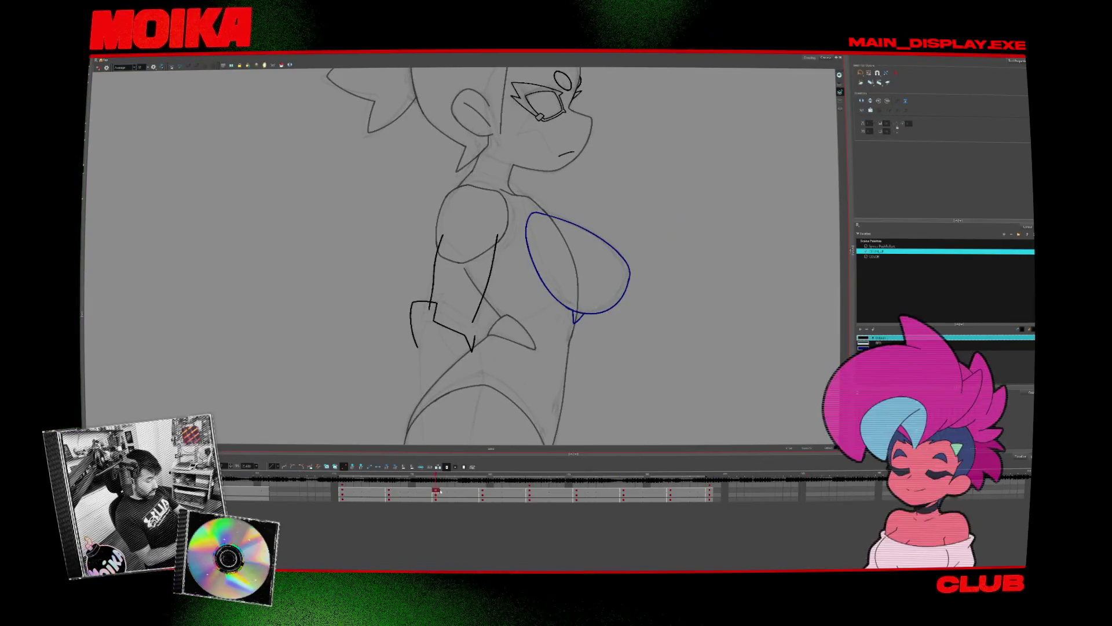
{"action": "left_click", "coordinate": [627, 290]}
{"action": "left_click", "coordinate": [619, 348]}
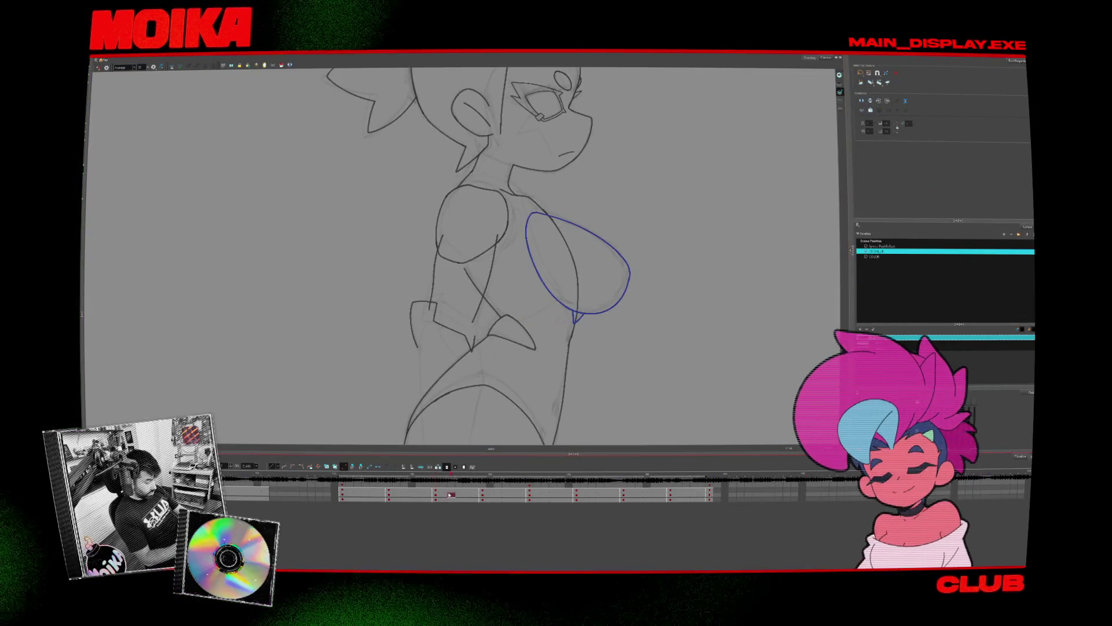
{"action": "left_click", "coordinate": [658, 331]}
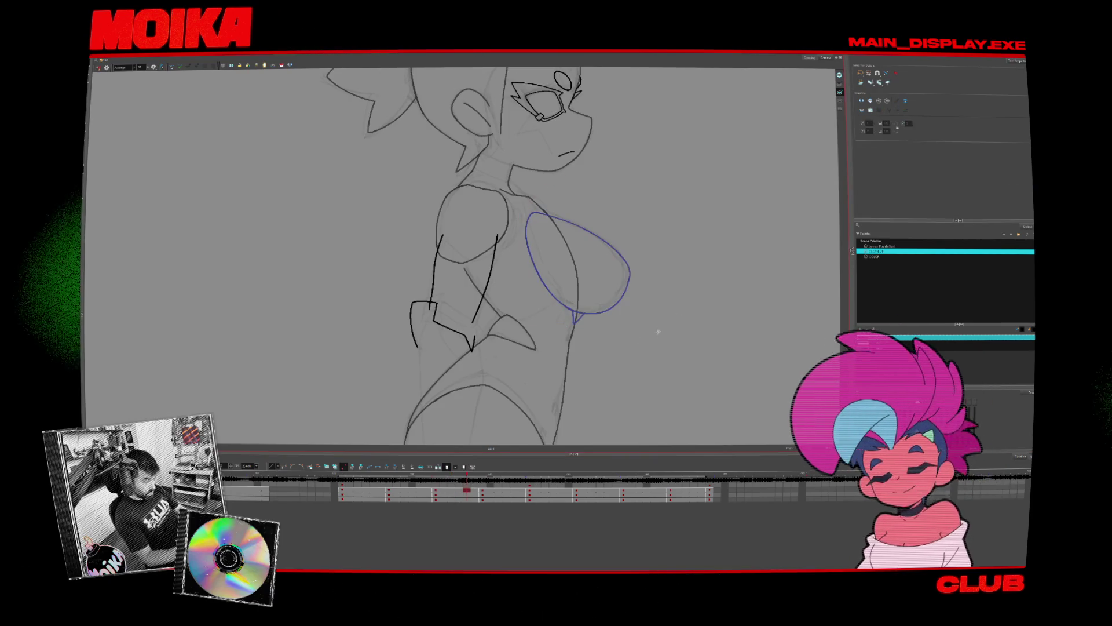
{"action": "key", "text": "comma"}
{"action": "key", "text": "ctrl+a"}
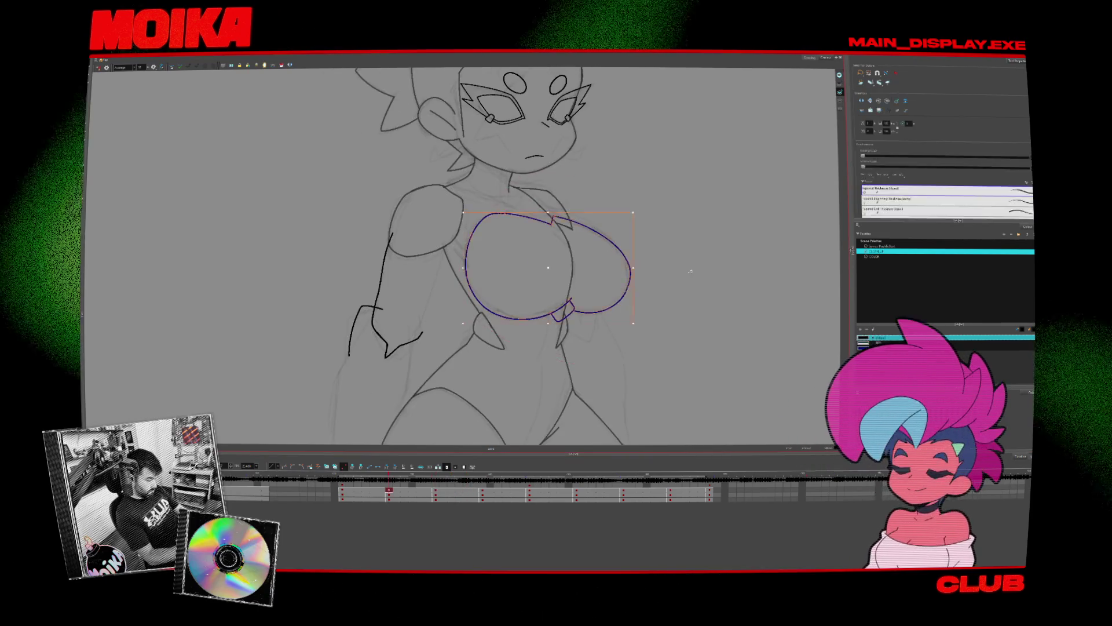
{"action": "left_click", "coordinate": [613, 205]}
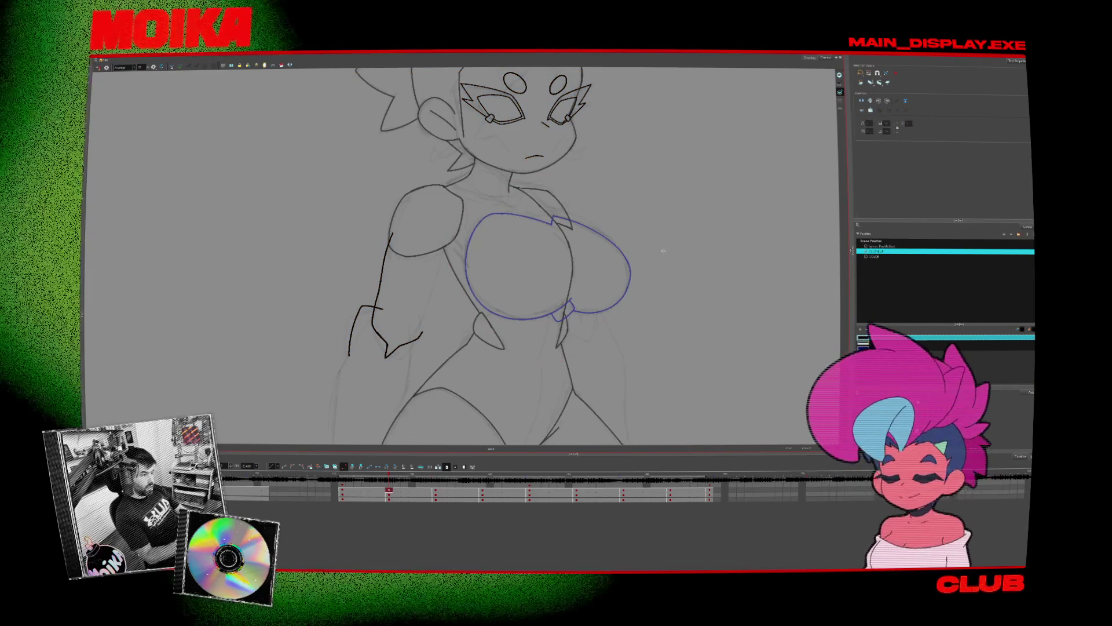
- Step forward to the back view, jump back to the side view, and reselect the black line layer
{"action": "key", "text": "period"}
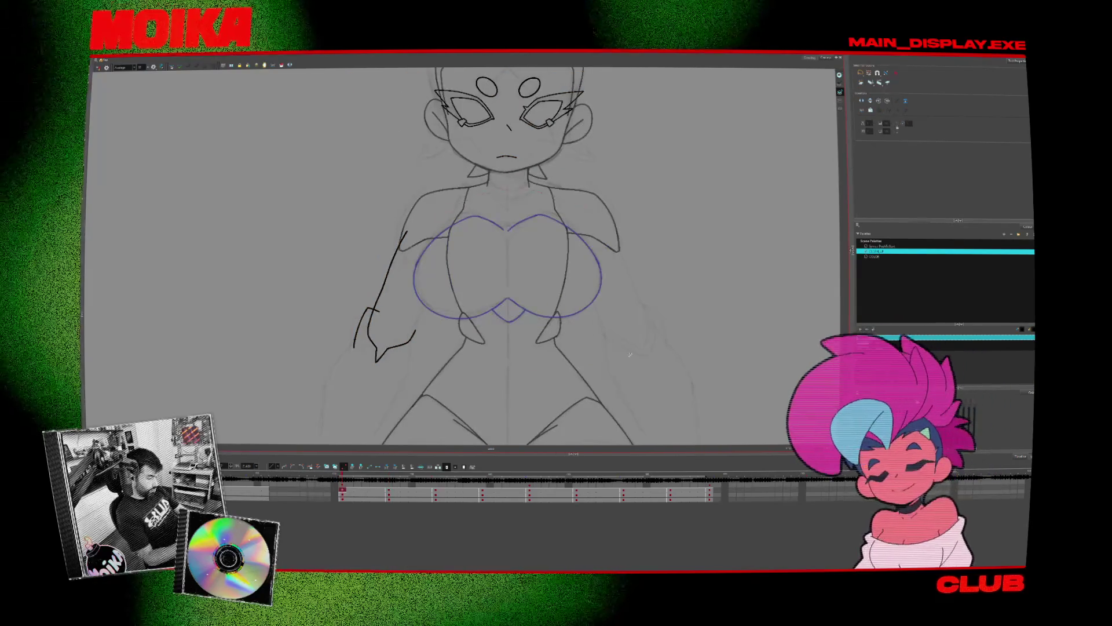
{"action": "key", "text": "period"}
{"action": "key", "text": "period"}
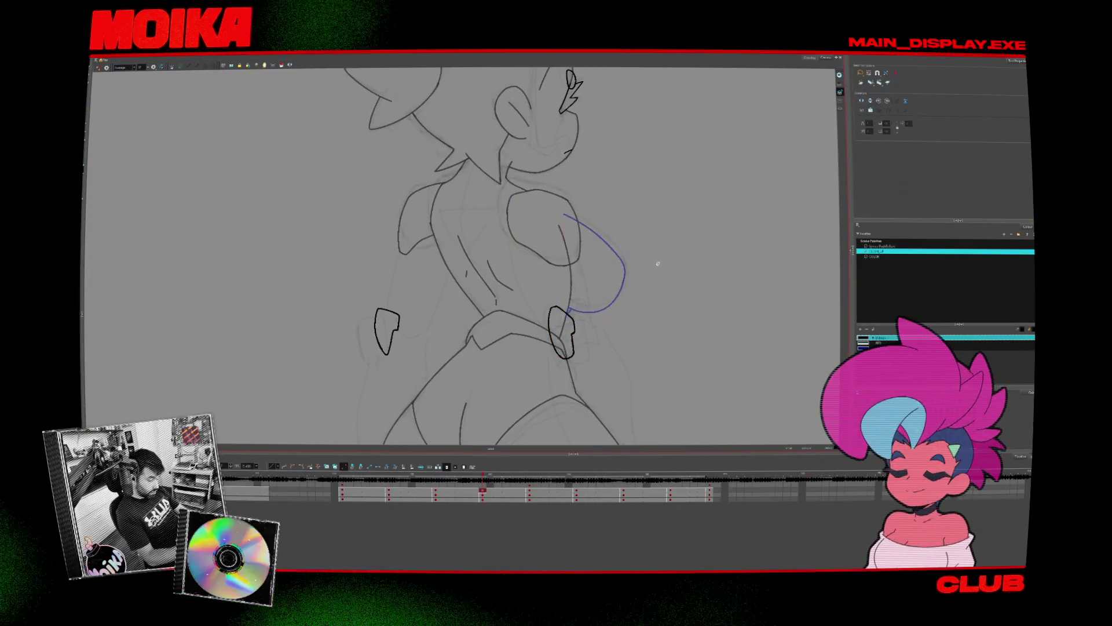
{"action": "key", "text": "period"}
{"action": "key", "text": "period"}
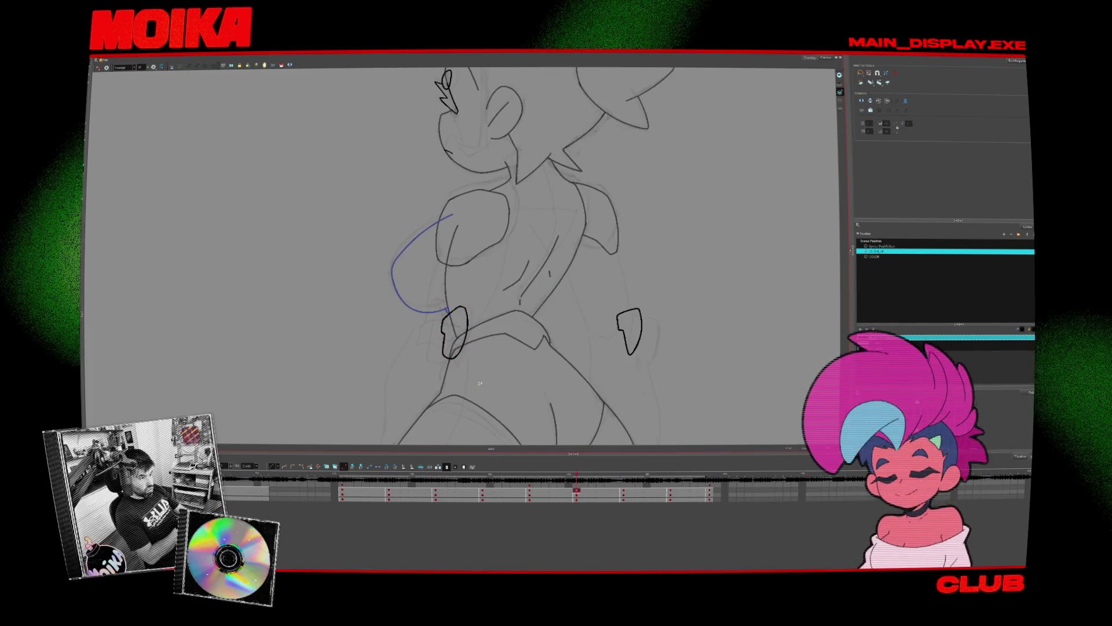
{"action": "key", "text": "comma"}
{"action": "key", "text": "comma"}
{"action": "key", "text": "comma"}
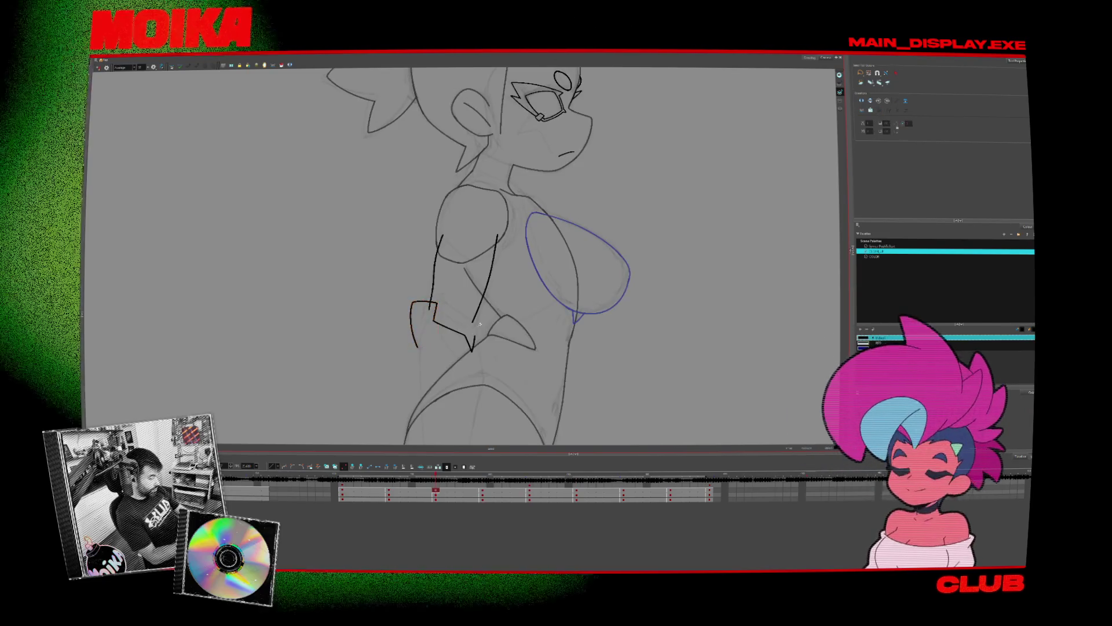
{"action": "left_click", "coordinate": [434, 496]}
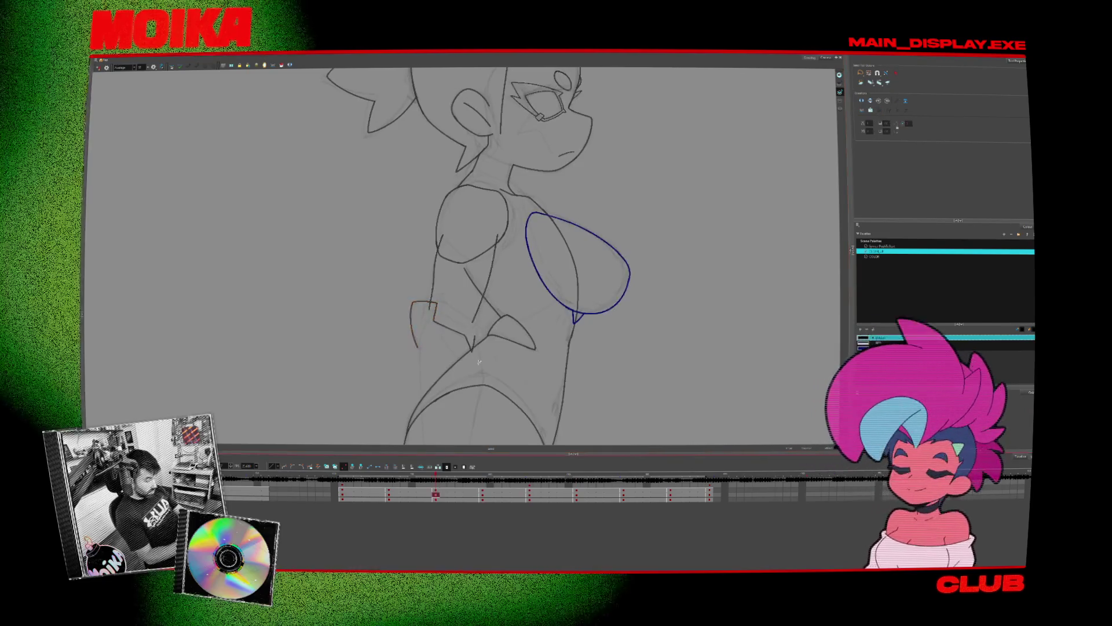
{"action": "left_click", "coordinate": [438, 499]}
- Lasso-delete a shoulder stroke, then try the three-quarter drawing's shoulder stroke and restore it
{"action": "left_click_drag", "start_coordinate": [500, 259], "coordinate": [536, 298]}
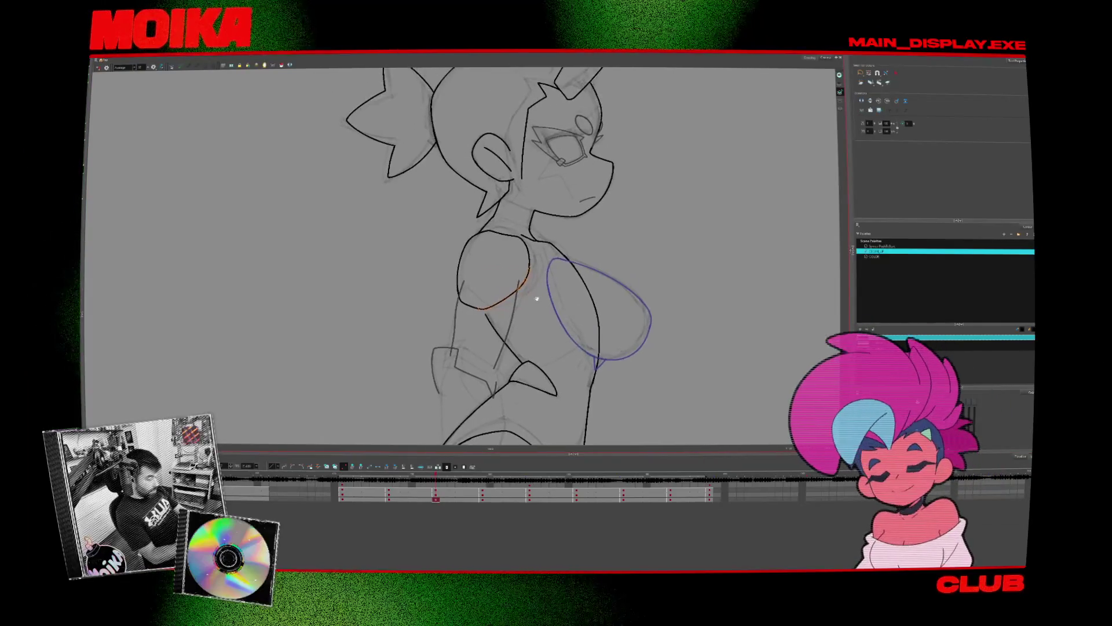
{"action": "left_click_drag", "start_coordinate": [519, 239], "coordinate": [537, 248]}
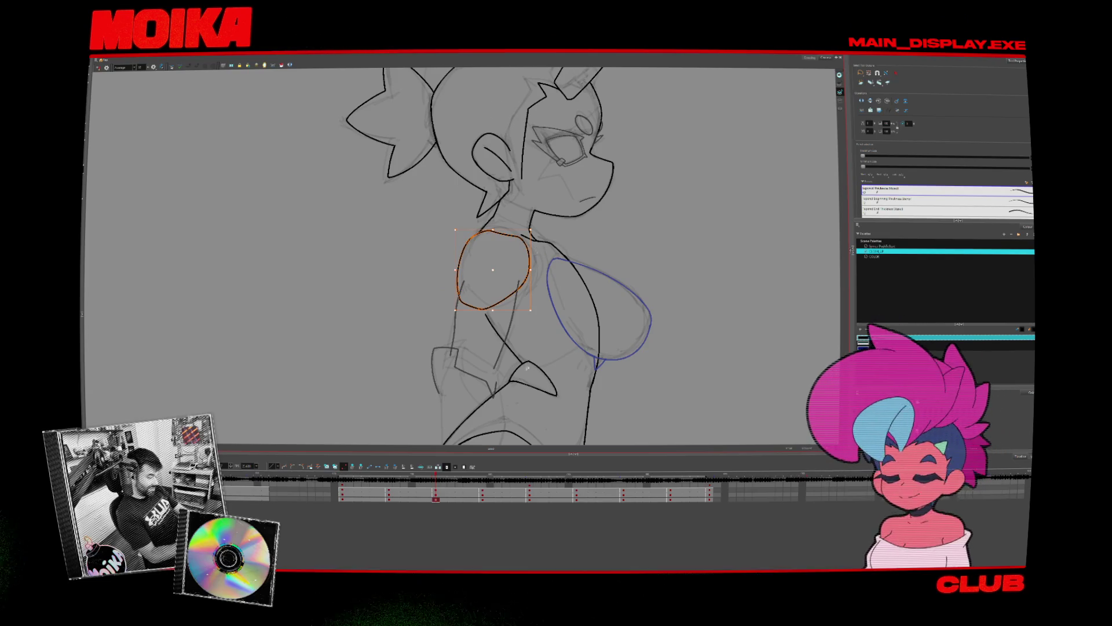
{"action": "key", "text": "Delete"}
{"action": "left_click", "coordinate": [397, 498]}
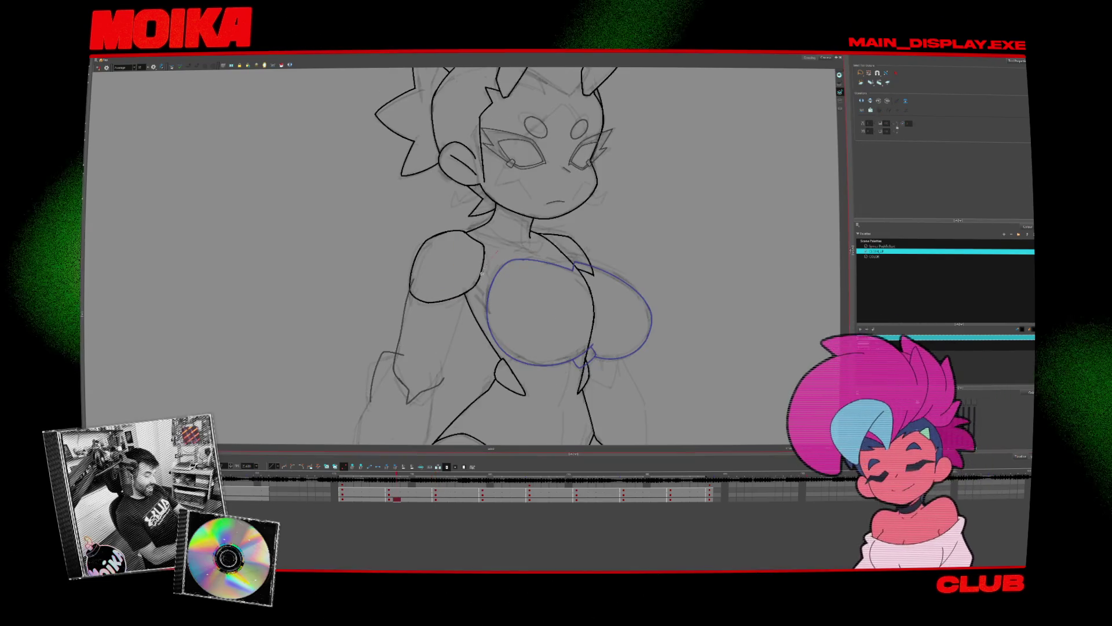
{"action": "left_click_drag", "start_coordinate": [412, 252], "coordinate": [409, 256]}
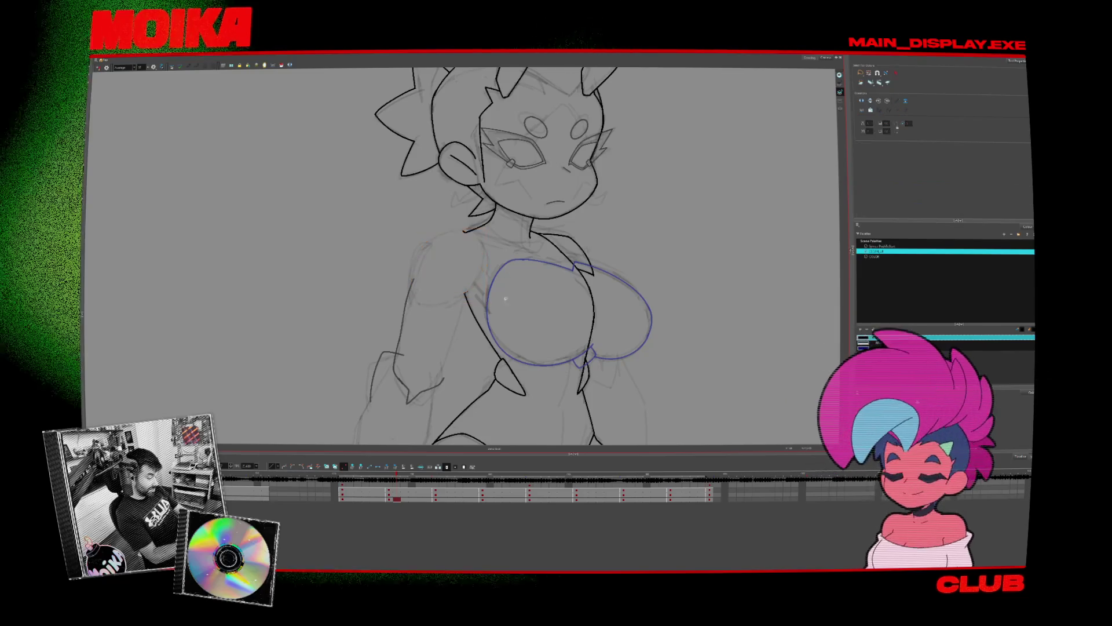
{"action": "key", "text": "Delete"}
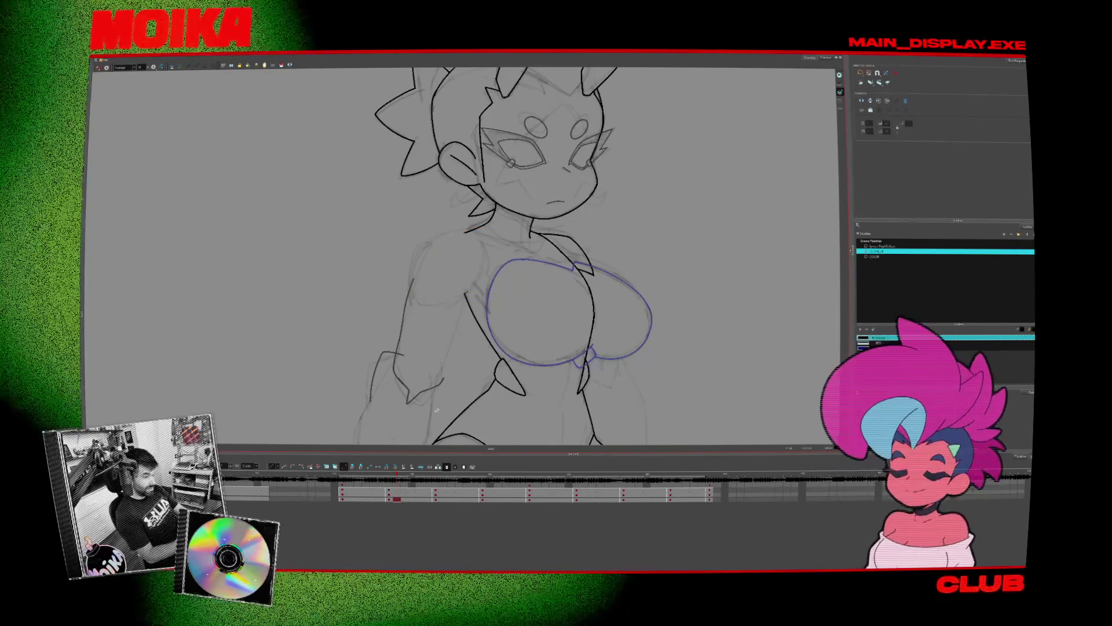
{"action": "key", "text": "ctrl+z"}
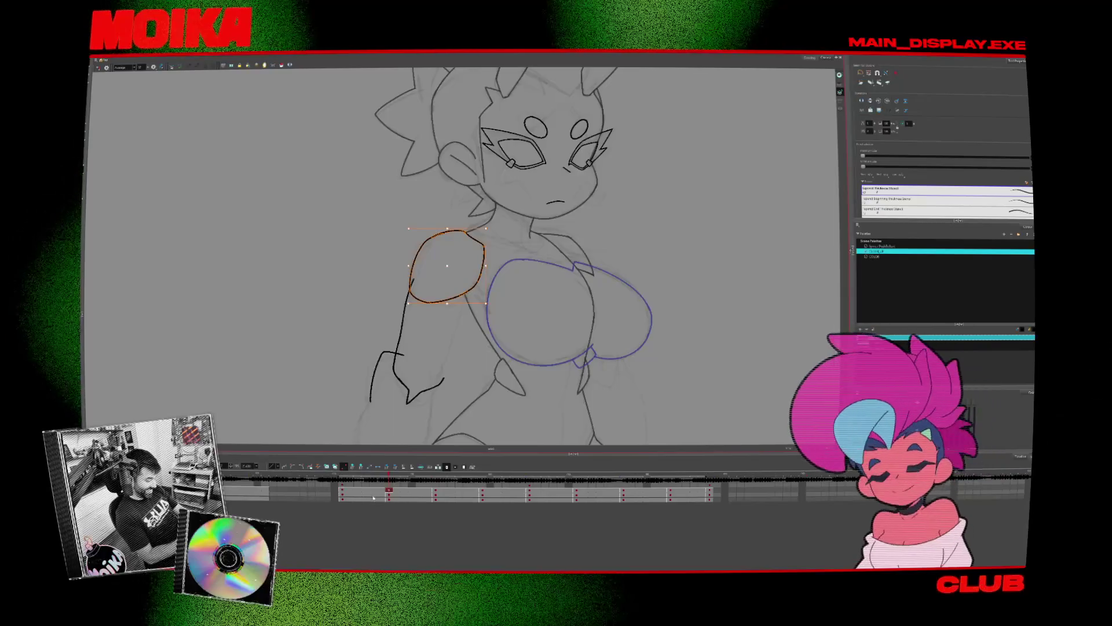
- Back on the front drawing, select both shoulder strokes together and delete them
{"action": "key", "text": "comma"}
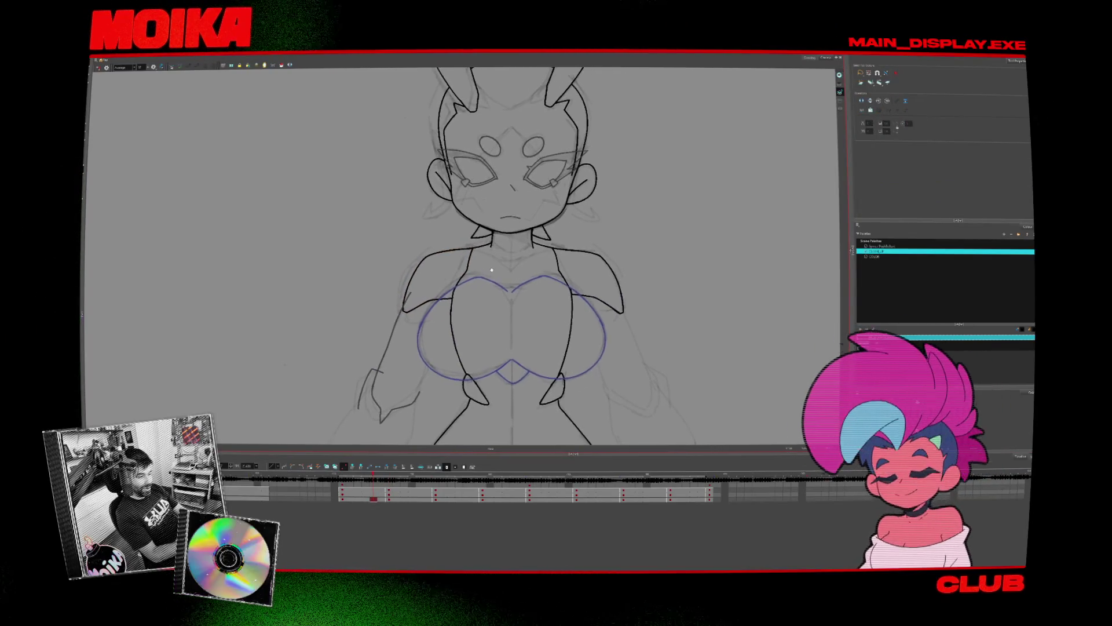
{"action": "left_click_drag", "start_coordinate": [400, 243], "coordinate": [431, 336]}
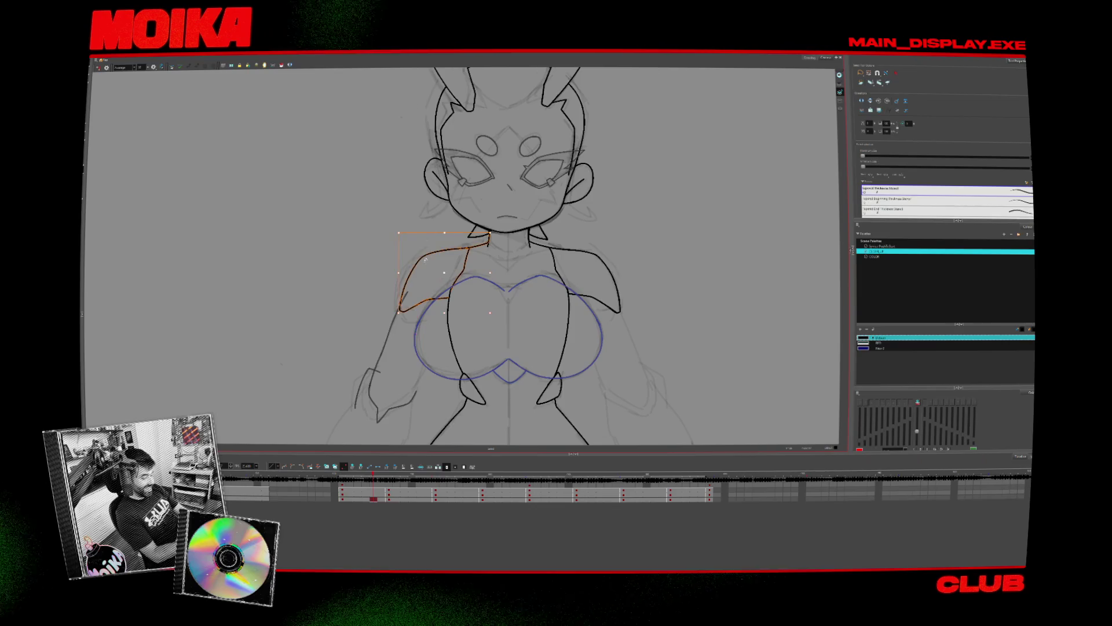
{"action": "left_click", "coordinate": [483, 287]}
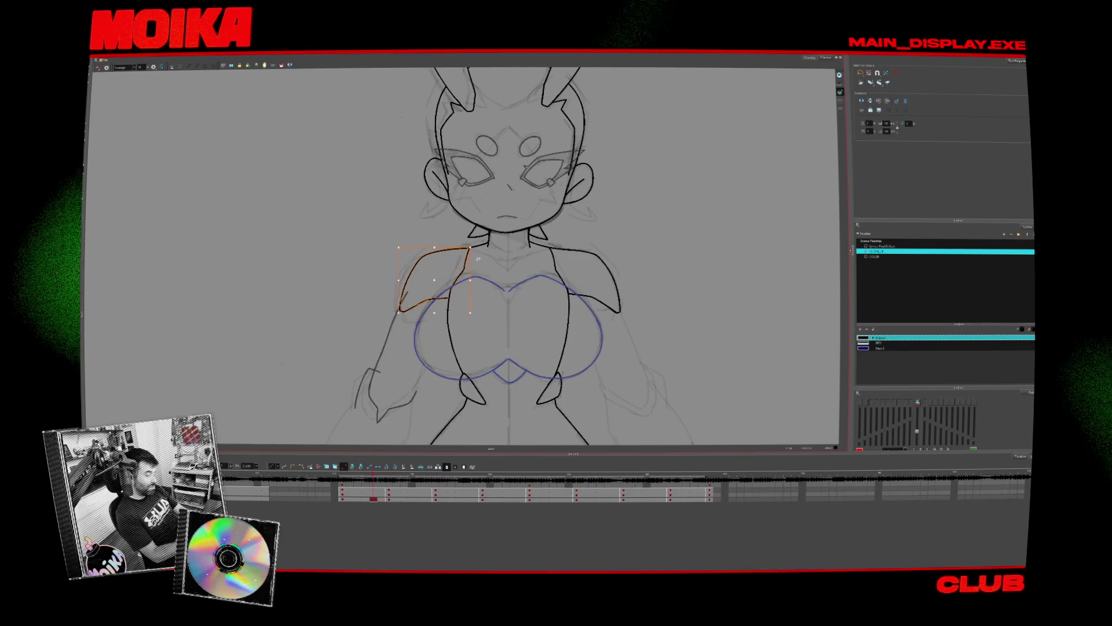
{"action": "left_click_drag", "start_coordinate": [590, 233], "coordinate": [588, 238]}
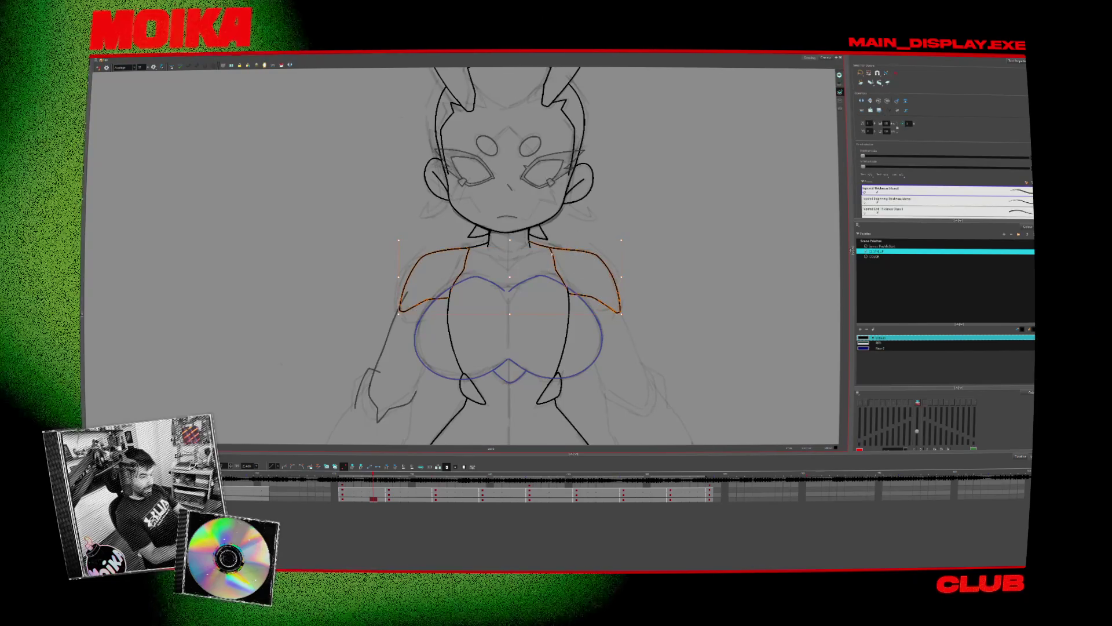
{"action": "key", "text": "Delete"}
{"action": "key", "text": "ctrl+z"}
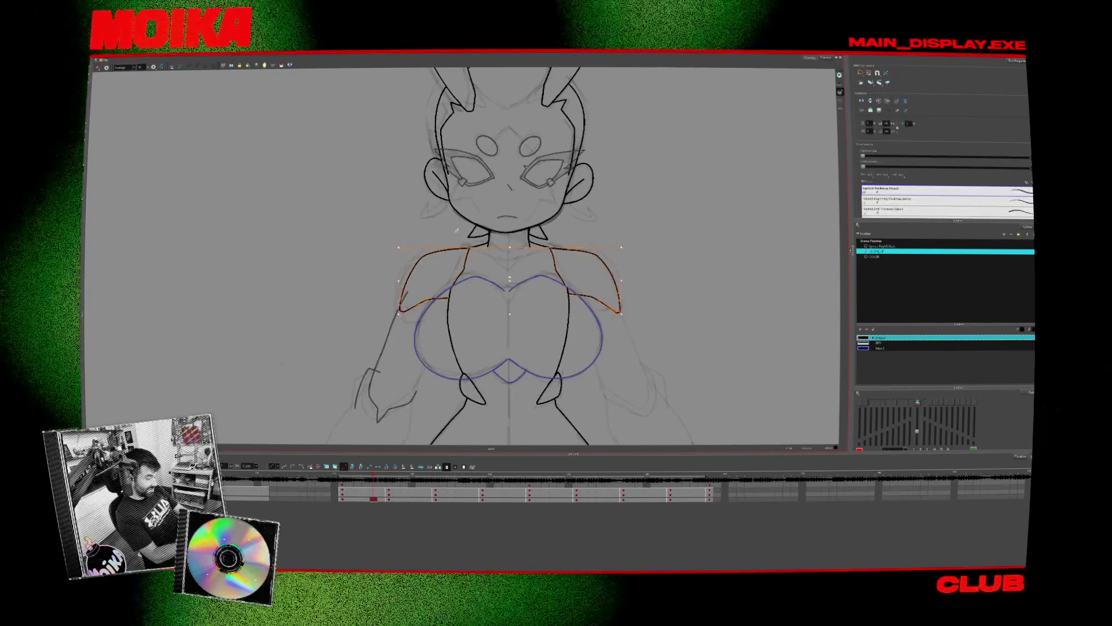
{"action": "key", "text": "Delete"}
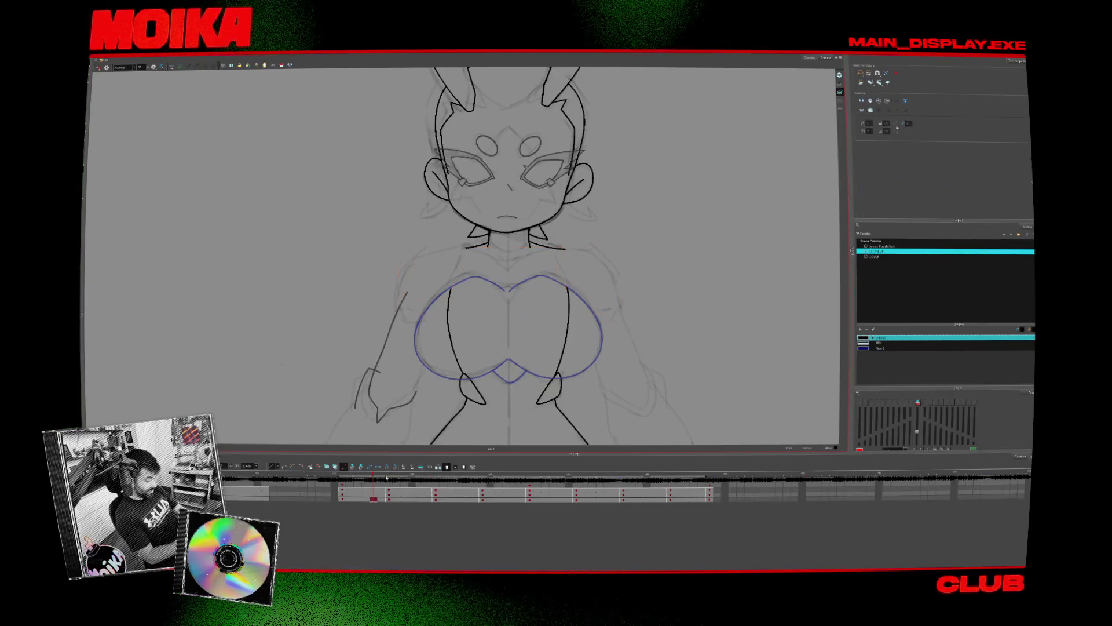
- Step forward through the turnaround drawings and undo then redo the last strokes
{"action": "key", "text": "g"}
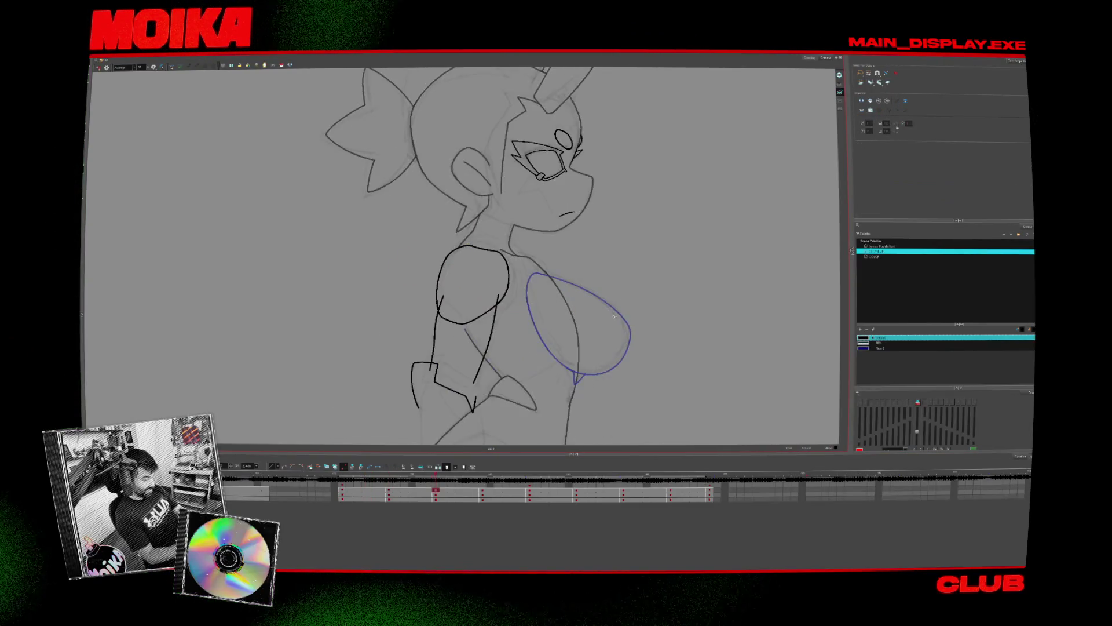
{"action": "key", "text": "g"}
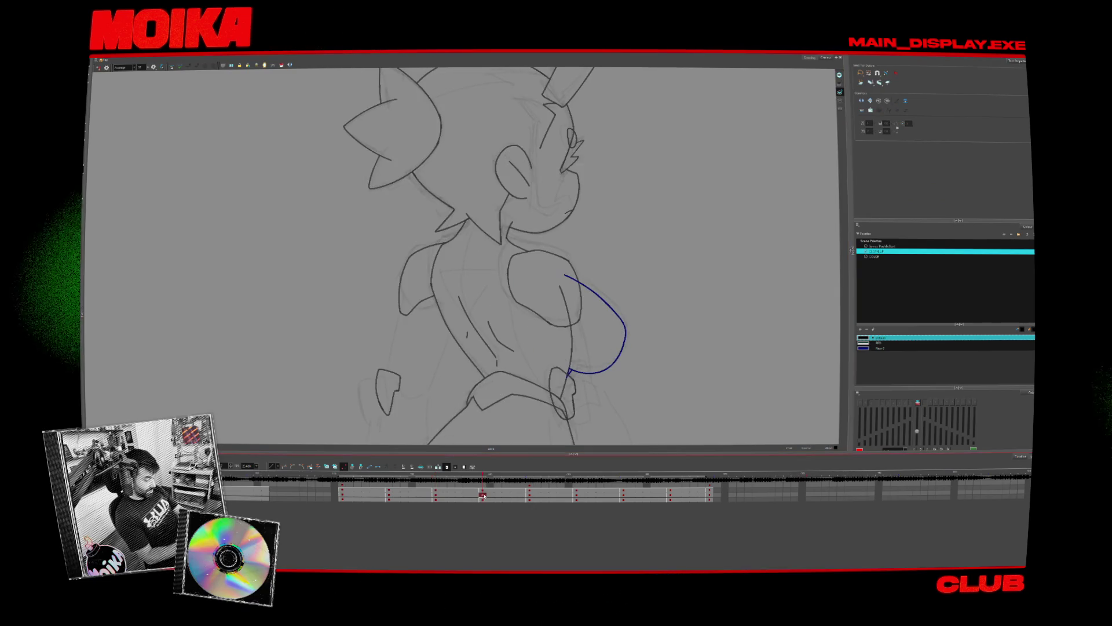
{"action": "key", "text": "g"}
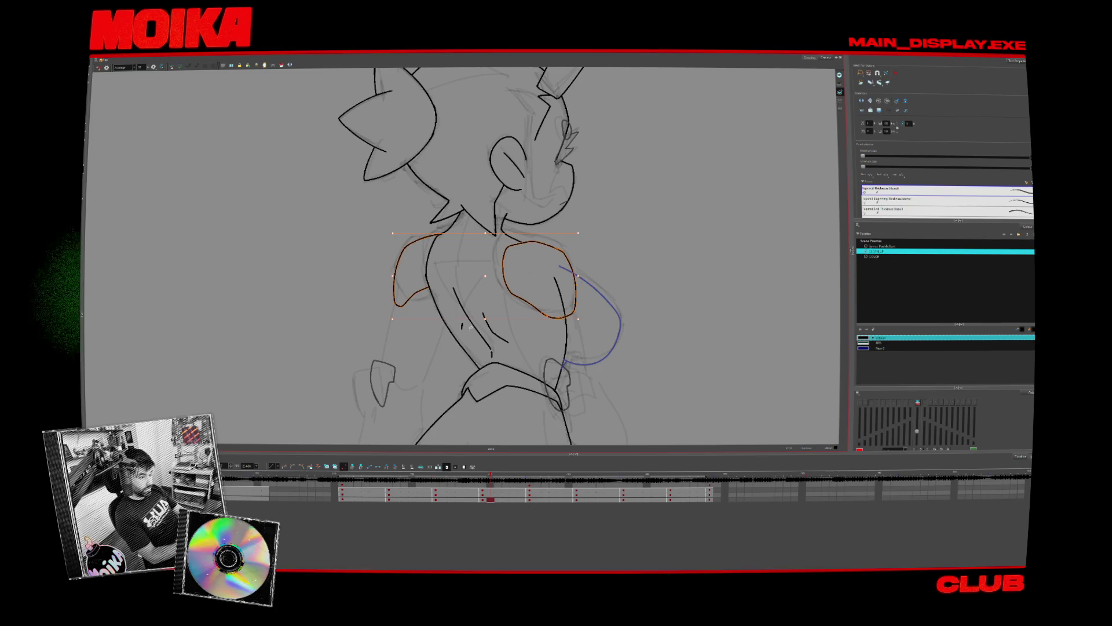
{"action": "key", "text": "ctrl+z"}
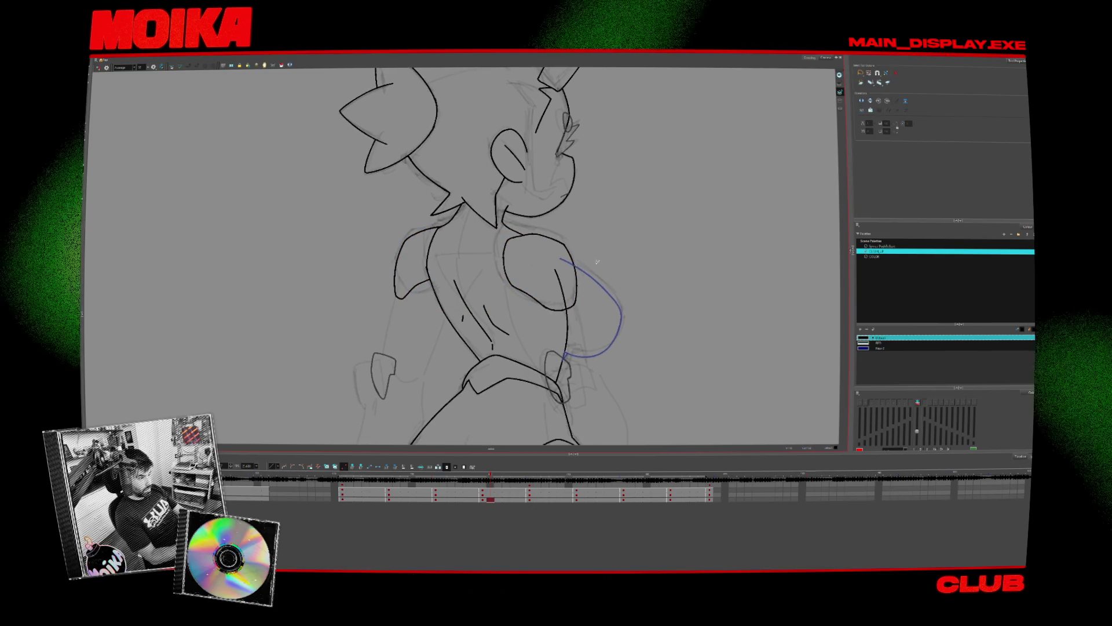
{"action": "key", "text": "ctrl+z"}
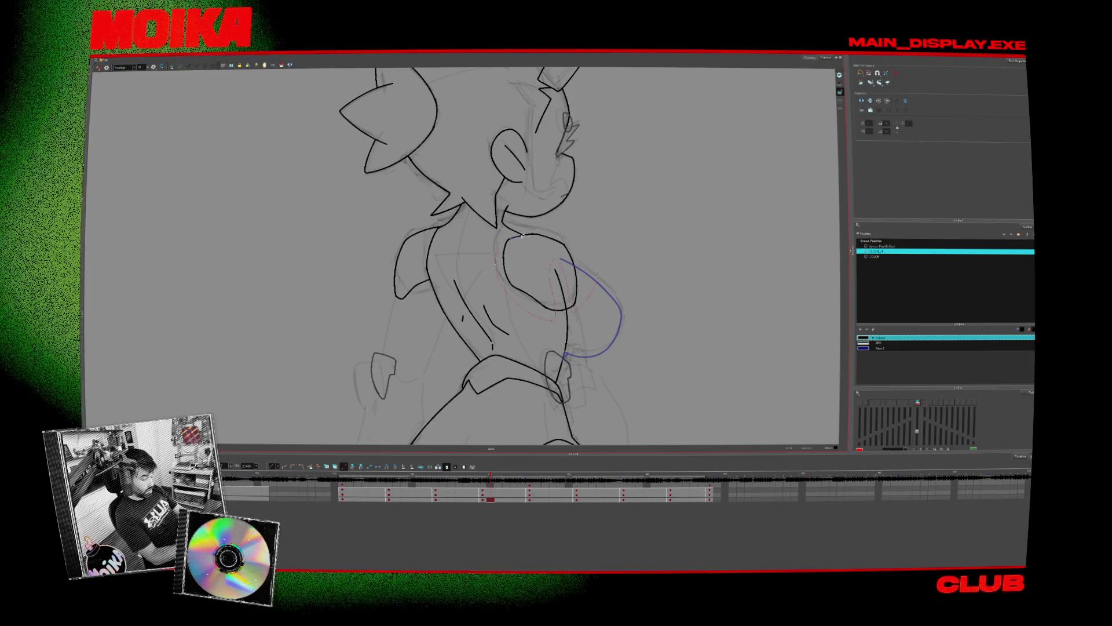
{"action": "key", "text": "ctrl+shift+z"}
{"action": "key", "text": "ctrl+shift+z"}
- On the back view, select the blue chest curves, then return to the front-view drawing
{"action": "left_click", "coordinate": [534, 498]}
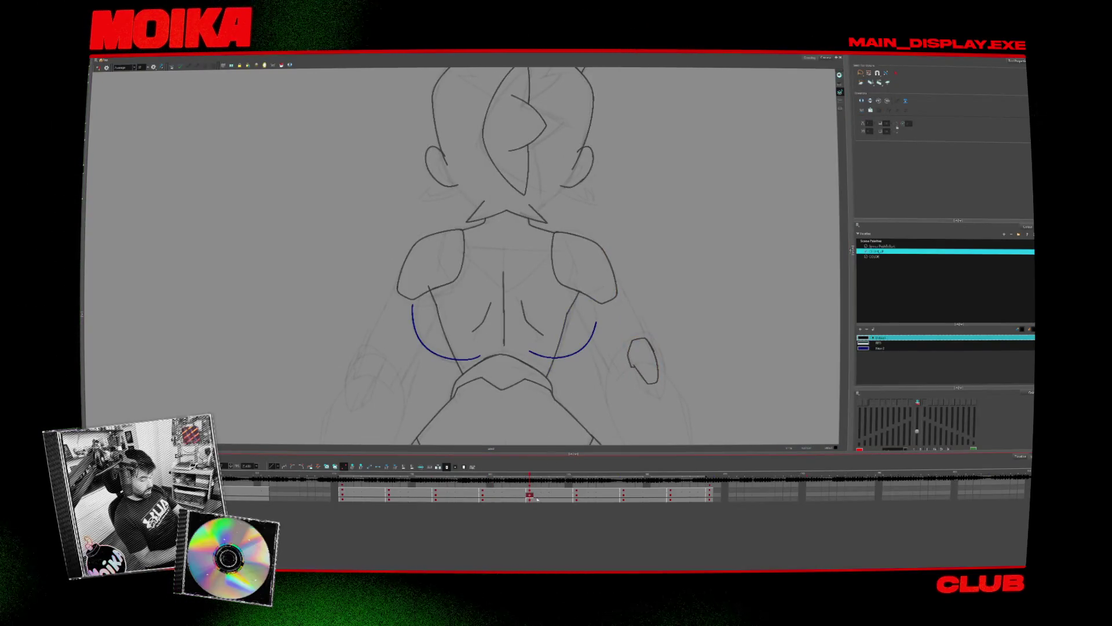
{"action": "left_click_drag", "start_coordinate": [582, 390], "coordinate": [625, 209]}
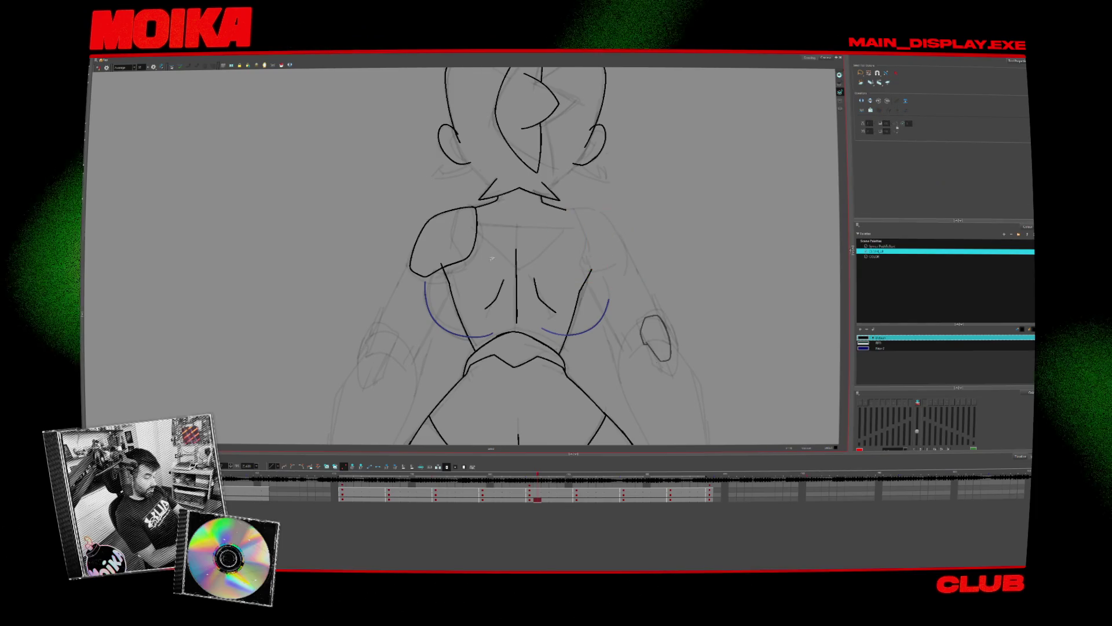
{"action": "left_click_drag", "start_coordinate": [400, 197], "coordinate": [601, 365]}
{"action": "left_click", "coordinate": [601, 365]}
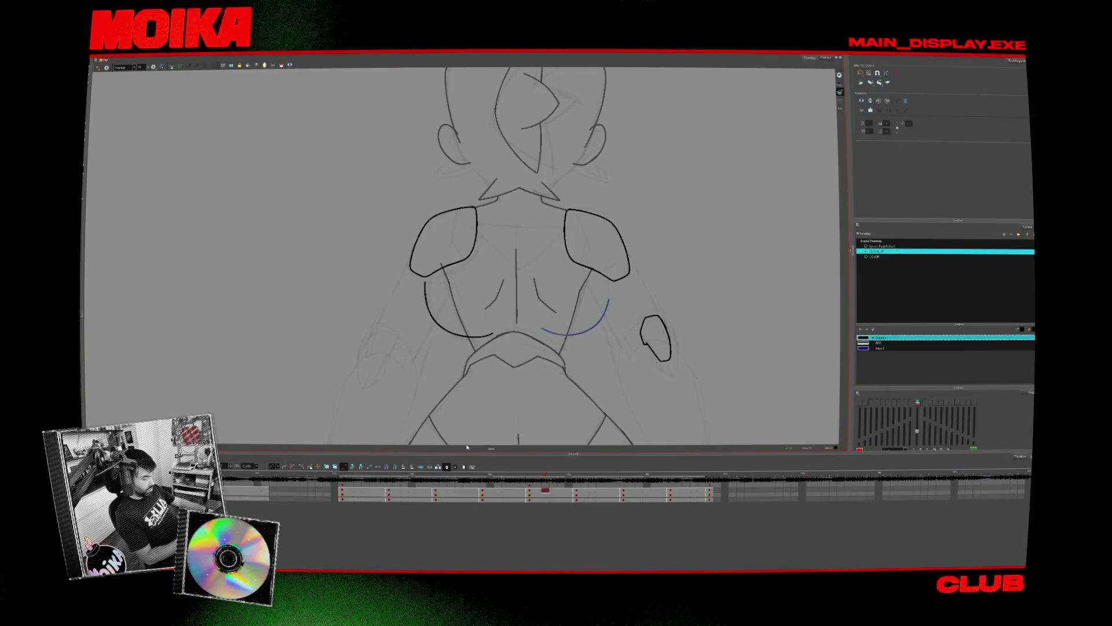
{"action": "left_click", "coordinate": [350, 476]}
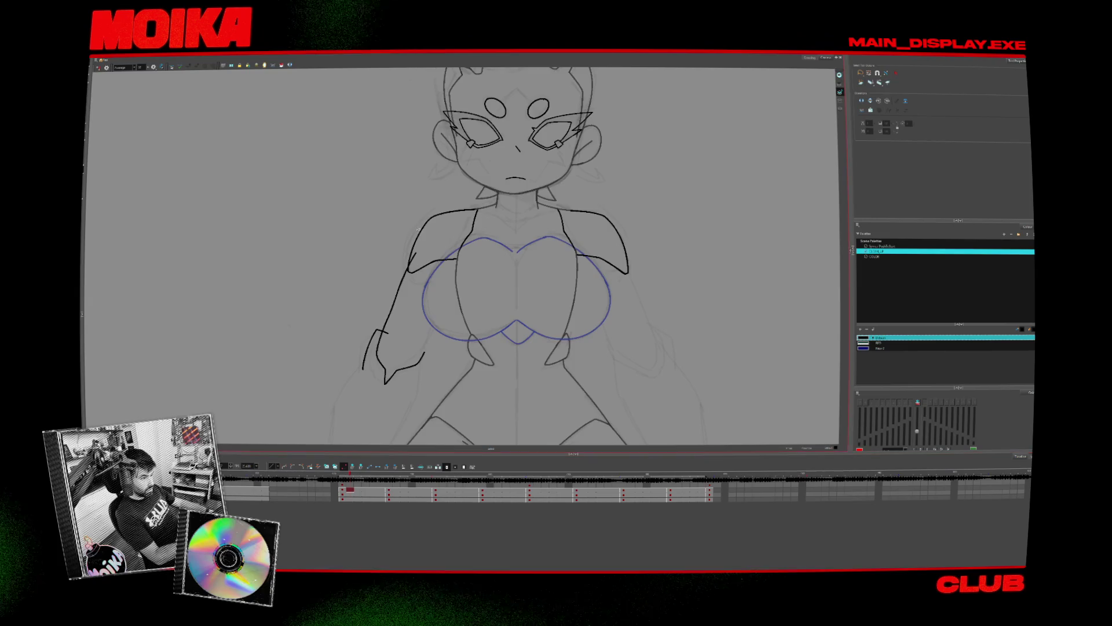
- Select the left arm stroke, mirror the canvas, and step back to the front-facing drawing
{"action": "left_click_drag", "start_coordinate": [417, 282], "coordinate": [386, 264]}
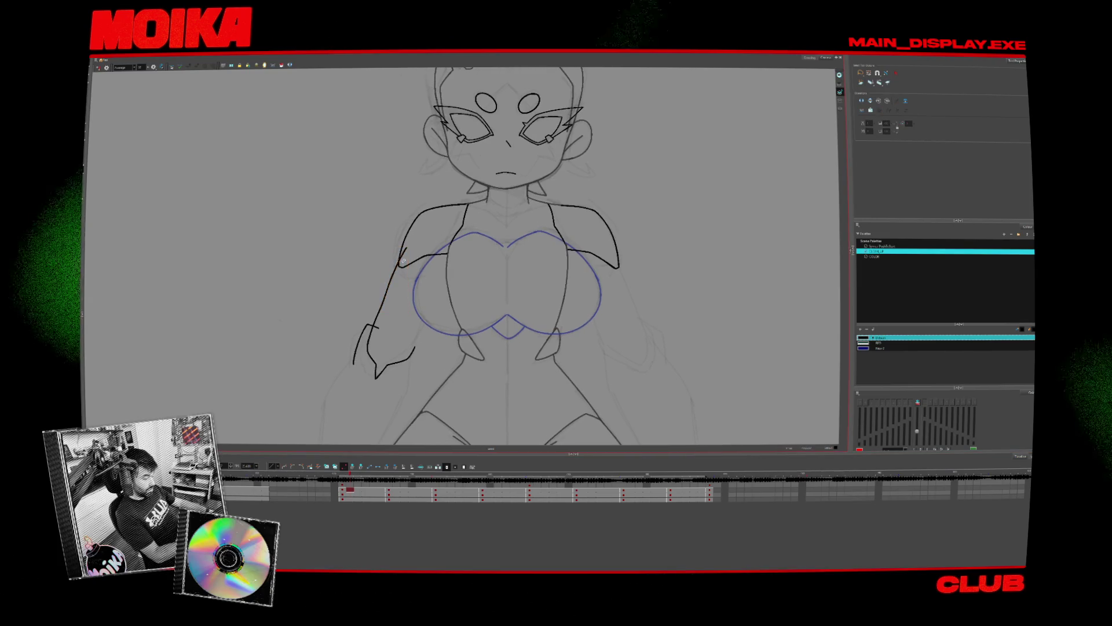
{"action": "left_click", "coordinate": [400, 275]}
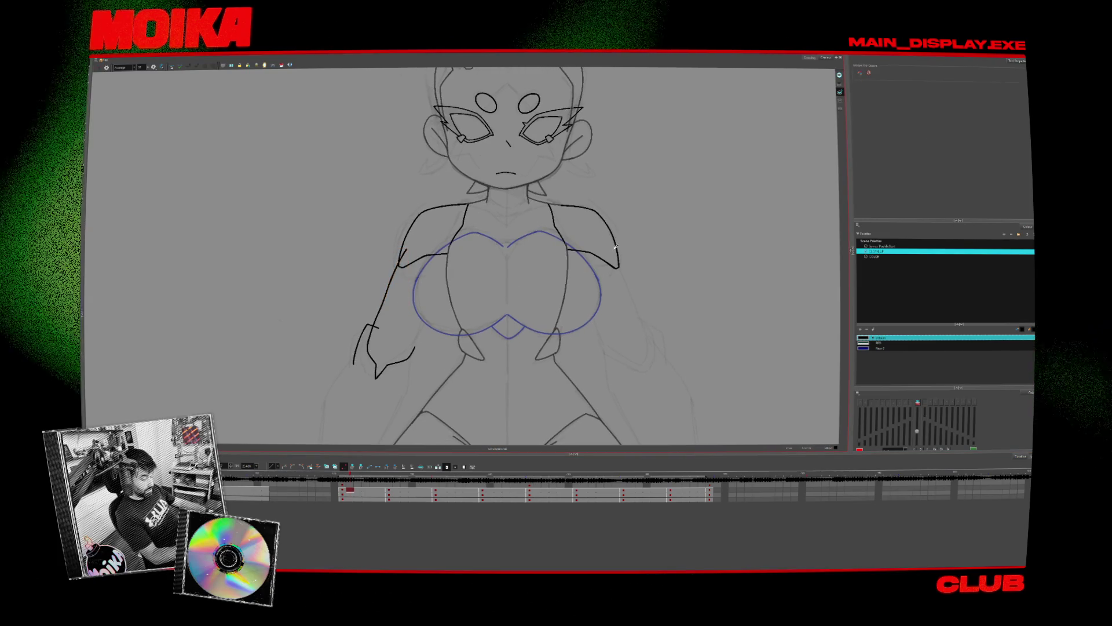
{"action": "key", "text": "4"}
{"action": "key", "text": "4"}
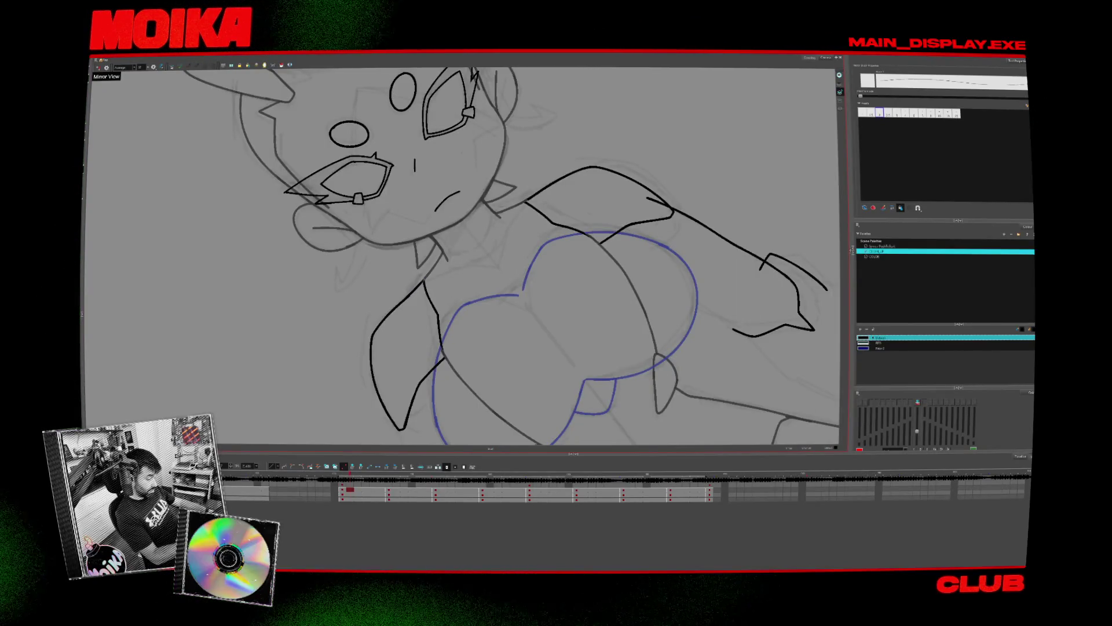
{"action": "key", "text": "comma"}
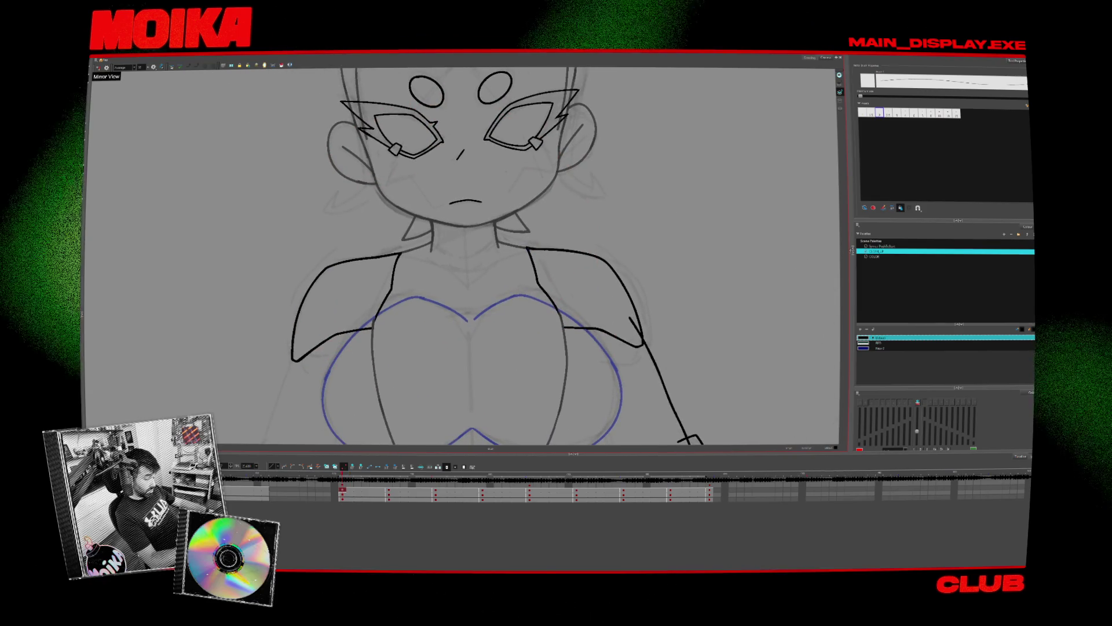
- Step forward through the turning drawings, draw a line down the torso, then undo it
{"action": "left_click_drag", "start_coordinate": [577, 354], "coordinate": [572, 334]}
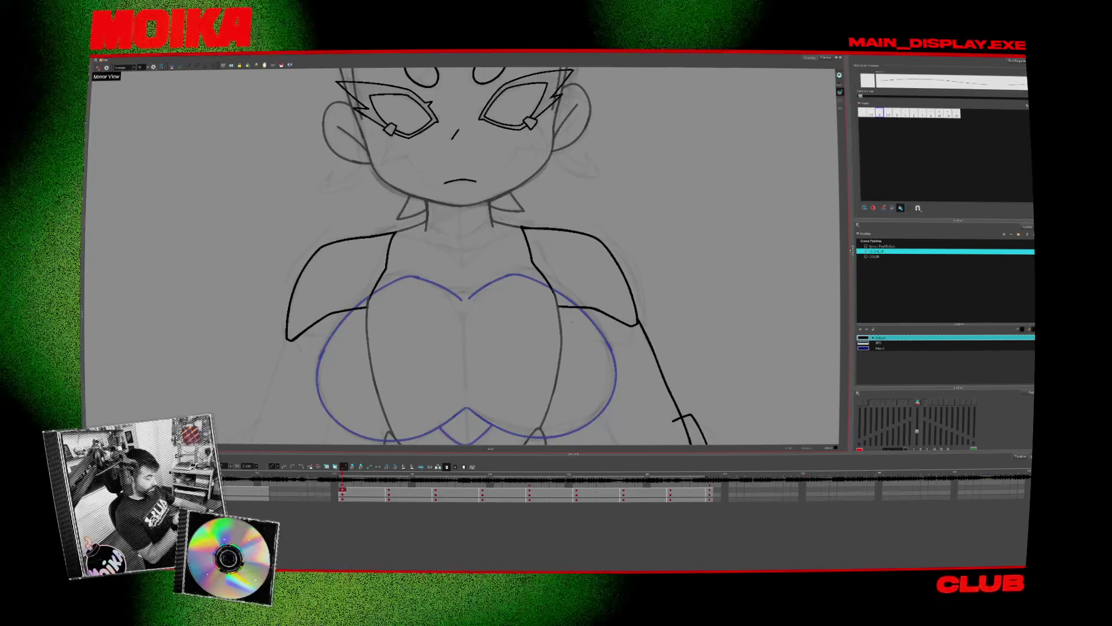
{"action": "key", "text": "."}
{"action": "key", "text": "."}
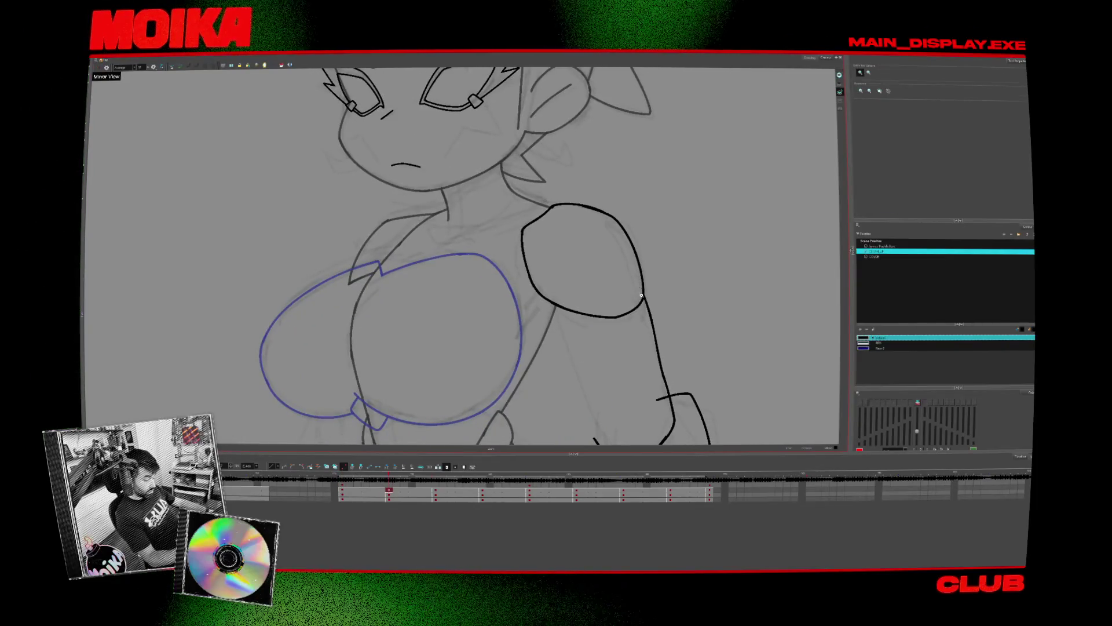
{"action": "key", "text": "period"}
{"action": "key", "text": "period"}
{"action": "key", "text": "period"}
{"action": "key", "text": "period"}
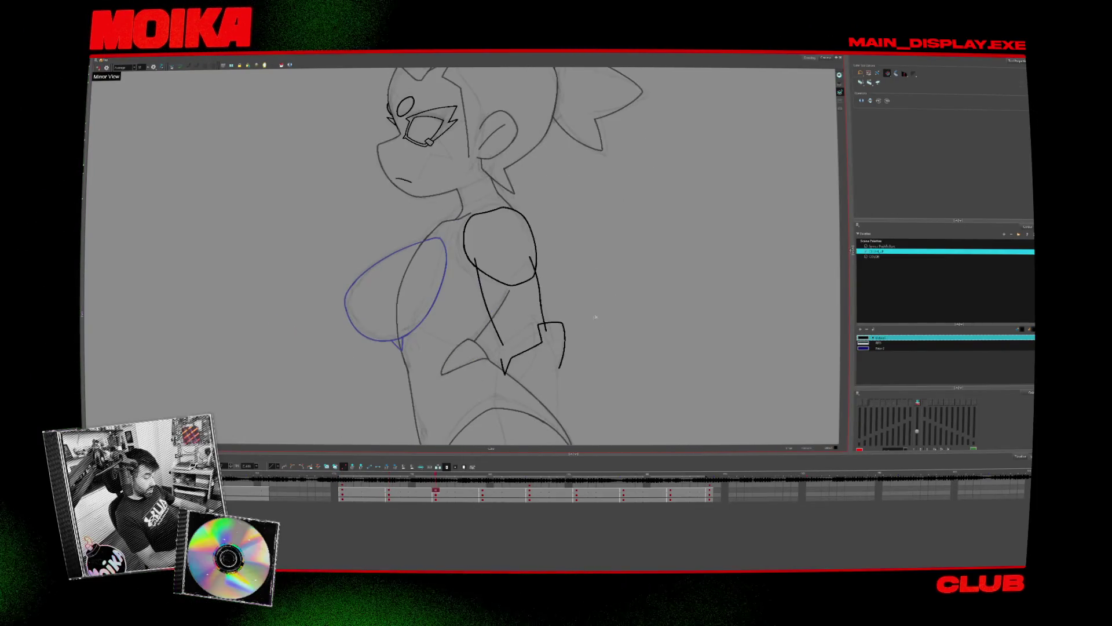
{"action": "key", "text": "period"}
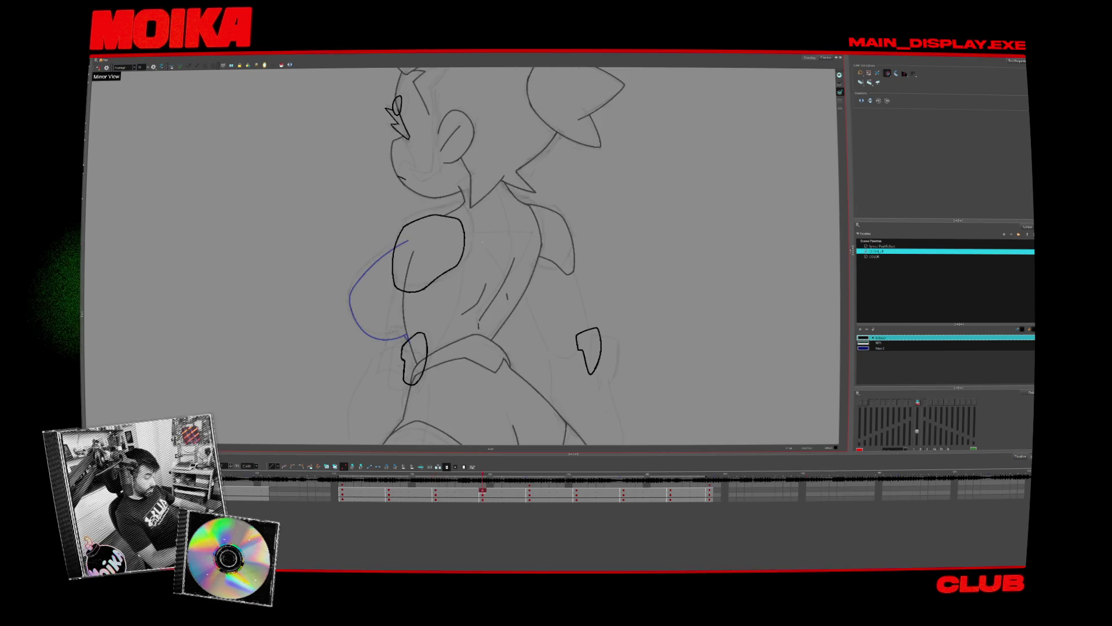
{"action": "key", "text": "period"}
{"action": "key", "text": "period"}
{"action": "key", "text": "period"}
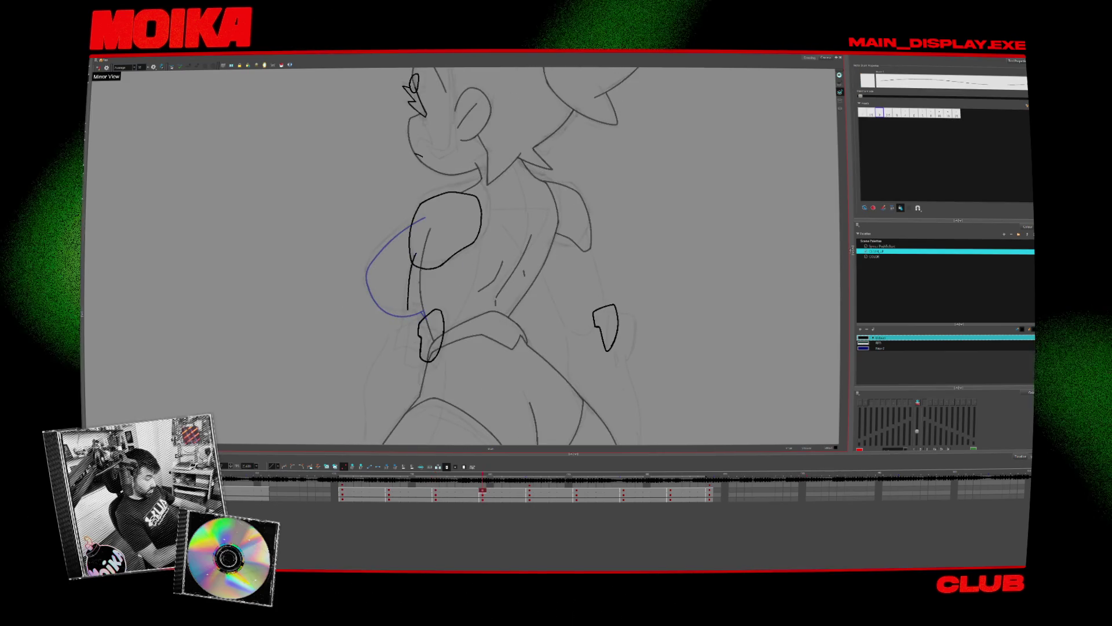
{"action": "left_click_drag", "start_coordinate": [476, 235], "coordinate": [458, 311]}
{"action": "key", "text": "comma"}
{"action": "key", "text": "period"}
{"action": "key", "text": "ctrl+z"}
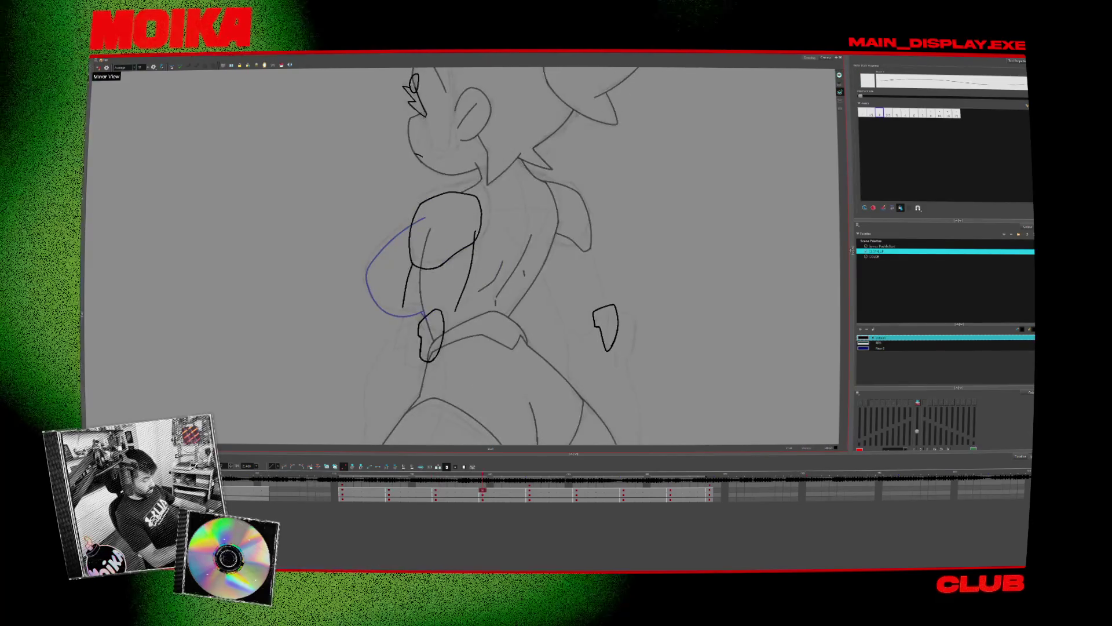
- Unmirror the view, go to the back-view drawing, and return to the Brush
{"action": "left_click", "coordinate": [98, 68]}
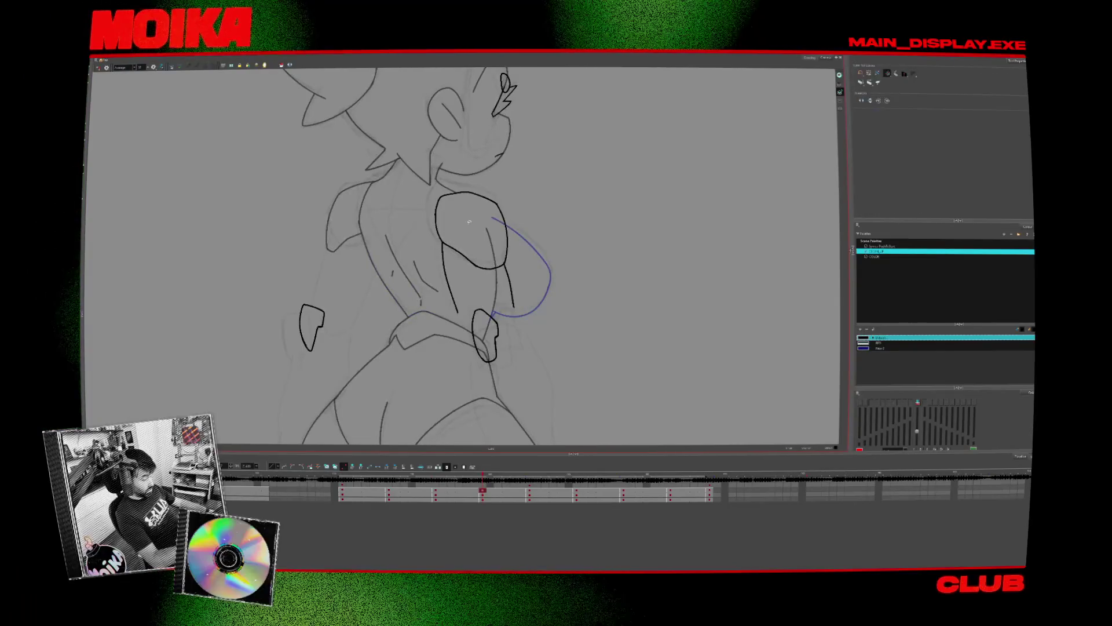
{"action": "key", "text": "period"}
{"action": "key", "text": "period"}
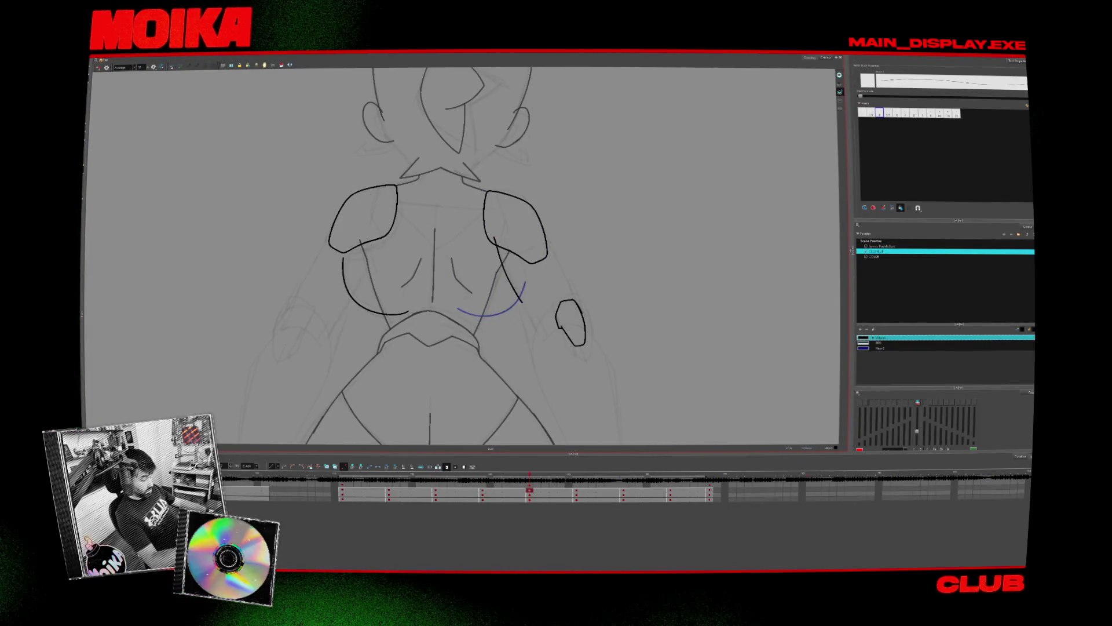
{"action": "key", "text": "alt+s"}
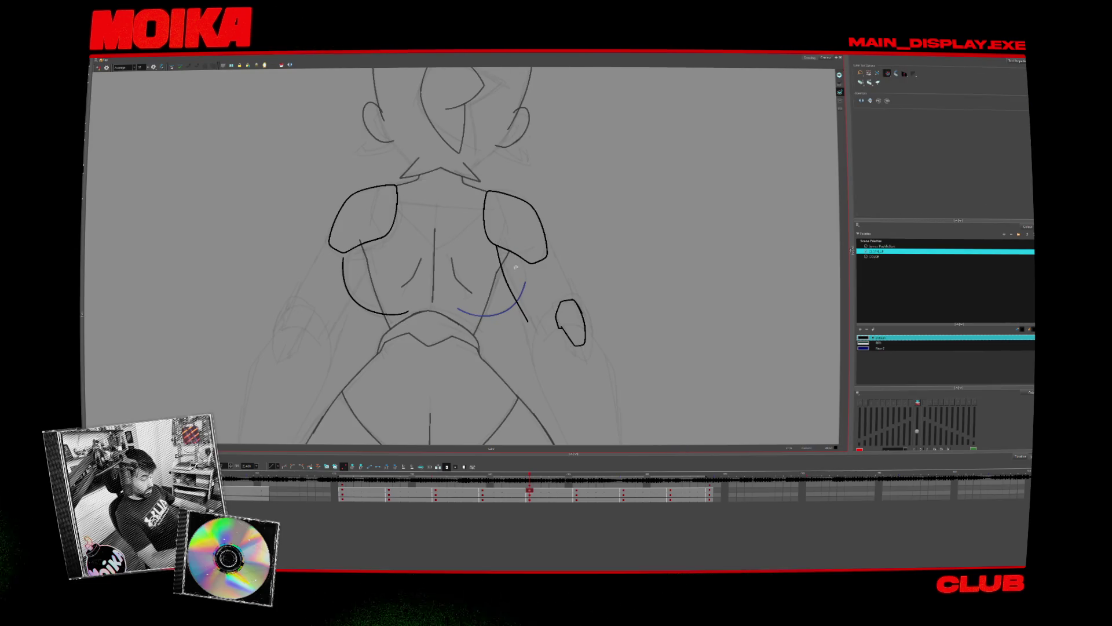
{"action": "key", "text": "alt+b"}
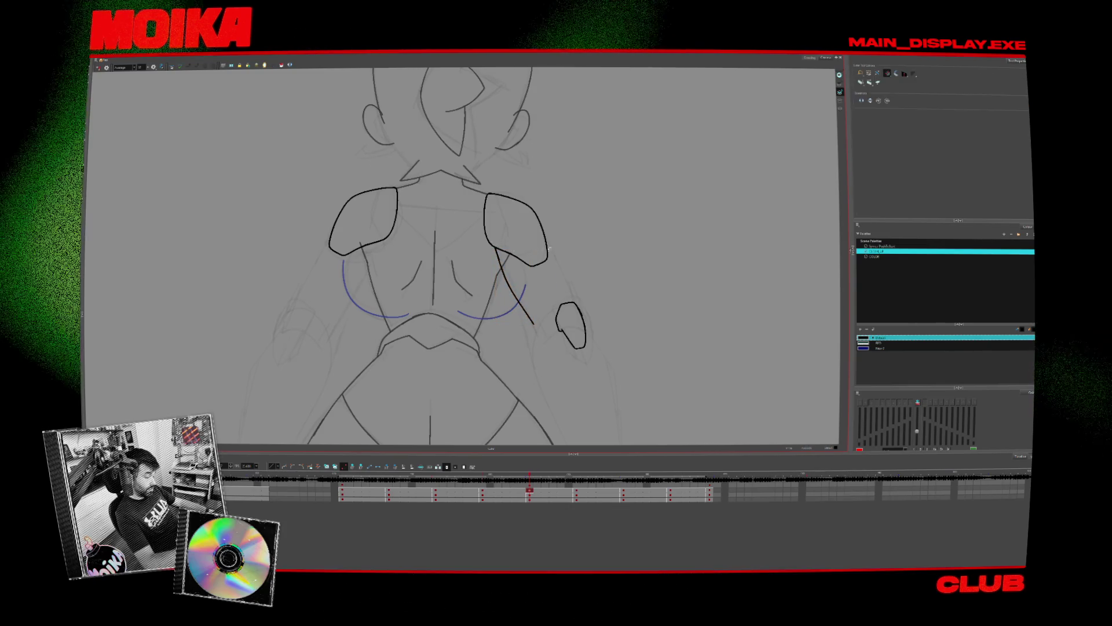
- Draw a short stroke by the right shoulder and erase part of the left shoulder's bottom edge
{"action": "left_click_drag", "start_coordinate": [540, 230], "coordinate": [559, 270]}
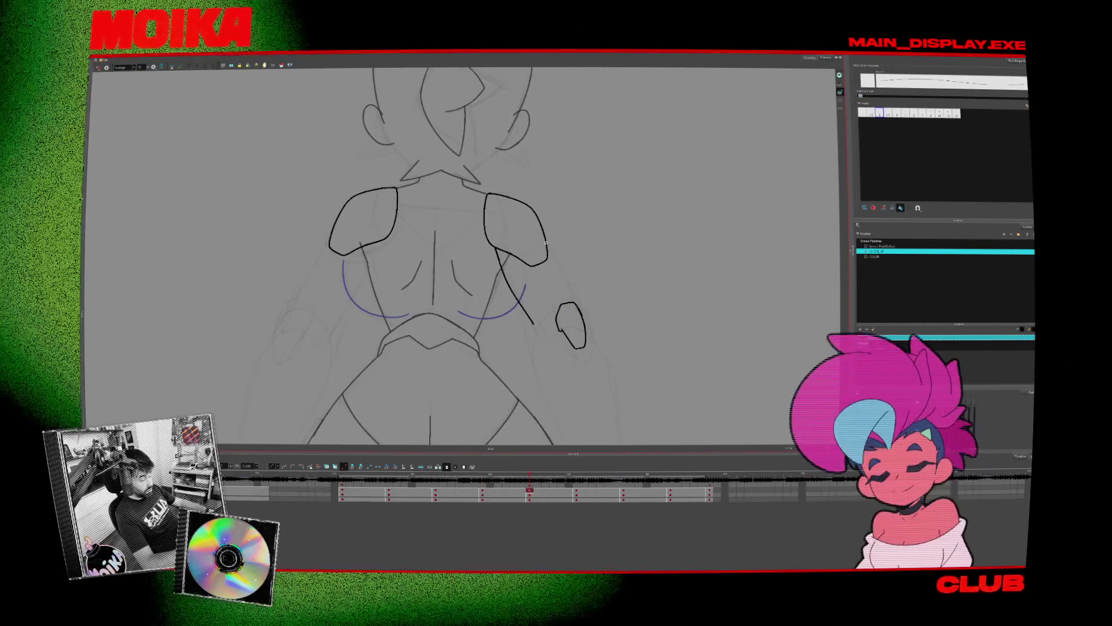
{"action": "key", "text": "4"}
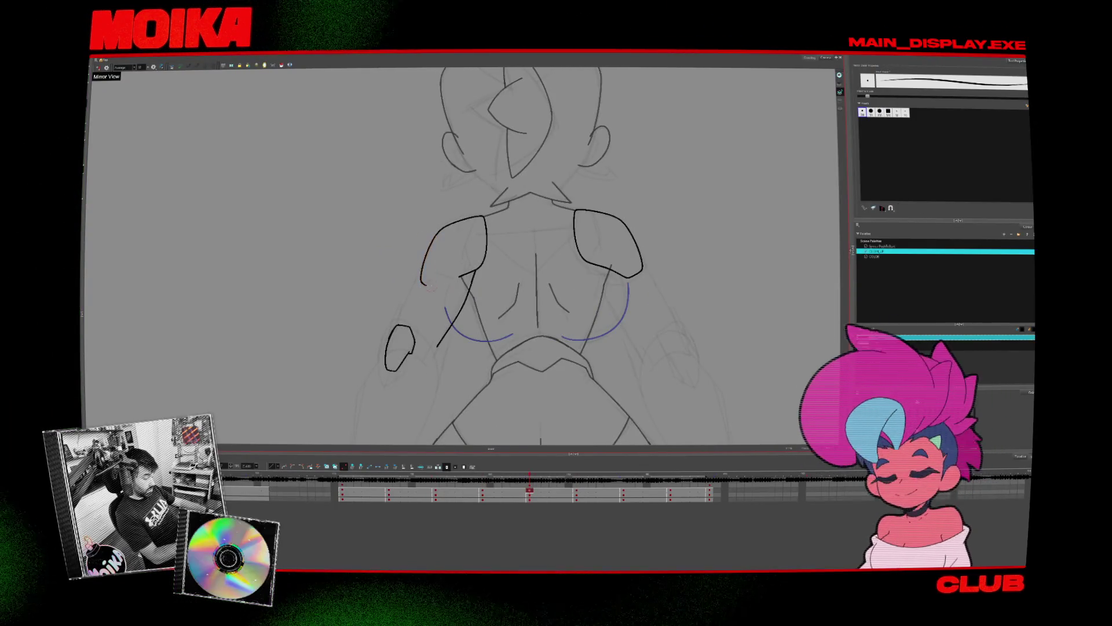
{"action": "key", "text": "alt+e"}
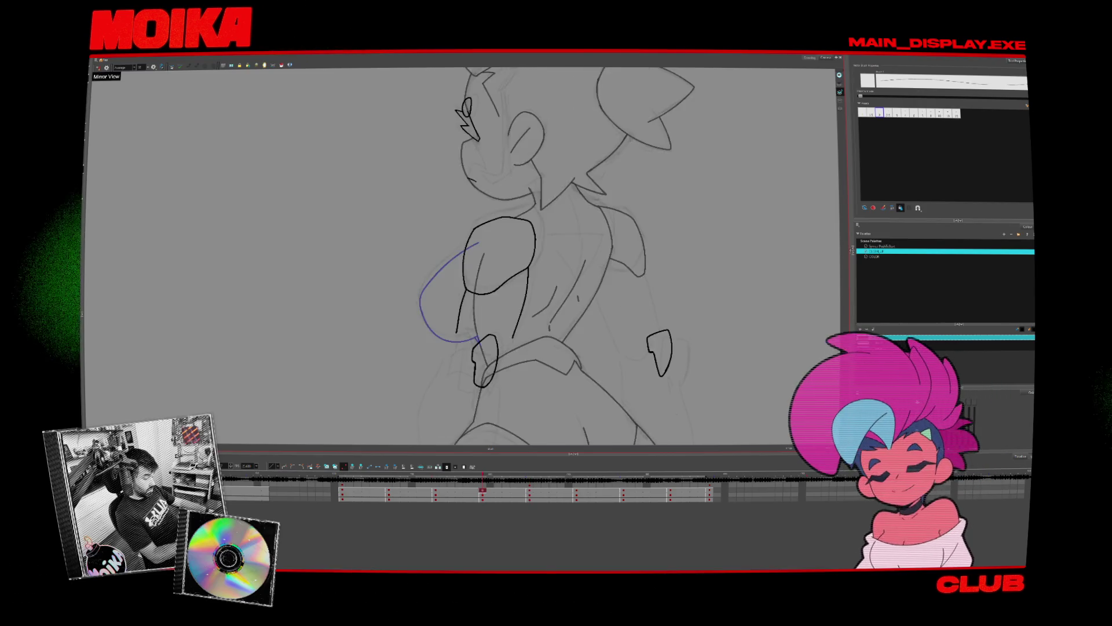
{"action": "left_click_drag", "start_coordinate": [429, 283], "coordinate": [466, 273]}
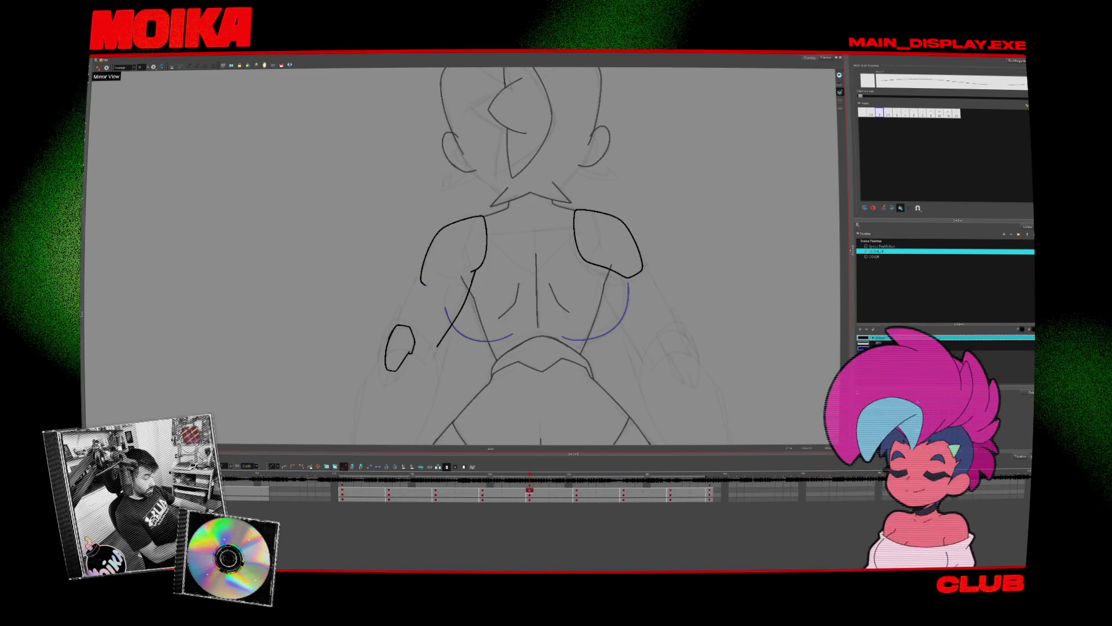
{"action": "left_click", "coordinate": [98, 67]}
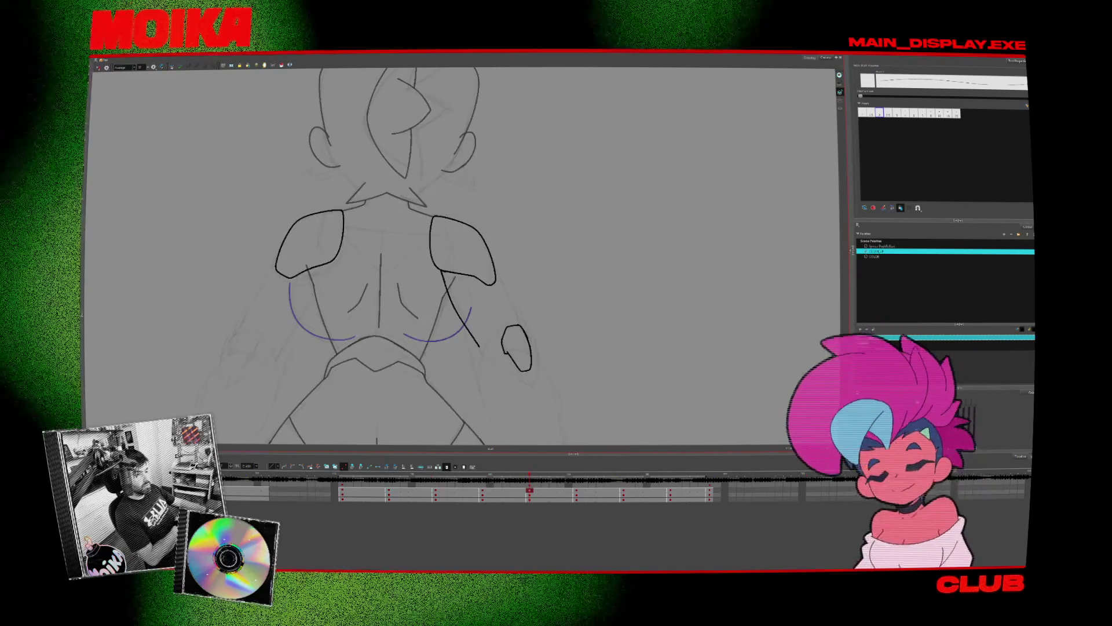
- Rotate the view to various drawing angles, step to the next rough, then reset it upright
{"action": "left_click_drag", "start_coordinate": [455, 389], "coordinate": [624, 273]}
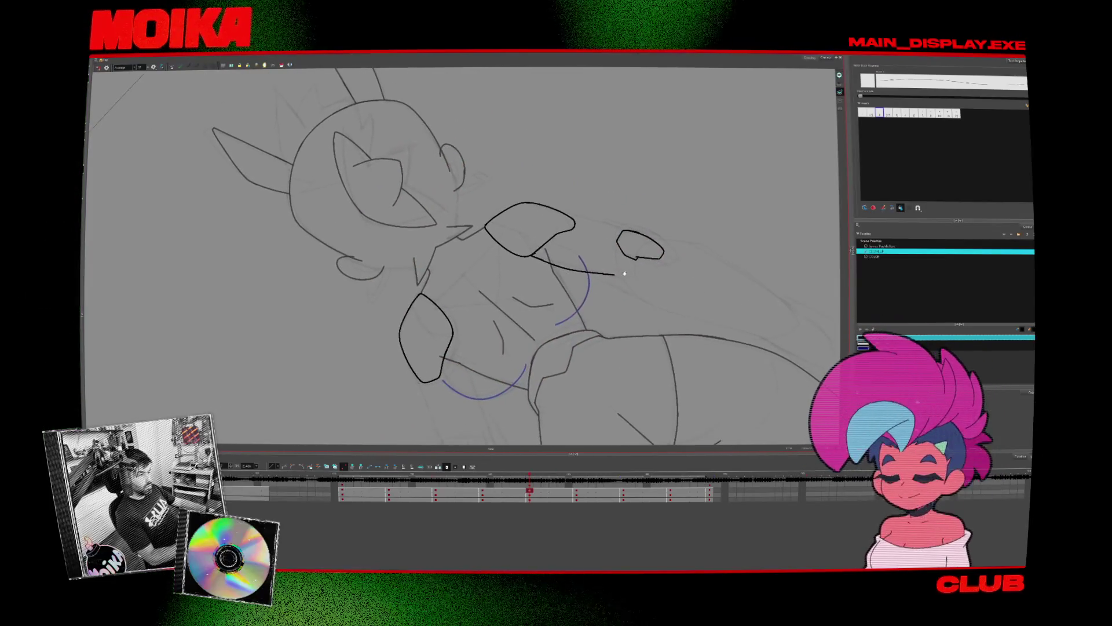
{"action": "key", "text": "shift+x"}
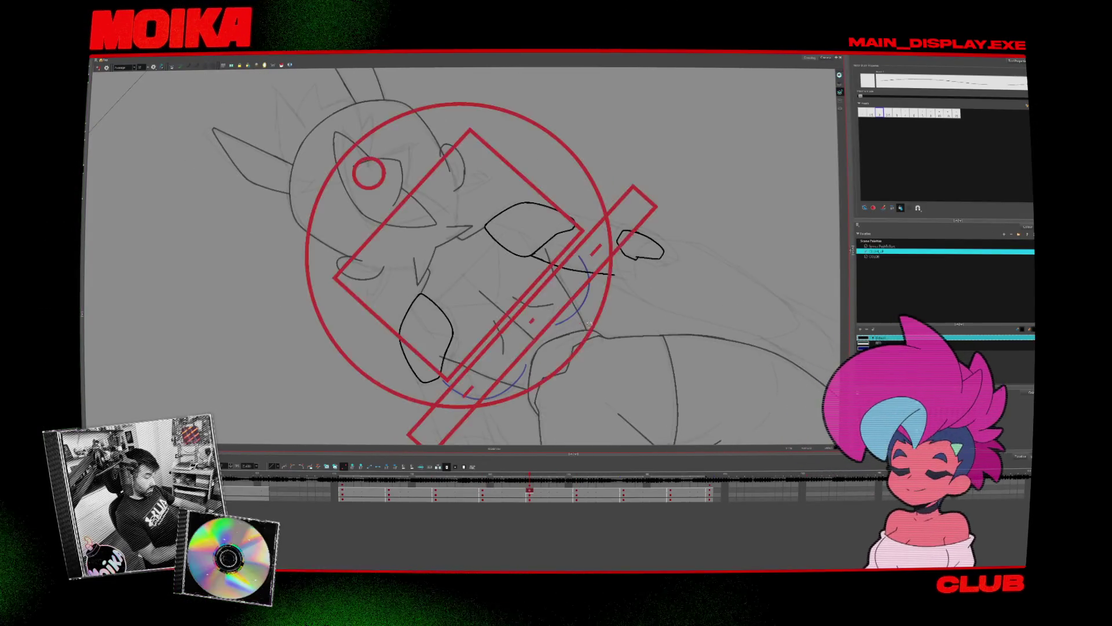
{"action": "left_click_drag", "start_coordinate": [463, 348], "coordinate": [608, 243]}
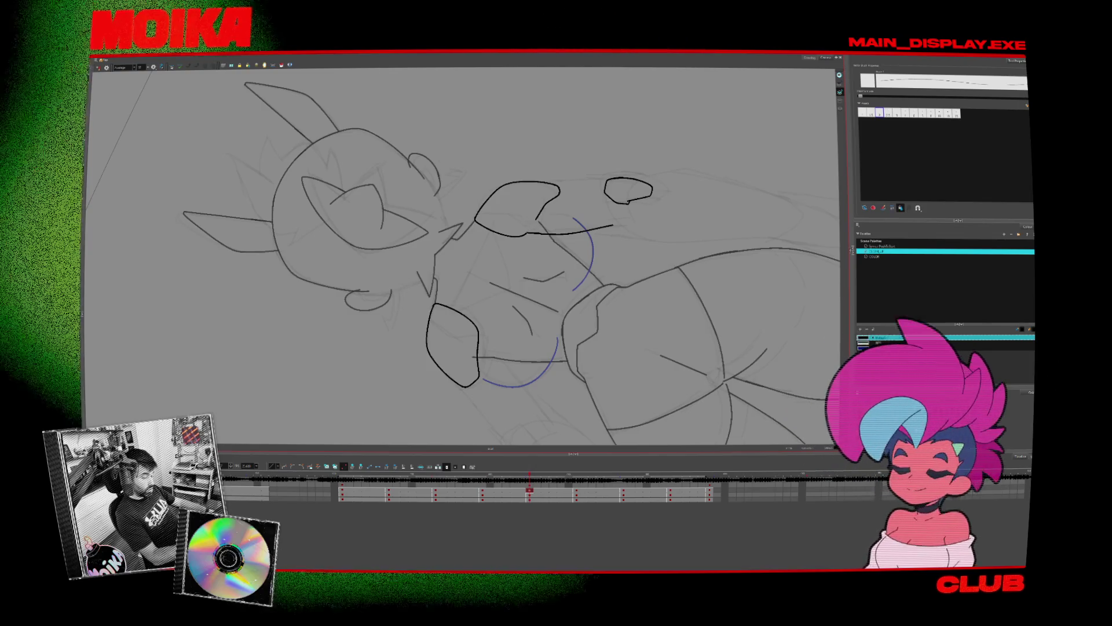
{"action": "left_click_drag", "start_coordinate": [463, 261], "coordinate": [579, 174]}
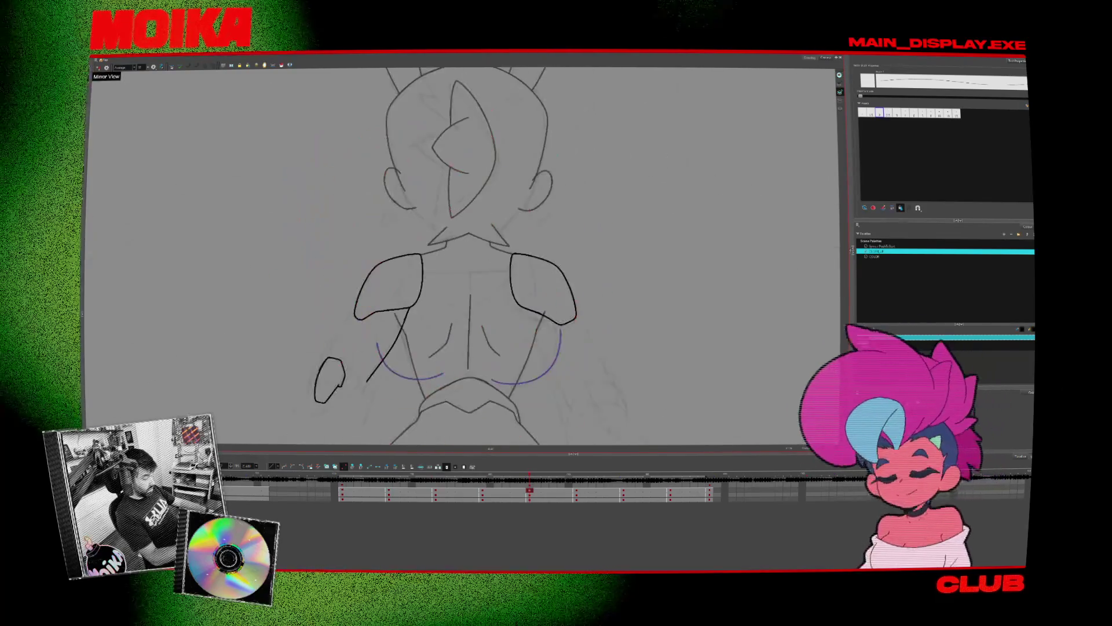
{"action": "key", "text": "g"}
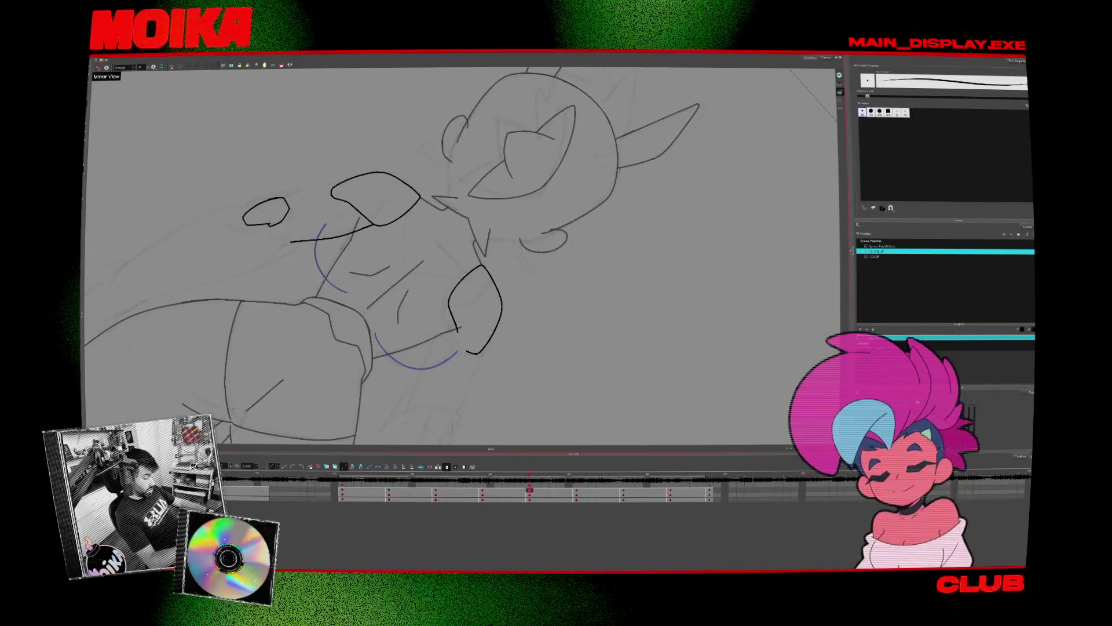
{"action": "left_click_drag", "start_coordinate": [579, 203], "coordinate": [441, 174]}
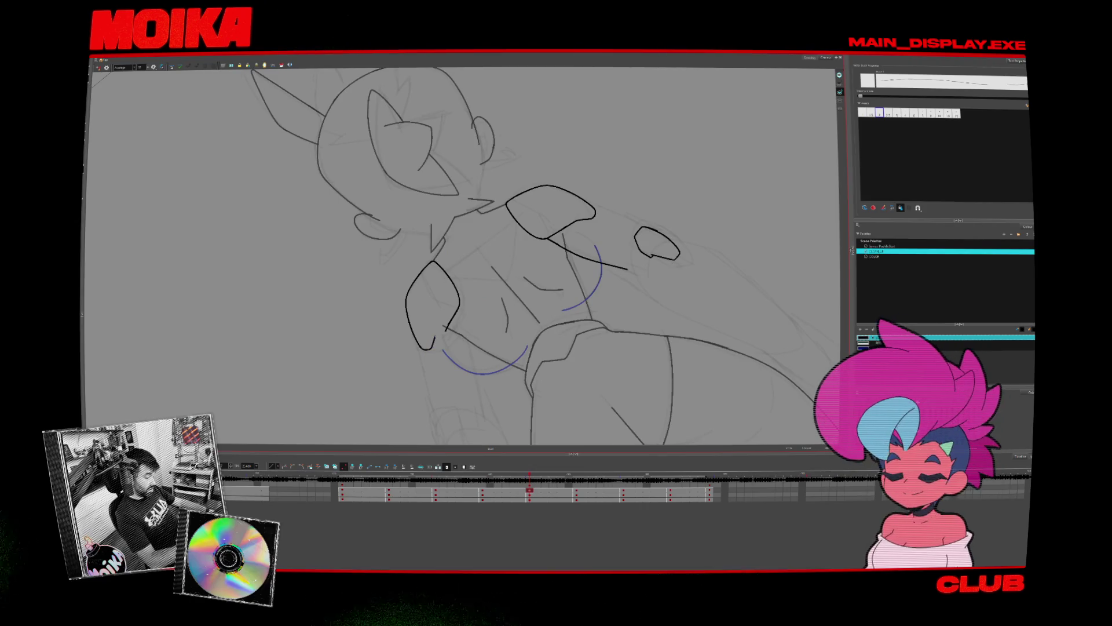
{"action": "left_click_drag", "start_coordinate": [579, 232], "coordinate": [516, 295]}
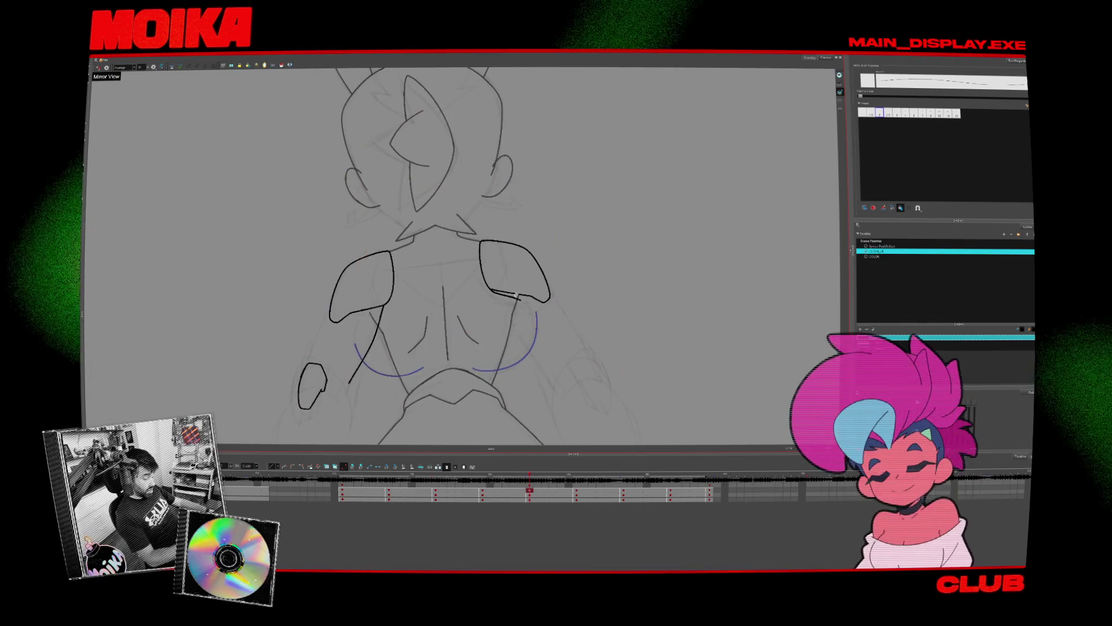
{"action": "left_click_drag", "start_coordinate": [579, 249], "coordinate": [544, 151]}
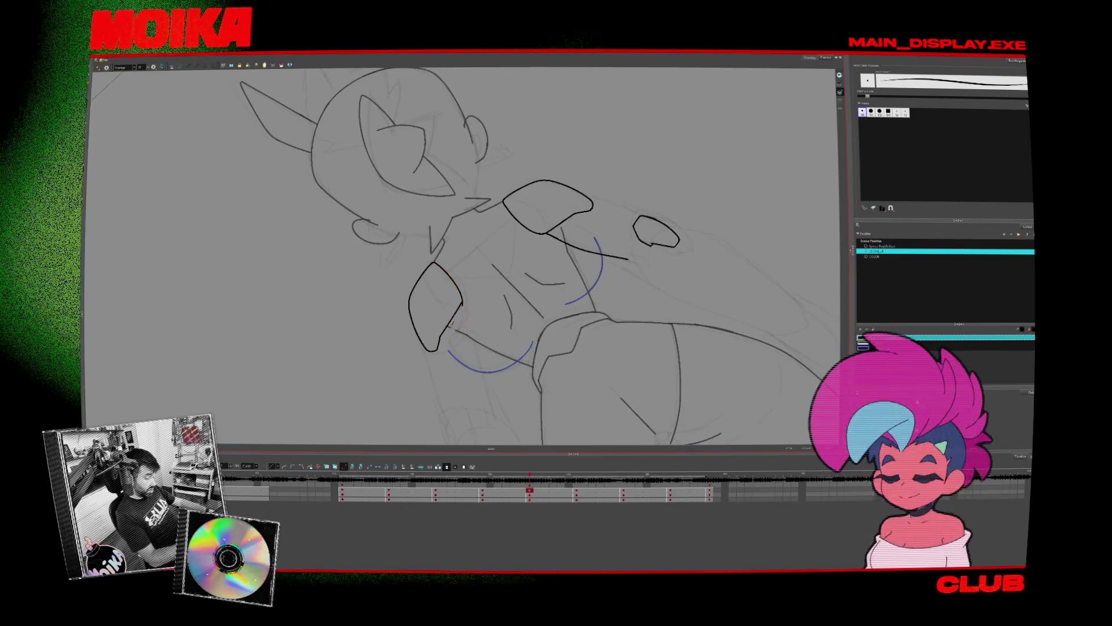
{"action": "key", "text": "alt+/"}
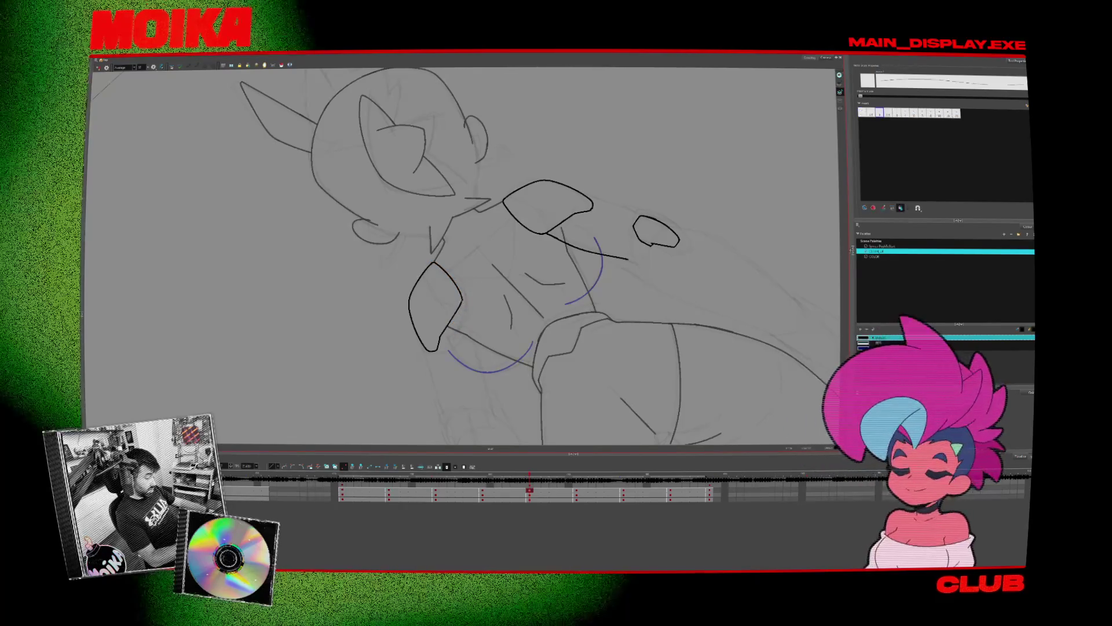
{"action": "key", "text": "shift+x"}
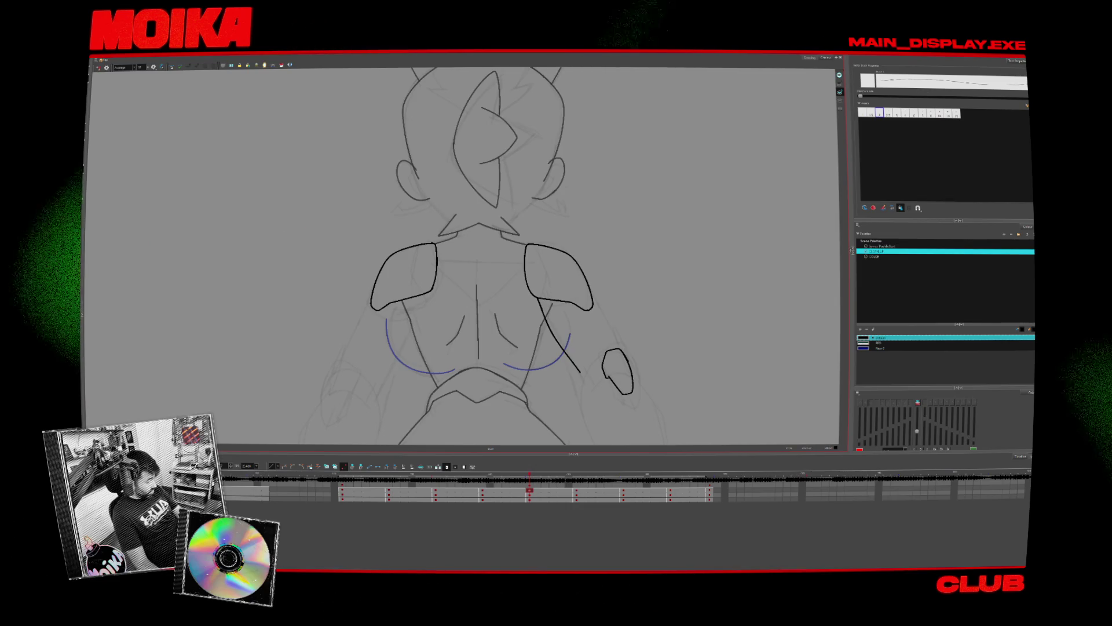
- Zoom out, frame the torso, and move to the next drawing with the Brush ready
{"action": "key", "text": "shift+z"}
{"action": "key", "text": "shift+n"}
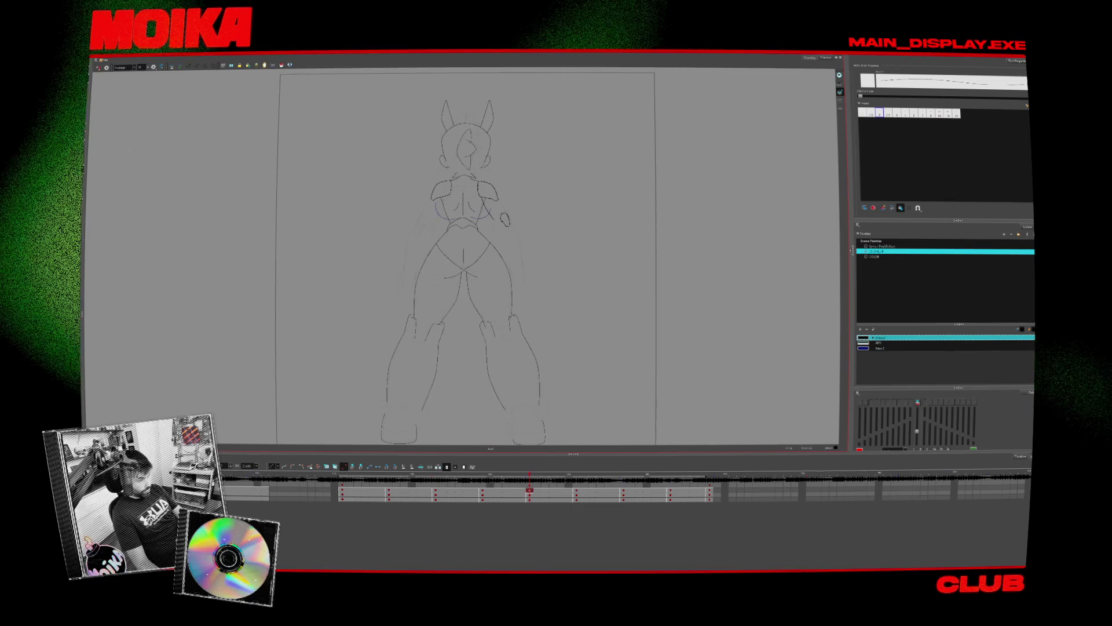
{"action": "key", "text": "alt+s"}
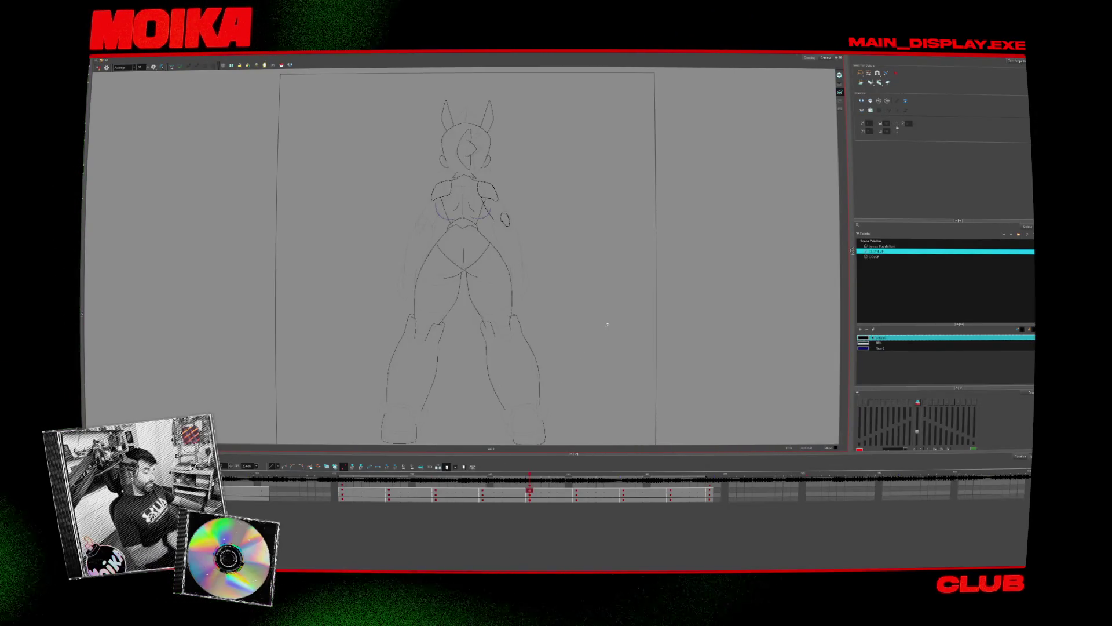
{"action": "scroll", "coordinate": [442, 217], "scroll_direction": "up", "scroll_amount": 3}
{"action": "scroll", "coordinate": [422, 224], "scroll_direction": "up", "scroll_amount": 2}
{"action": "key", "text": "alt+b"}
{"action": "key", "text": "g"}
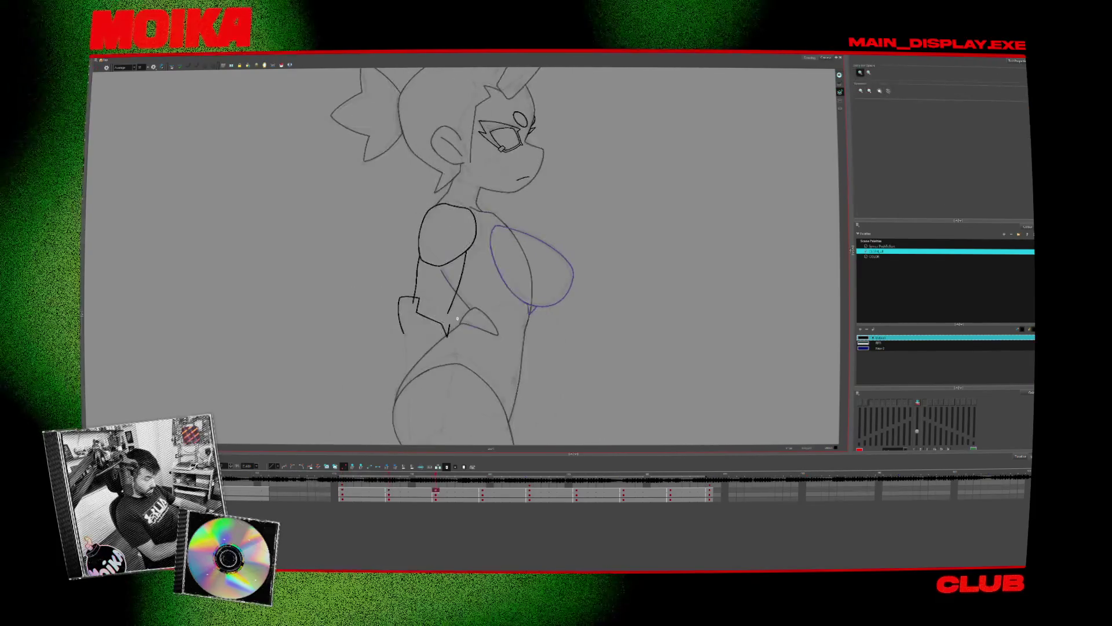
{"action": "left_click_drag", "start_coordinate": [544, 372], "coordinate": [534, 349]}
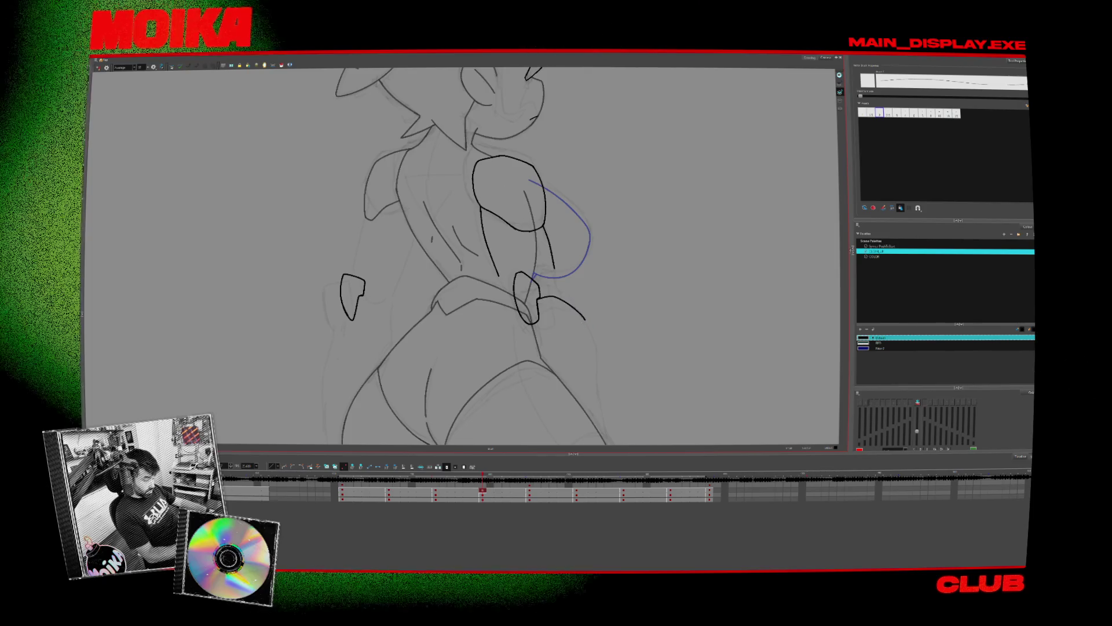
- Draw a curved line and a short curve at the hand, then step back to the front view
{"action": "left_click_drag", "start_coordinate": [538, 299], "coordinate": [585, 319]}
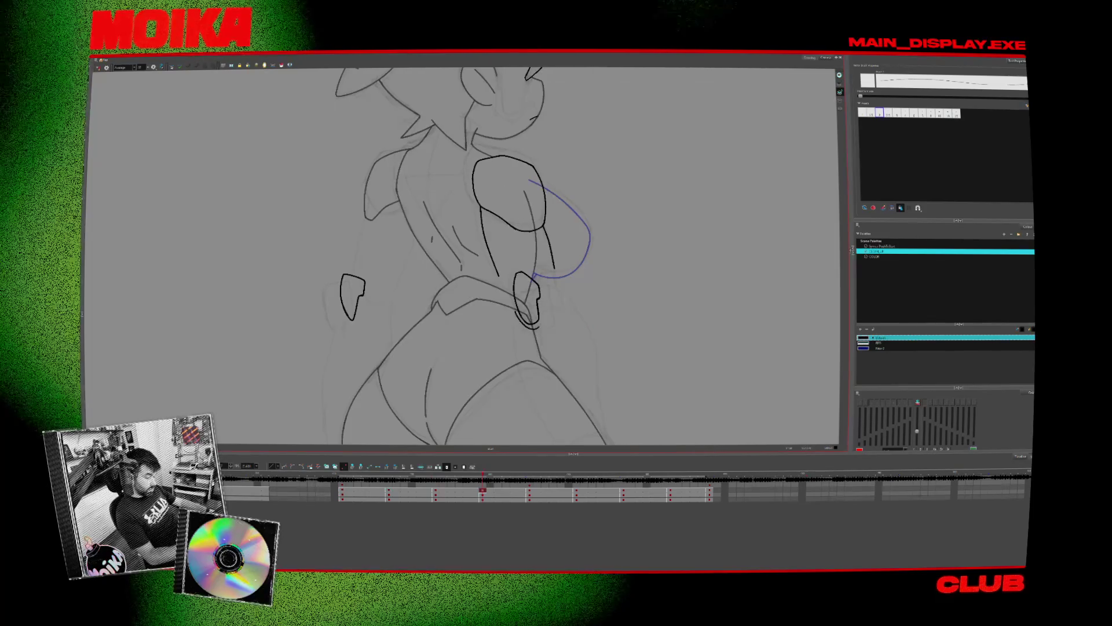
{"action": "left_click_drag", "start_coordinate": [517, 308], "coordinate": [538, 326]}
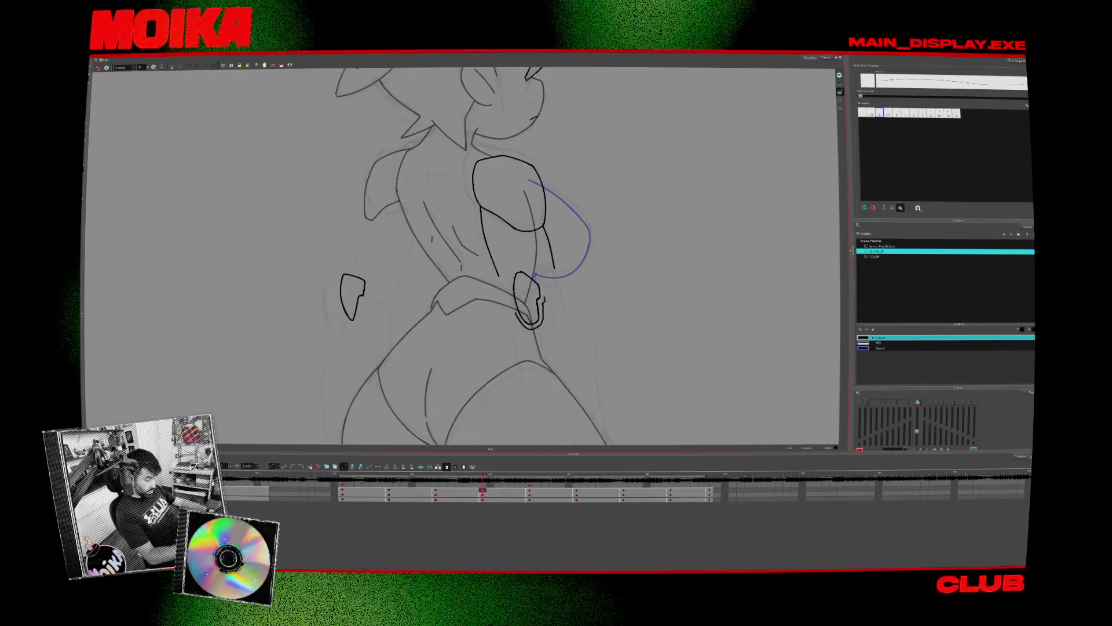
{"action": "key", "text": "g"}
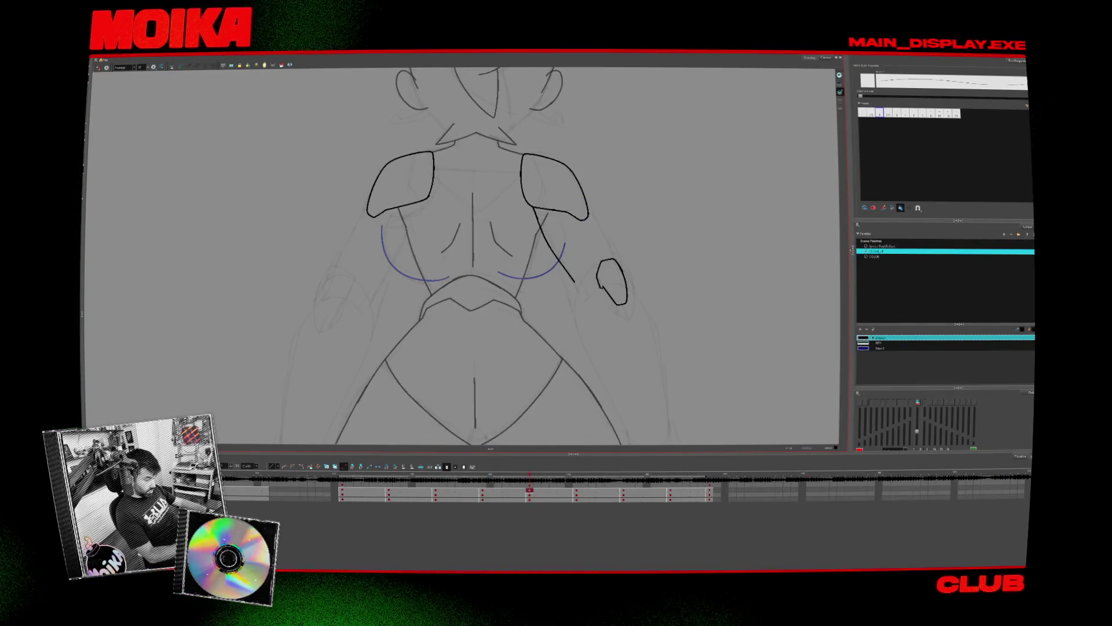
{"action": "key", "text": "f"}
{"action": "key", "text": "f"}
{"action": "key", "text": "f"}
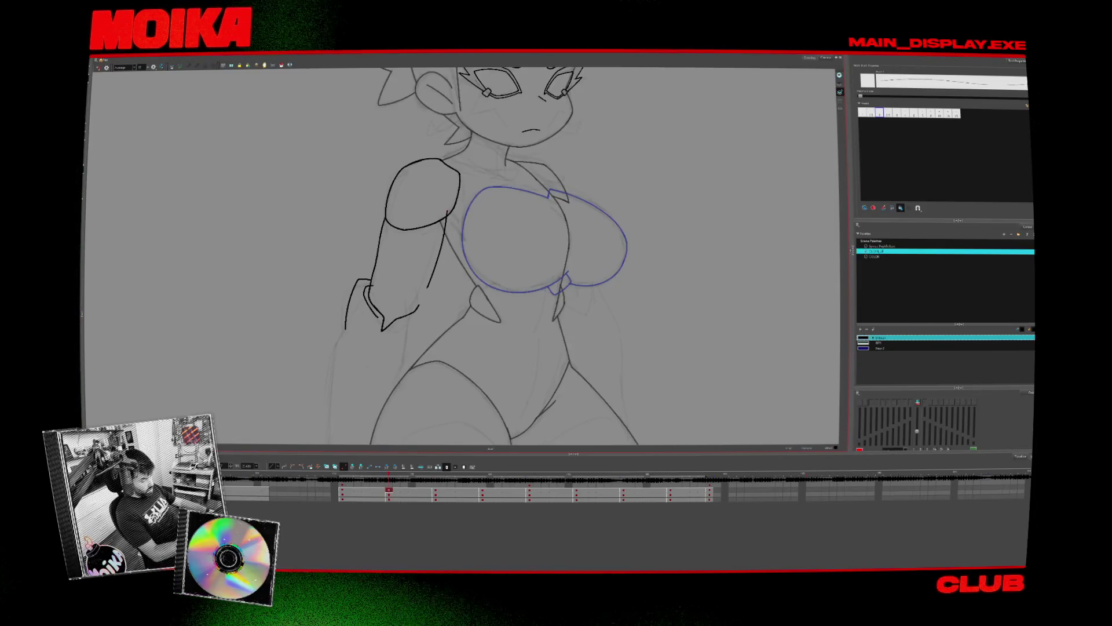
- Mirror and zoom out to check the whole figure's proportions across the turnaround drawings
{"action": "key", "text": "m"}
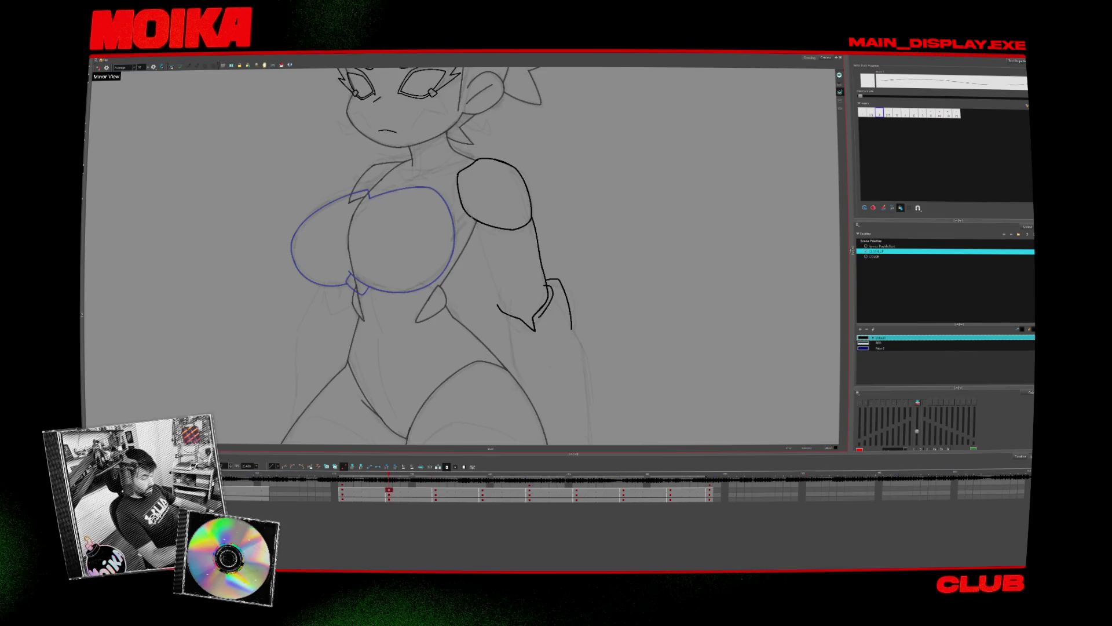
{"action": "key", "text": "alt+z"}
{"action": "scroll", "coordinate": [573, 337], "scroll_direction": "down", "scroll_amount": 5}
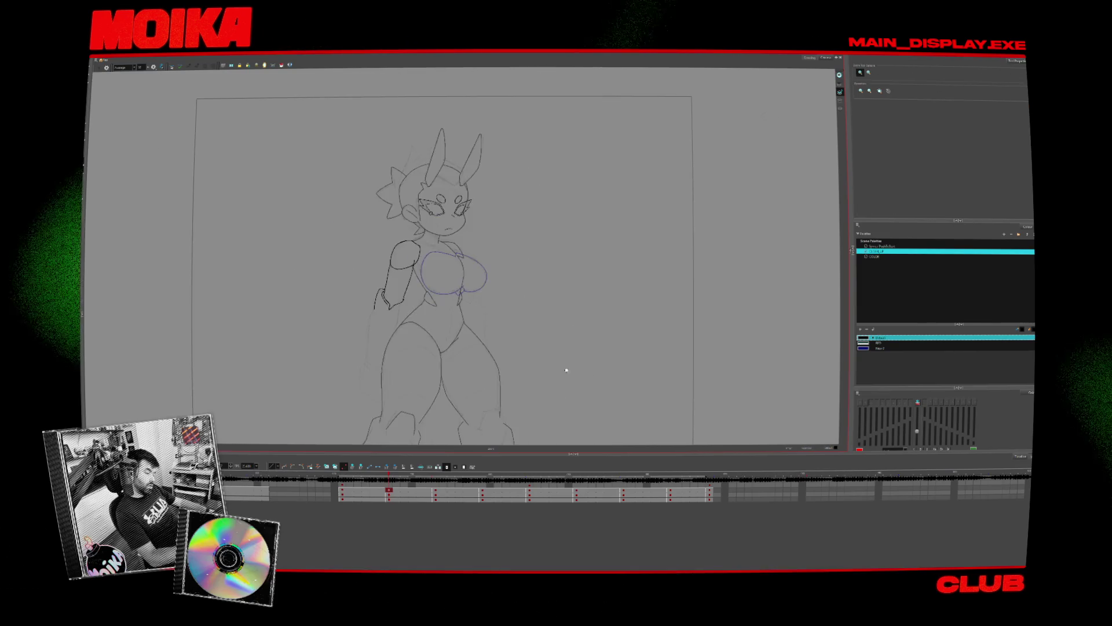
{"action": "key", "text": "m"}
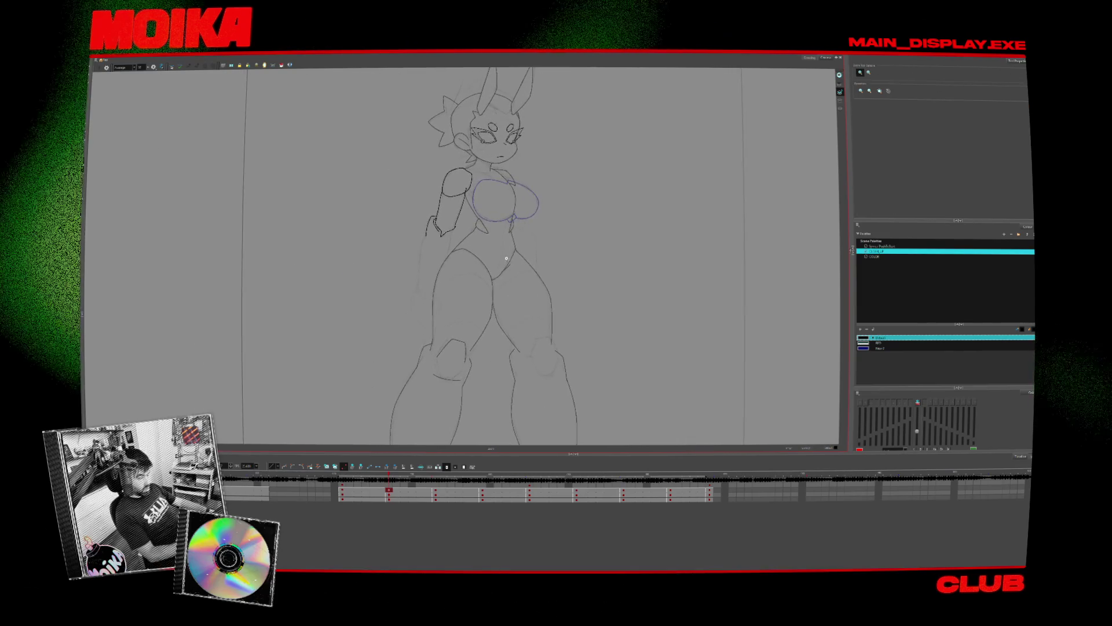
{"action": "key", "text": "g"}
{"action": "key", "text": "f"}
{"action": "scroll", "coordinate": [463, 226], "scroll_direction": "up", "scroll_amount": 5}
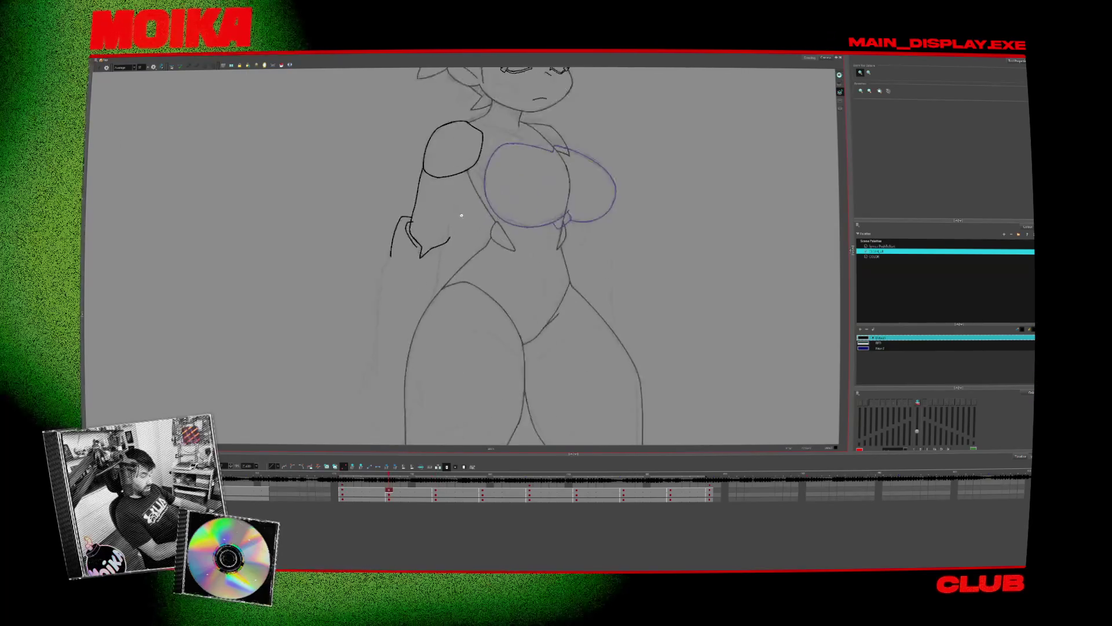
- Add a short stroke to the 3/4-view arm line, comparing it against the front view
{"action": "left_click", "coordinate": [414, 241]}
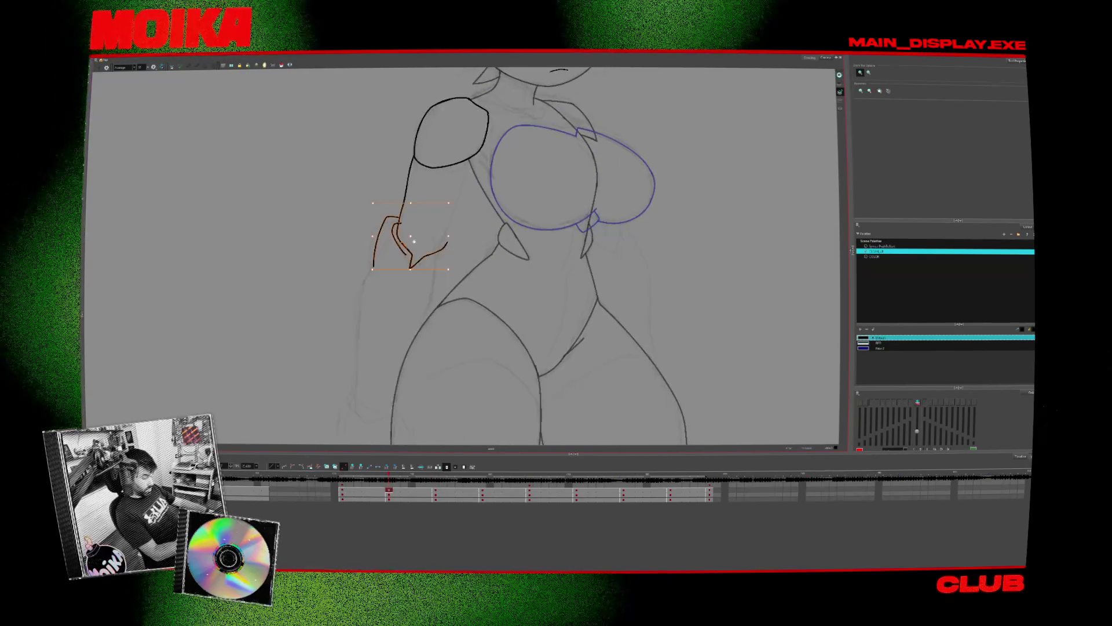
{"action": "key", "text": "f"}
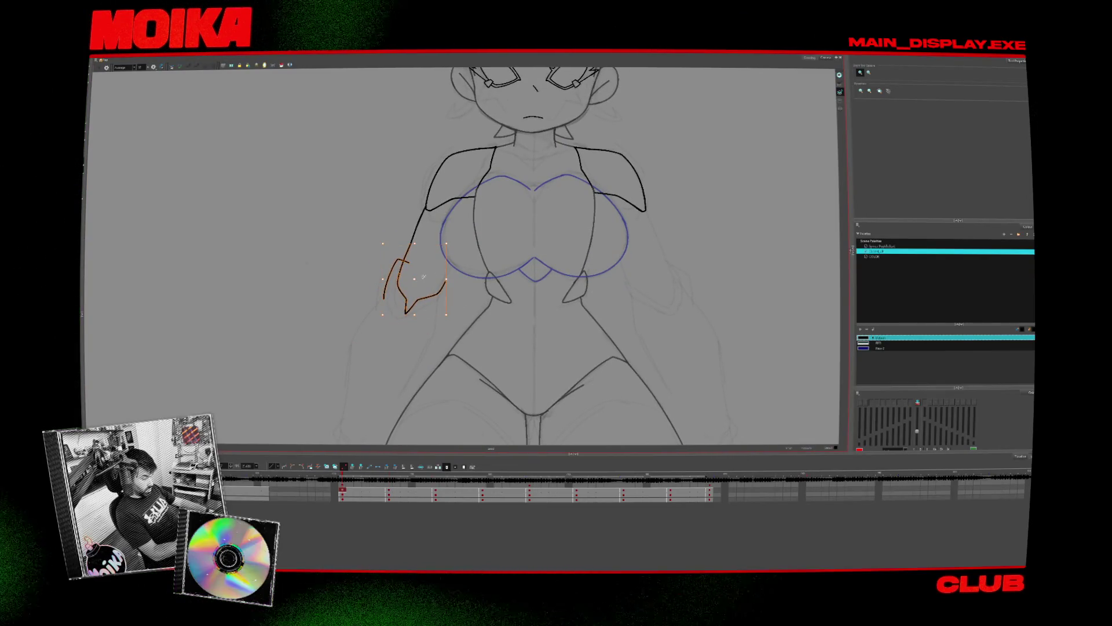
{"action": "scroll", "coordinate": [473, 294], "scroll_direction": "down", "scroll_amount": 1}
{"action": "scroll", "coordinate": [467, 297], "scroll_direction": "down", "scroll_amount": 1}
{"action": "scroll", "coordinate": [459, 301], "scroll_direction": "down", "scroll_amount": 1}
{"action": "scroll", "coordinate": [452, 304], "scroll_direction": "down", "scroll_amount": 1}
{"action": "scroll", "coordinate": [445, 307], "scroll_direction": "down", "scroll_amount": 1}
{"action": "key", "text": "g"}
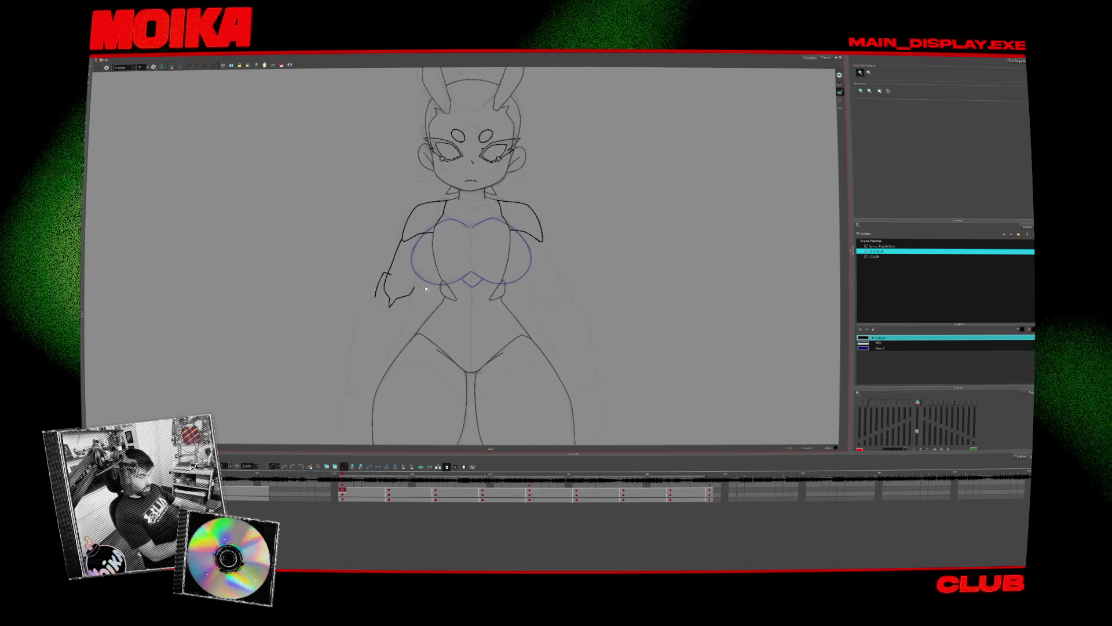
{"action": "scroll", "coordinate": [426, 293], "scroll_direction": "up", "scroll_amount": 1}
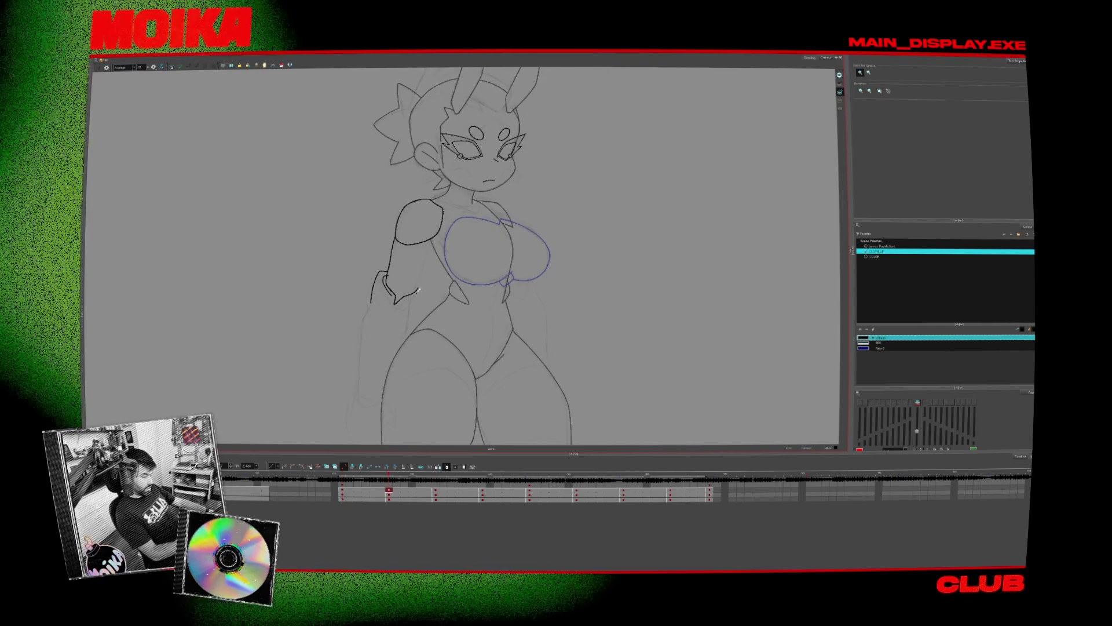
{"action": "left_click_drag", "start_coordinate": [417, 288], "coordinate": [399, 295]}
{"action": "key", "text": "f"}
{"action": "key", "text": "g"}
{"action": "key", "text": "g"}
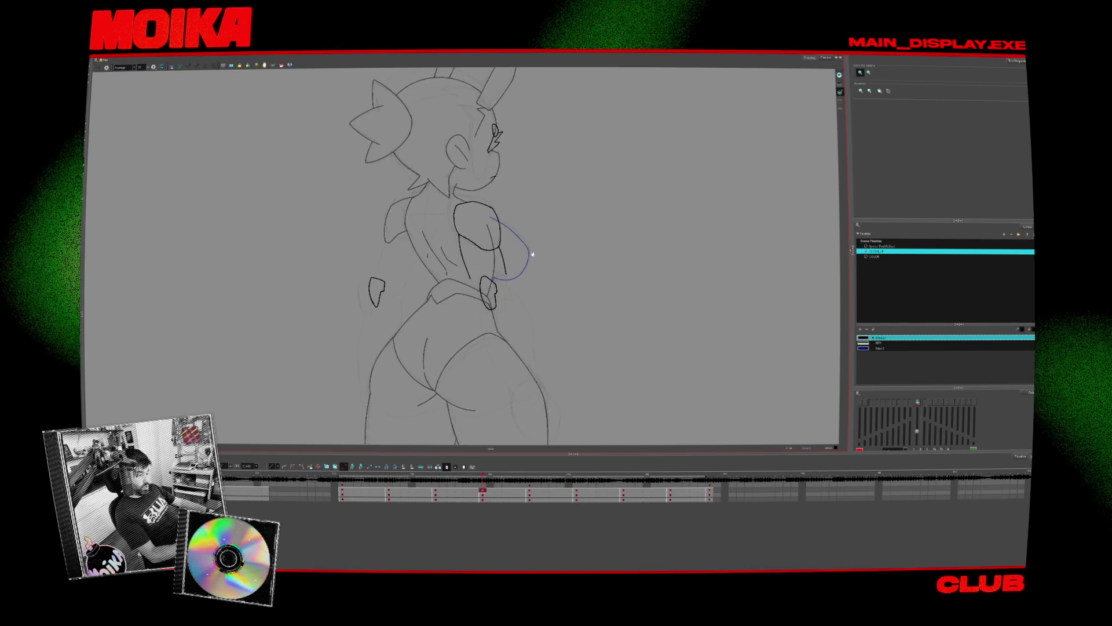
- Draw the diagonal right arm line on a rotated, mirrored canvas, undoing the extra loop
{"action": "mouse_move", "coordinate": [532, 254]}
{"action": "left_mouse_down"}
{"action": "mouse_move", "coordinate": [451, 270]}
{"action": "mouse_move", "coordinate": [479, 225]}
{"action": "mouse_move", "coordinate": [478, 234]}
{"action": "left_mouse_up"}
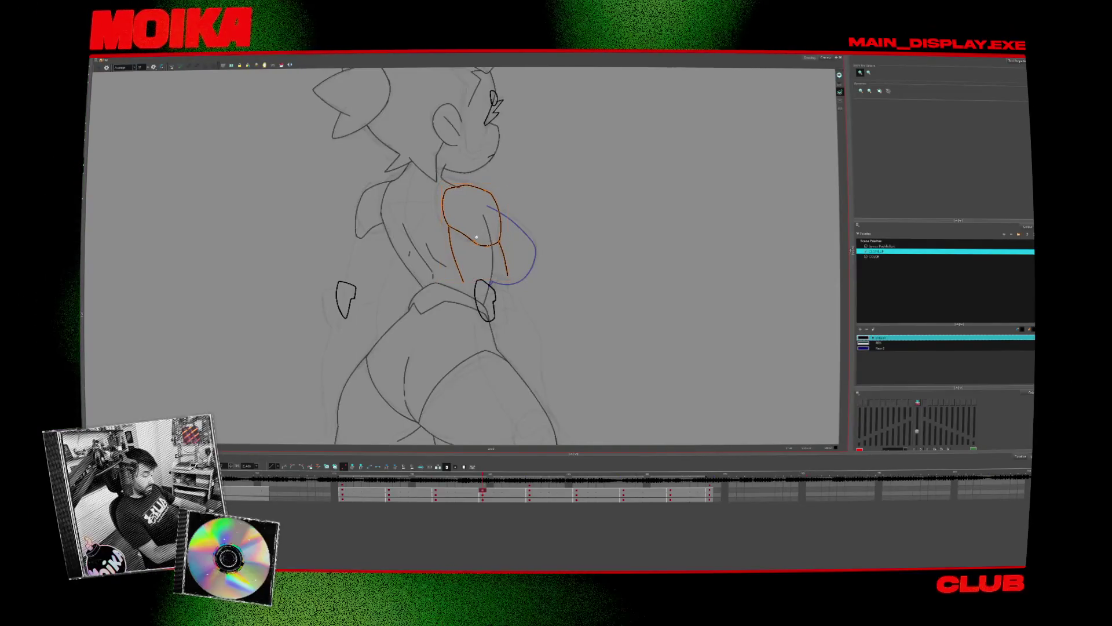
{"action": "left_click_drag", "start_coordinate": [489, 227], "coordinate": [552, 226]}
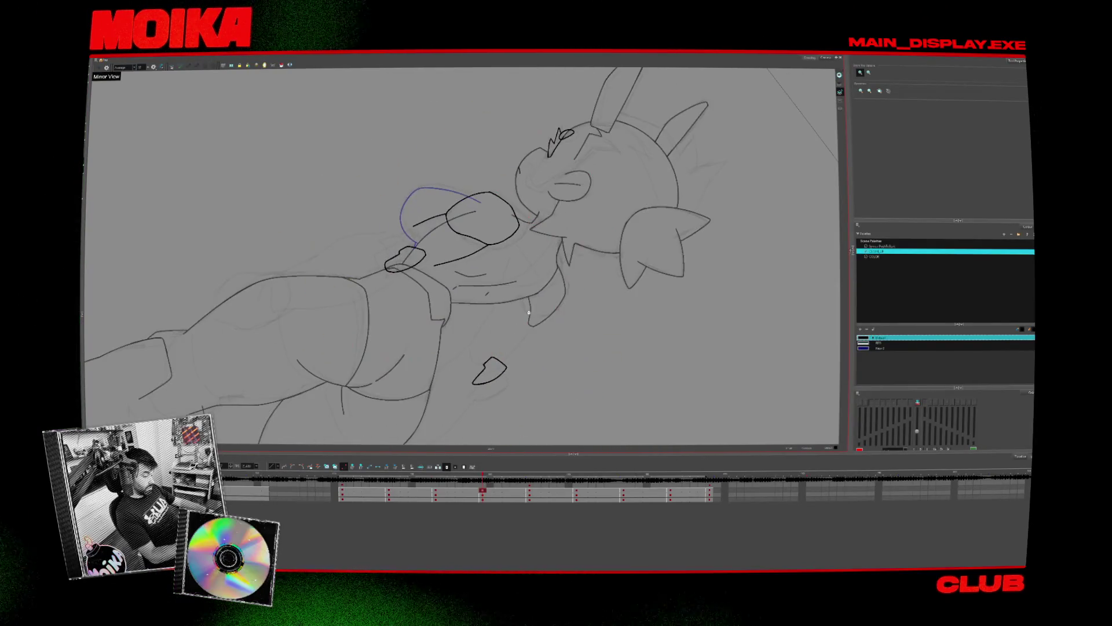
{"action": "key", "text": "4"}
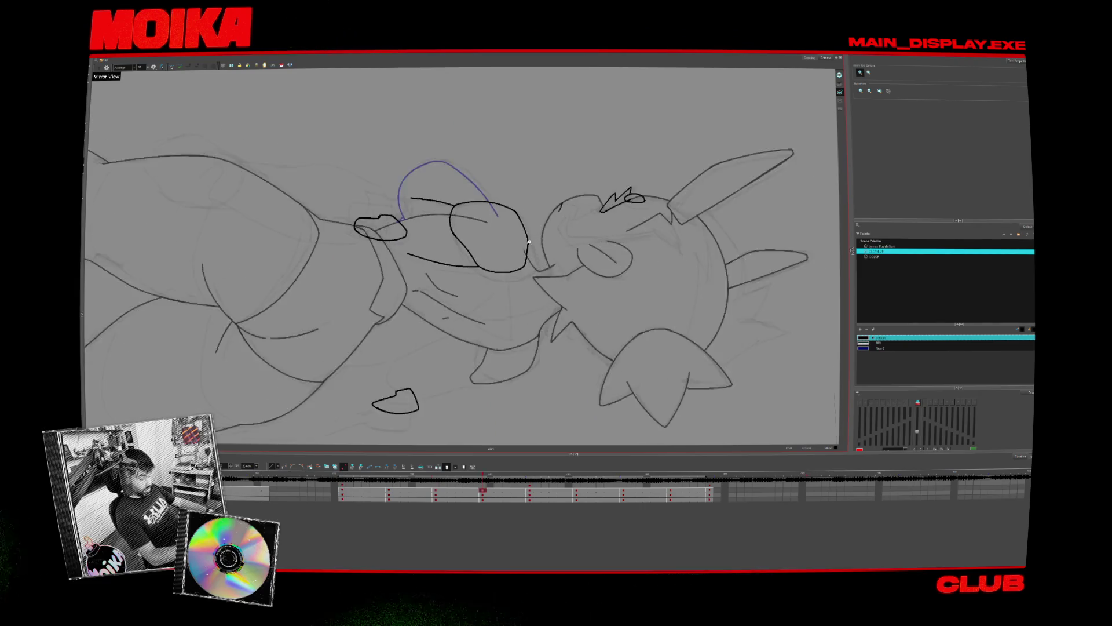
{"action": "mouse_move", "coordinate": [552, 225]}
{"action": "left_mouse_down"}
{"action": "mouse_move", "coordinate": [501, 344]}
{"action": "mouse_move", "coordinate": [403, 219]}
{"action": "left_mouse_up"}
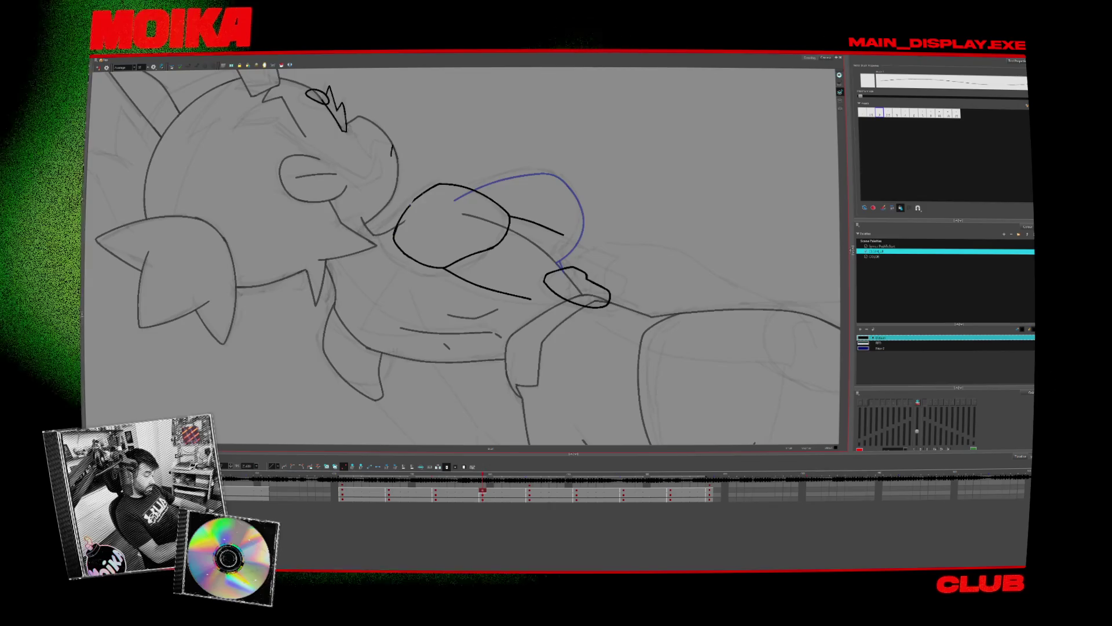
{"action": "key", "text": "4"}
{"action": "key", "text": "ctrl+z"}
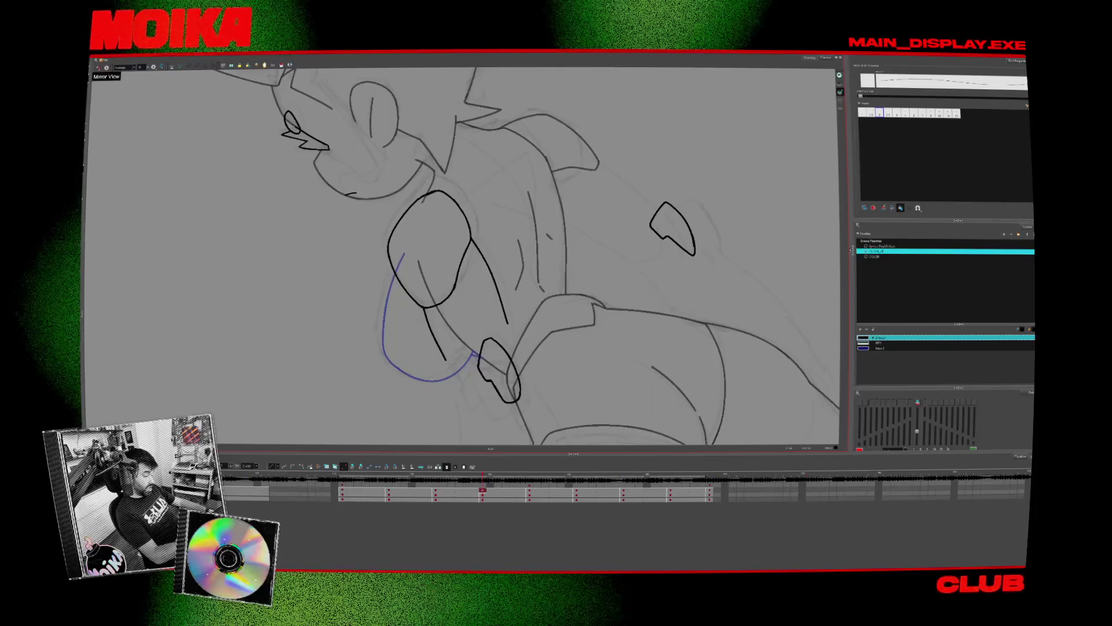
{"action": "key", "text": "Return"}
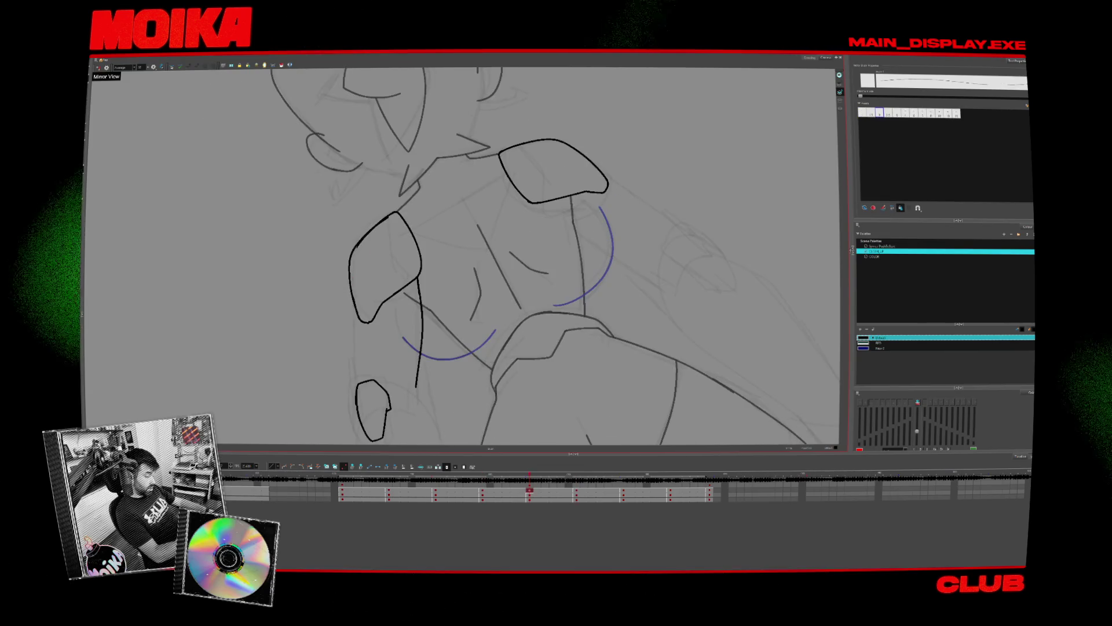
- Close the shoulder-pad outline's left side and retrace its top-left edge in the back view
{"action": "left_click_drag", "start_coordinate": [352, 248], "coordinate": [360, 321]}
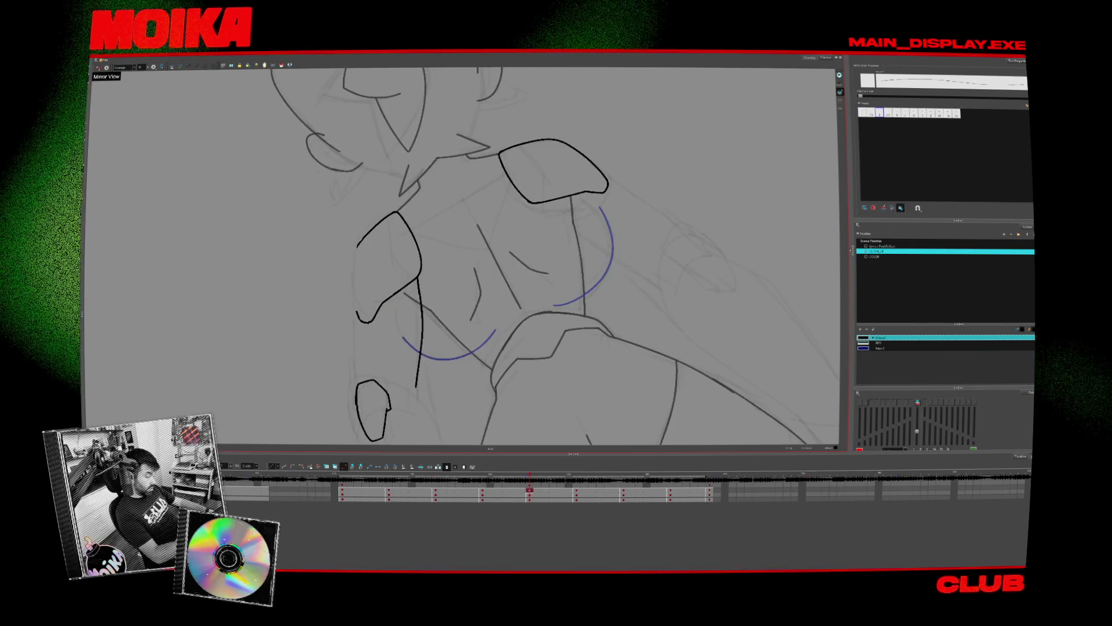
{"action": "left_click_drag", "start_coordinate": [350, 261], "coordinate": [381, 216]}
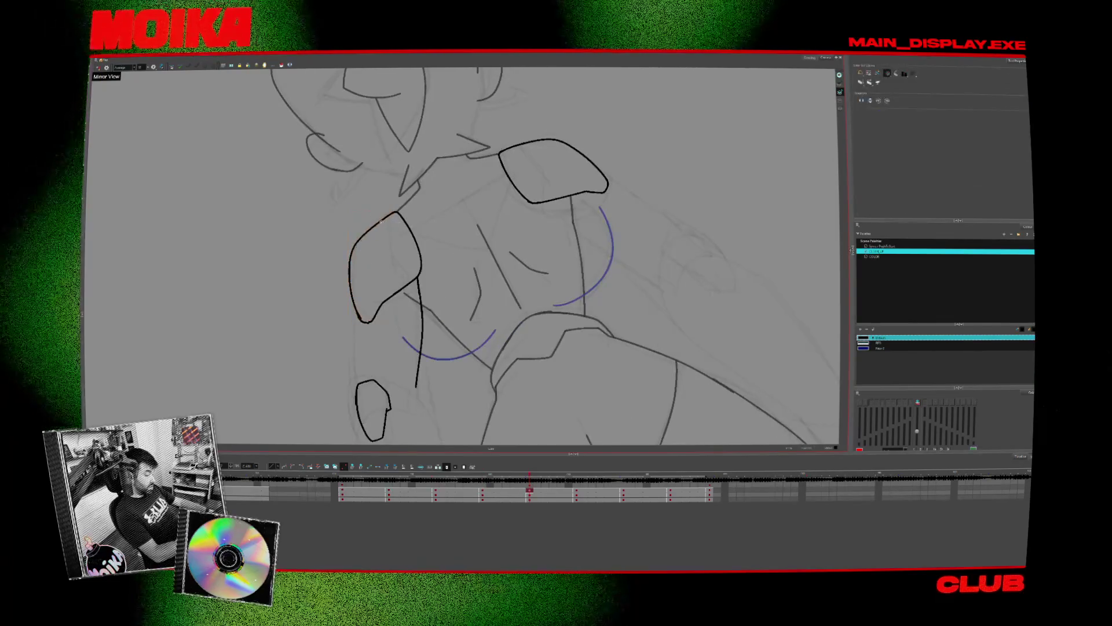
{"action": "left_click", "coordinate": [97, 67]}
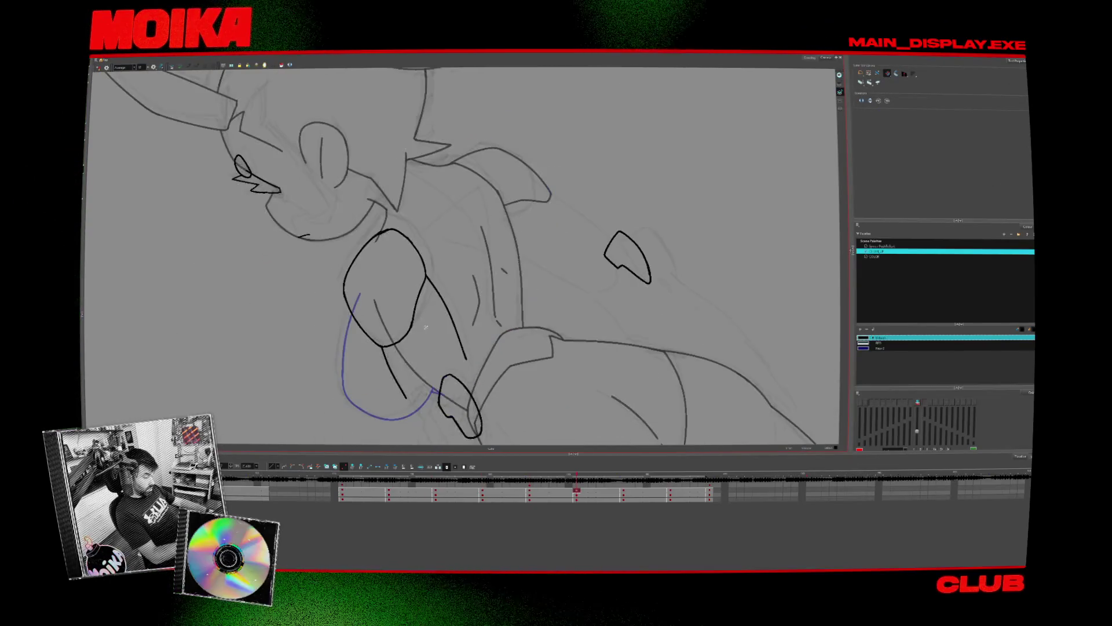
{"action": "key", "text": "alt+b"}
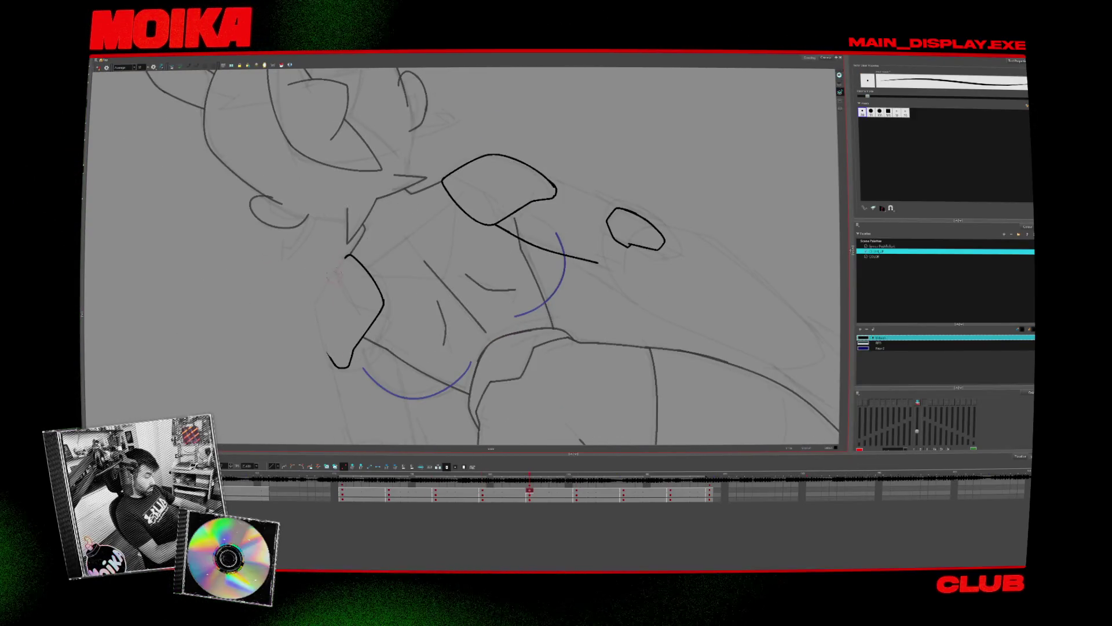
{"action": "scroll", "coordinate": [484, 350], "scroll_direction": "down", "scroll_amount": 5}
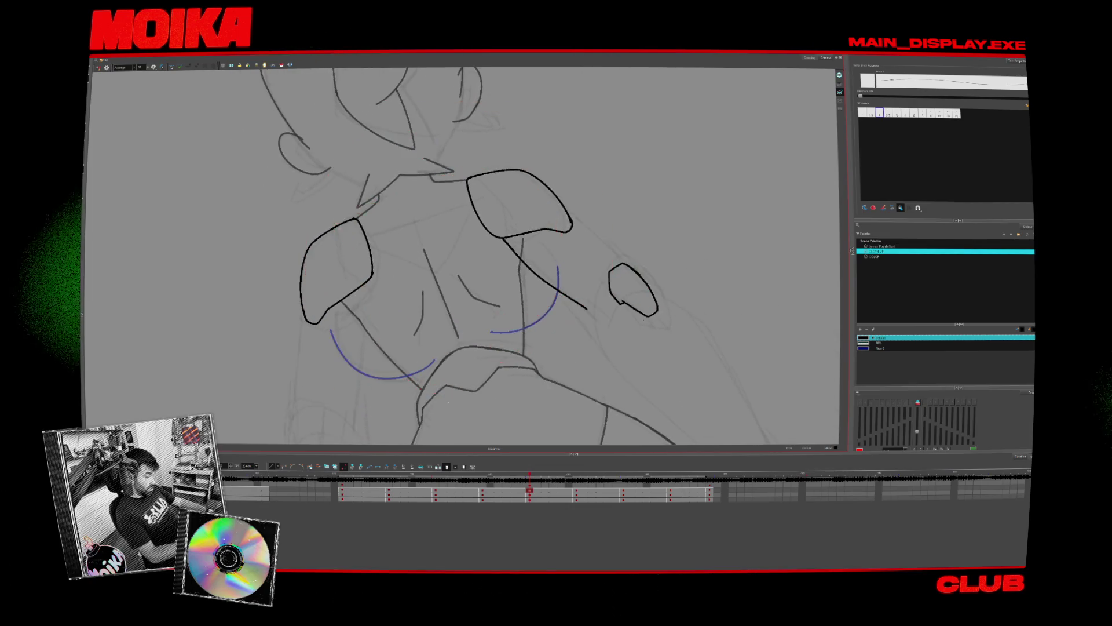
{"action": "key", "text": "alt+z"}
{"action": "scroll", "coordinate": [417, 424], "scroll_direction": "down", "scroll_amount": 5}
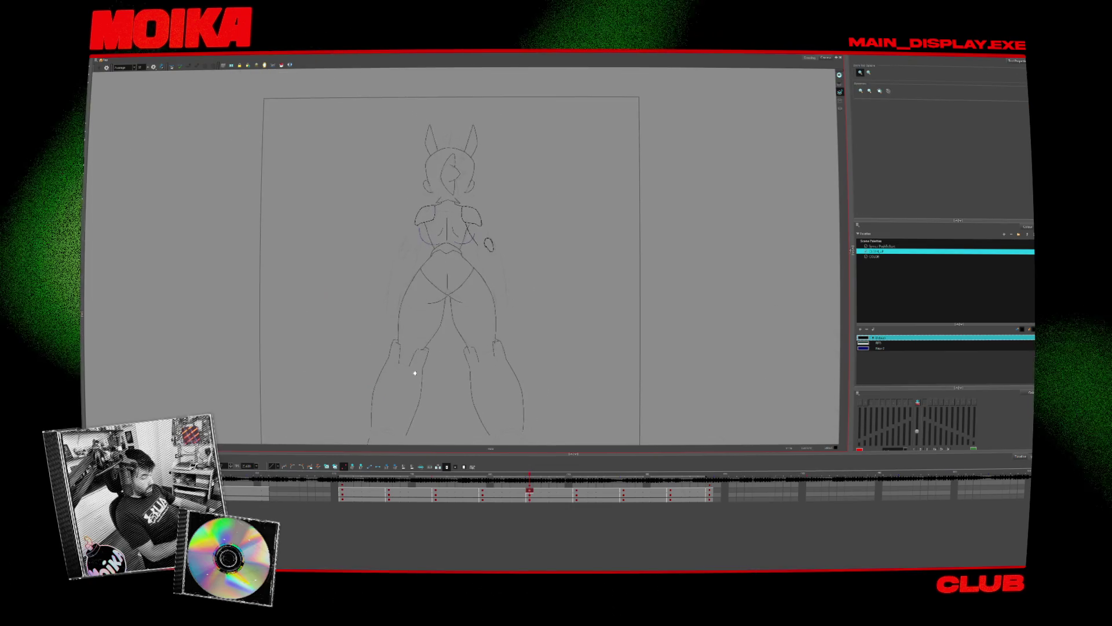
- Go back to the front-view key and start a new scene, browsing for its project folder
{"action": "key", "text": "comma"}
{"action": "key", "text": "comma"}
{"action": "left_click", "coordinate": [344, 497]}
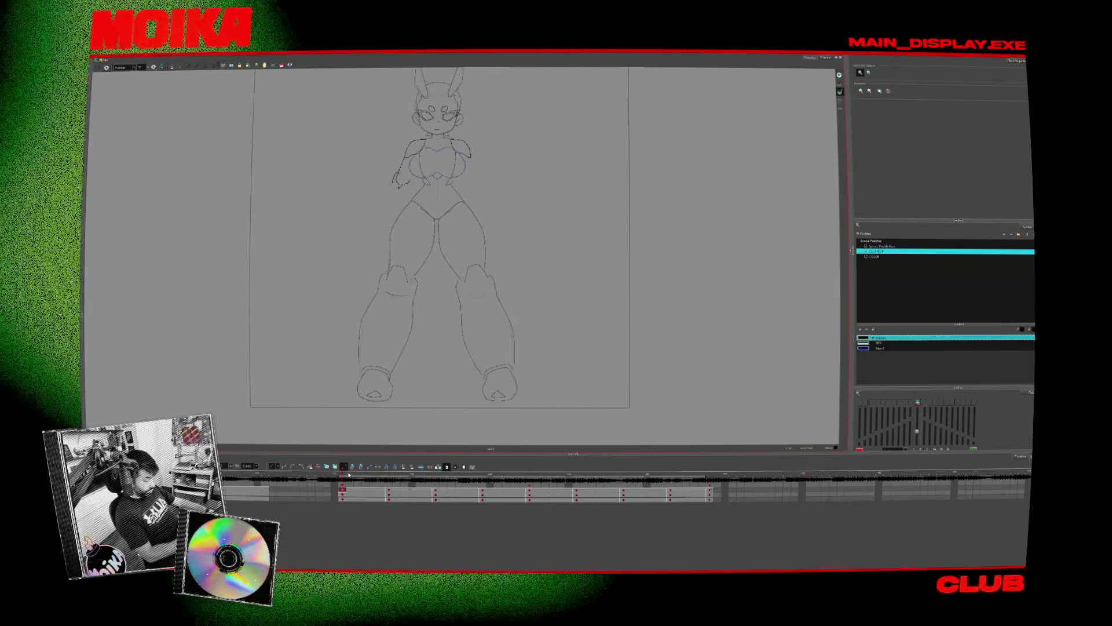
{"action": "scroll", "coordinate": [388, 429], "scroll_direction": "down", "scroll_amount": 1}
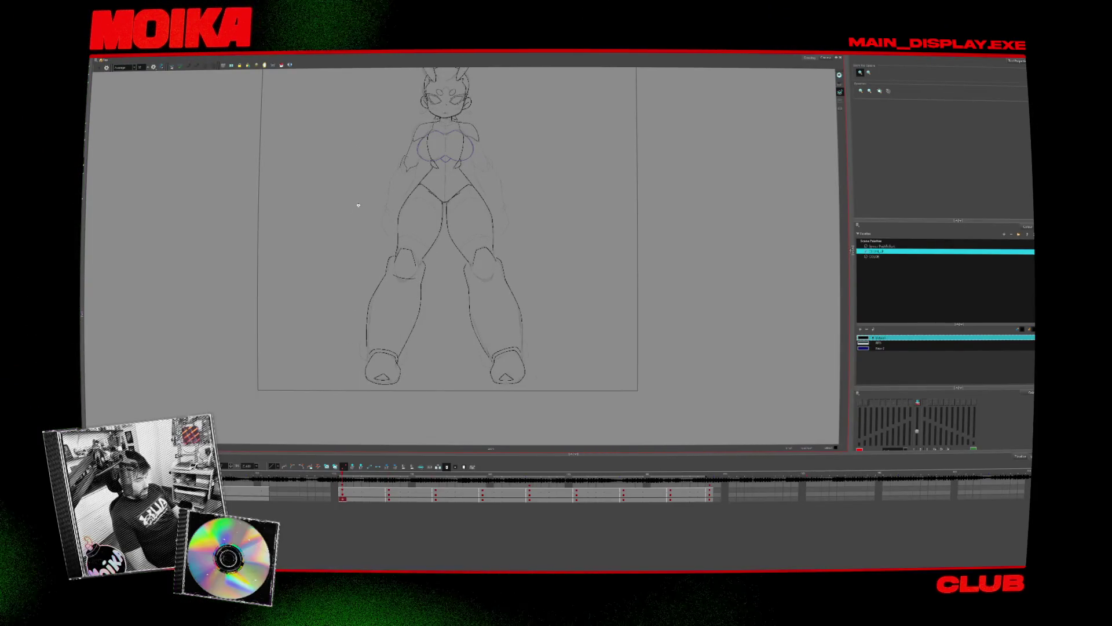
{"action": "scroll", "coordinate": [358, 205], "scroll_direction": "up", "scroll_amount": 2}
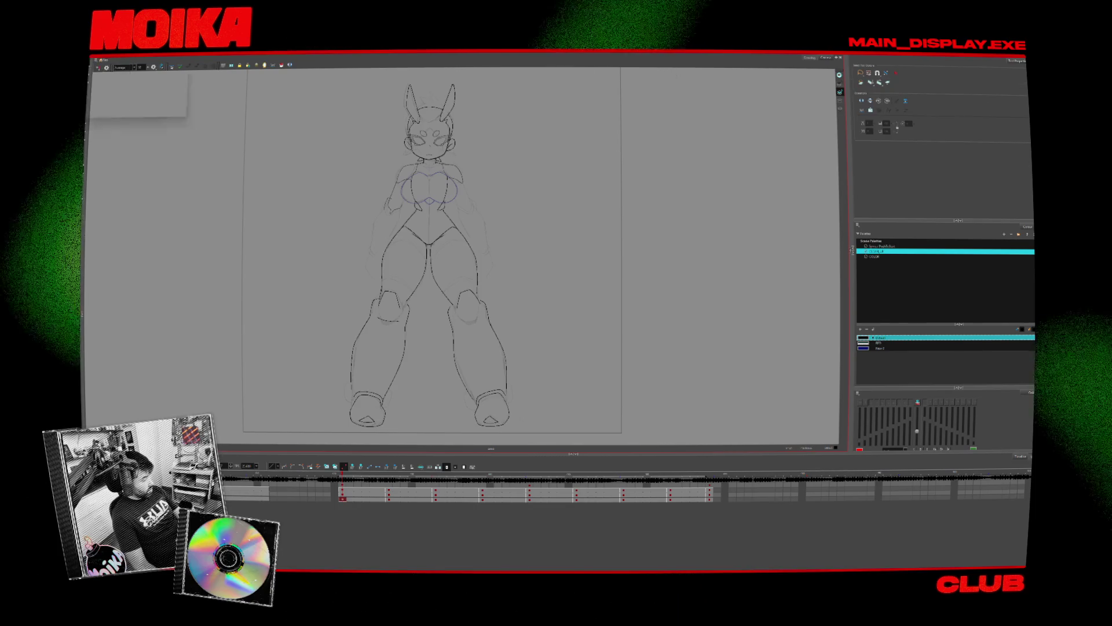
{"action": "left_click", "coordinate": [608, 273]}
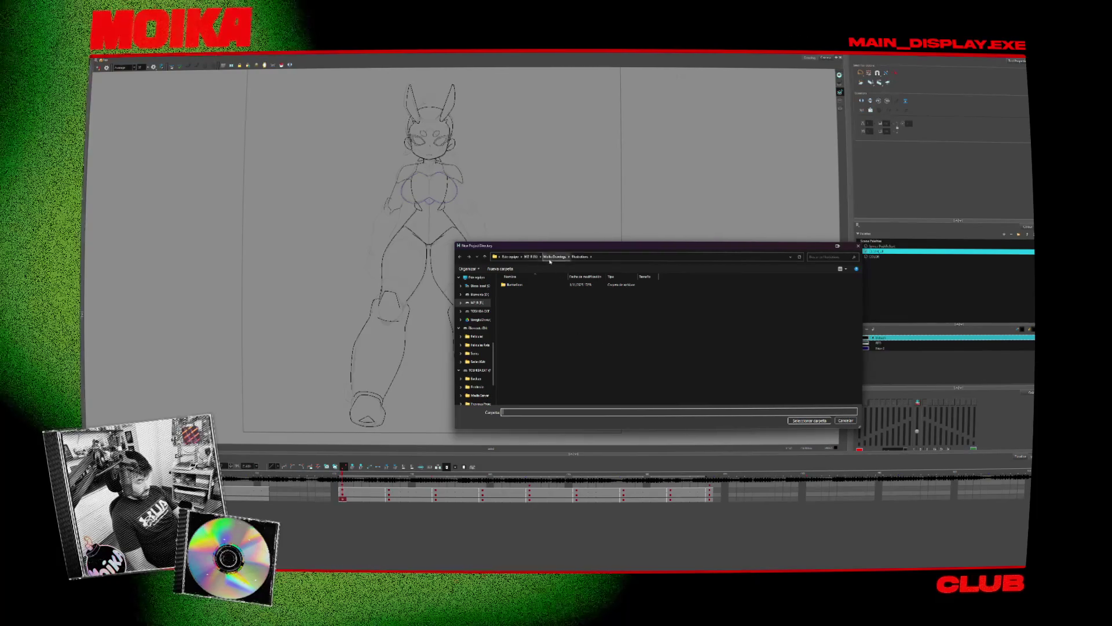
- Create the scene 'MoikaFlash' inside a new 'Moika Flashie' folder under E:\Working_on
{"action": "left_click", "coordinate": [531, 256]}
{"action": "double_click", "coordinate": [514, 344]}
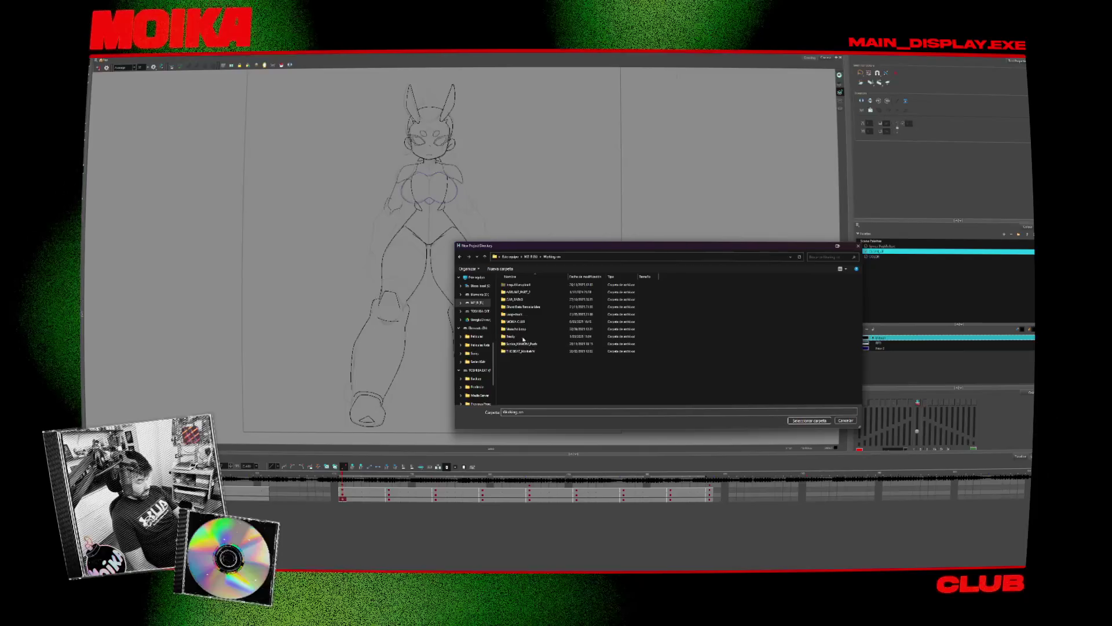
{"action": "left_click", "coordinate": [504, 270]}
{"action": "key", "text": "Caps_Lock"}
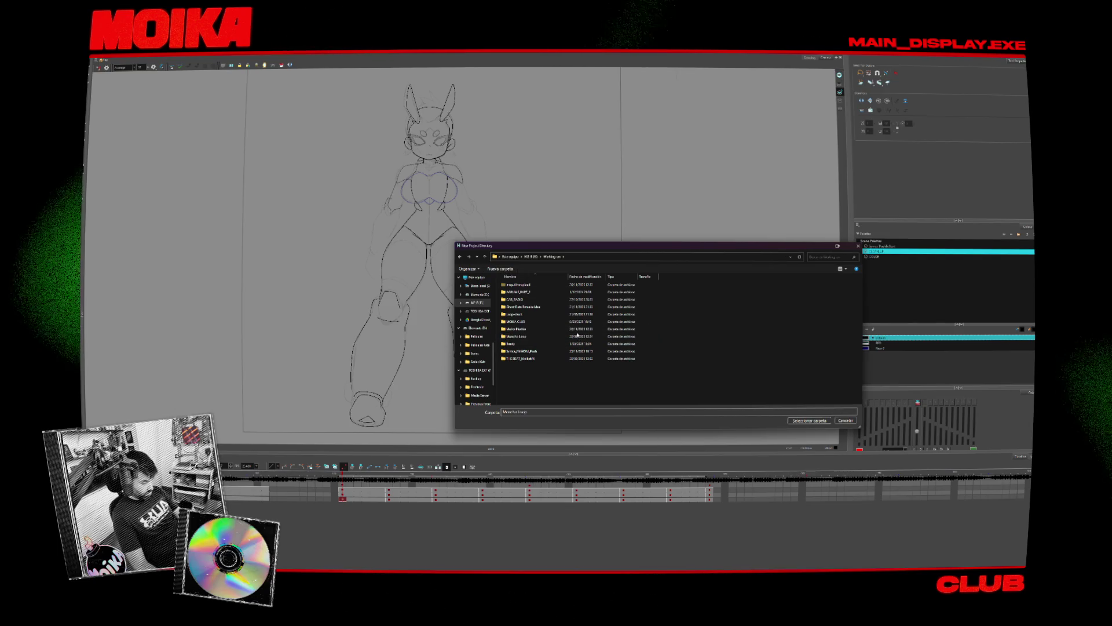
{"action": "double_click", "coordinate": [574, 328]}
{"action": "left_click", "coordinate": [816, 421]}
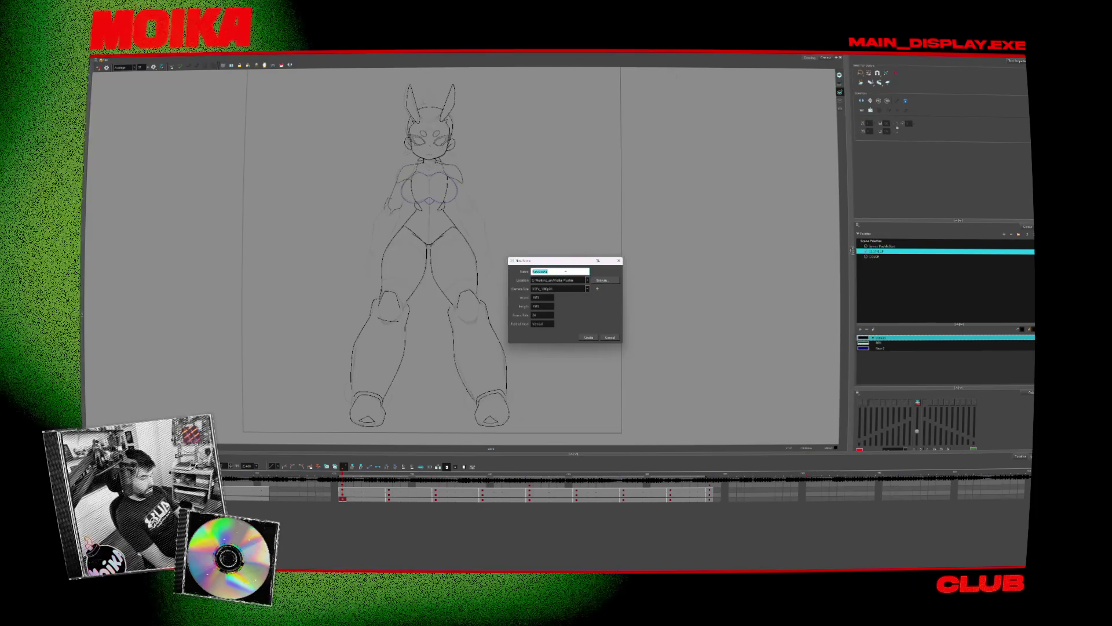
{"action": "type", "text": "MoikaFlashe"}
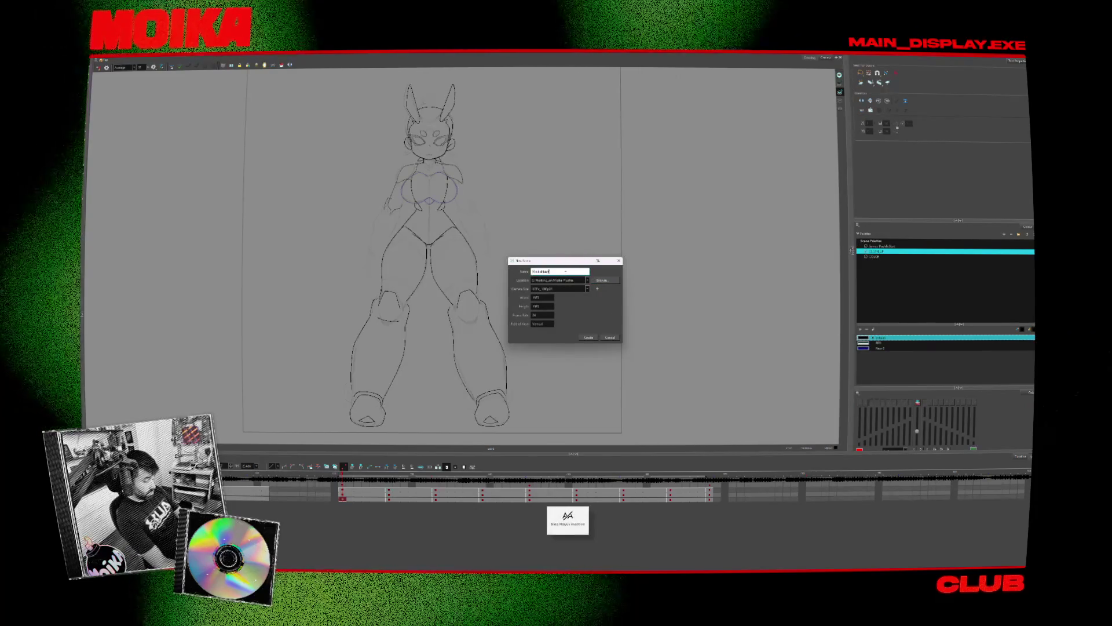
{"action": "left_click", "coordinate": [588, 338]}
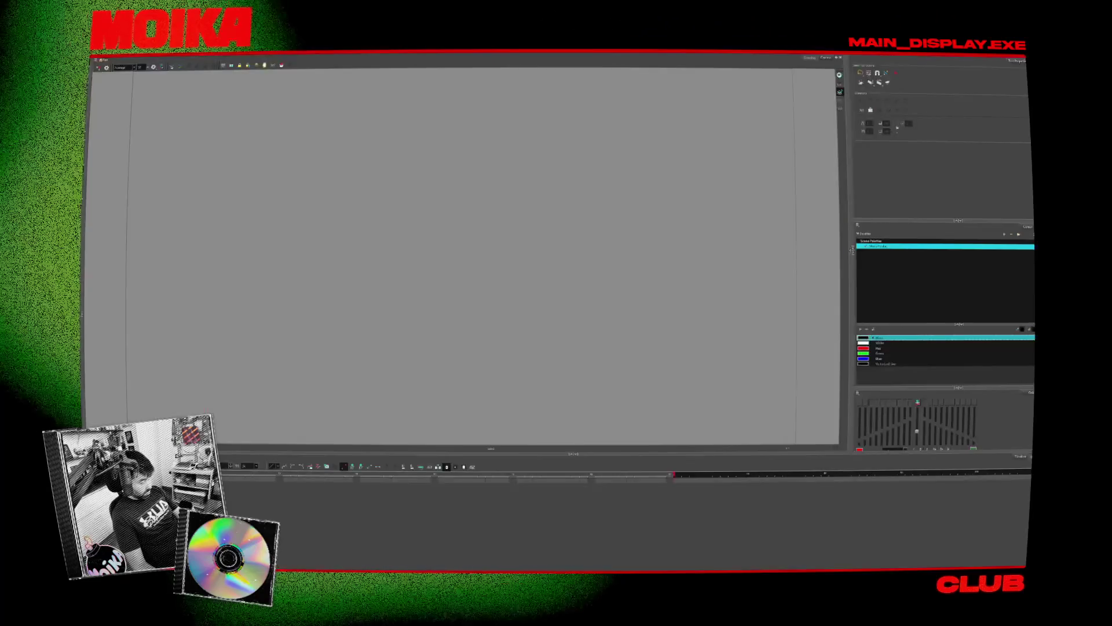
- Select the imported chibi sketch, deleting it and restoring it with undo
{"action": "key", "text": "super+e"}
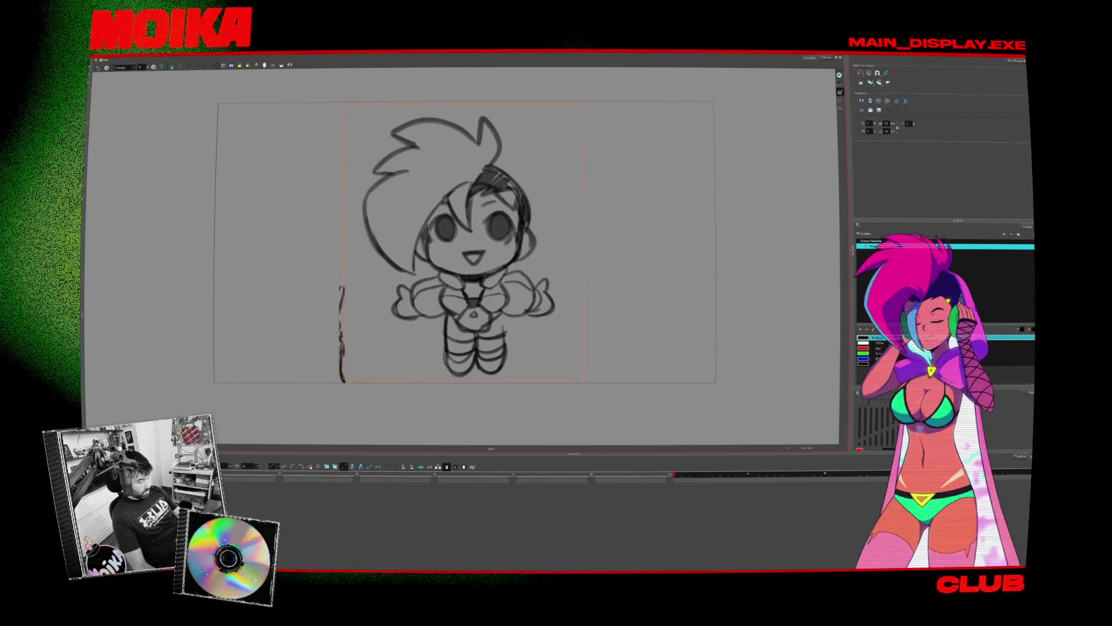
{"action": "left_click", "coordinate": [672, 480]}
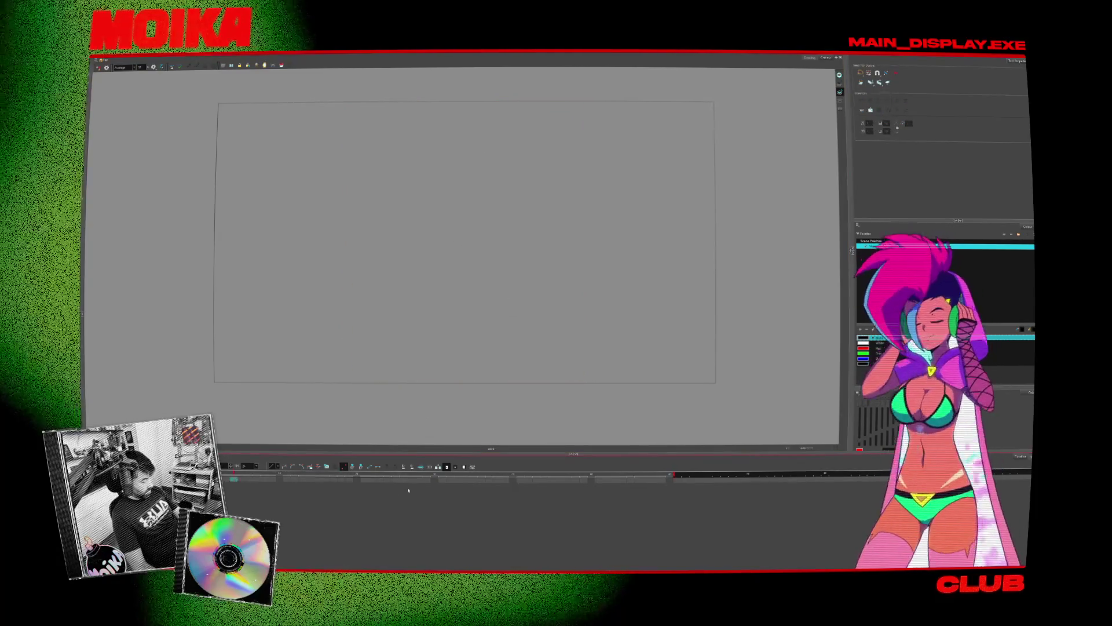
{"action": "left_click", "coordinate": [671, 480]}
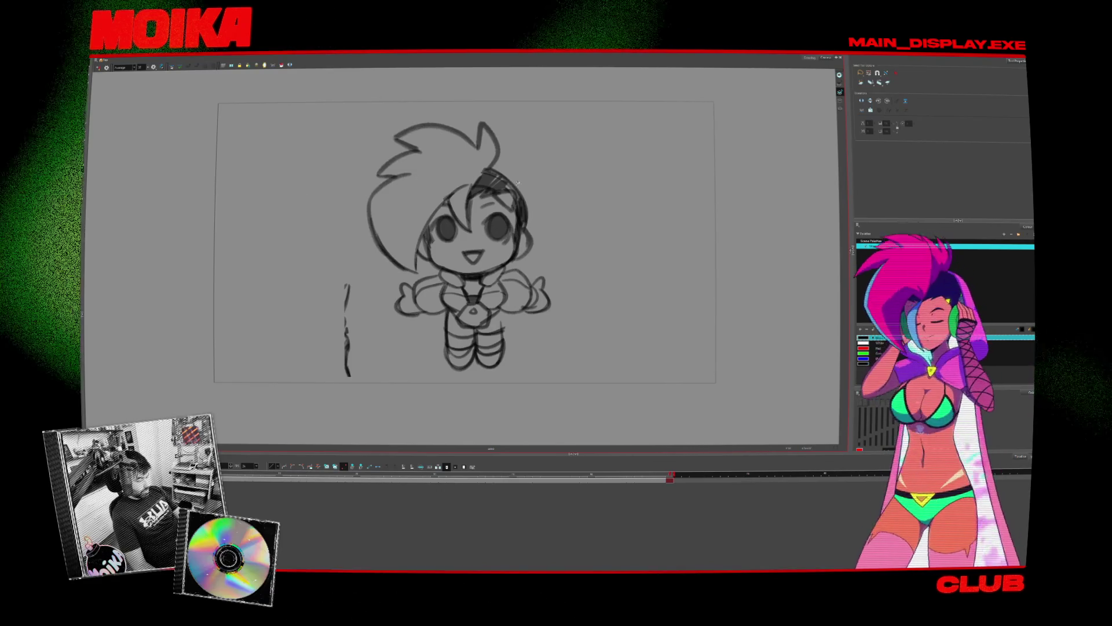
{"action": "left_click", "coordinate": [517, 183]}
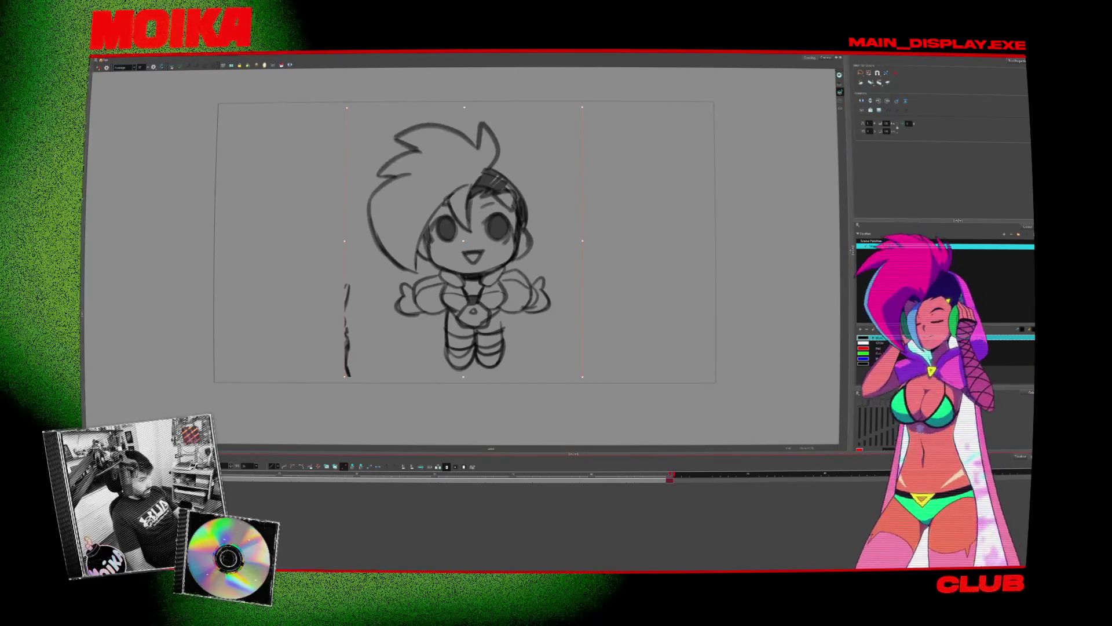
{"action": "key", "text": "Delete"}
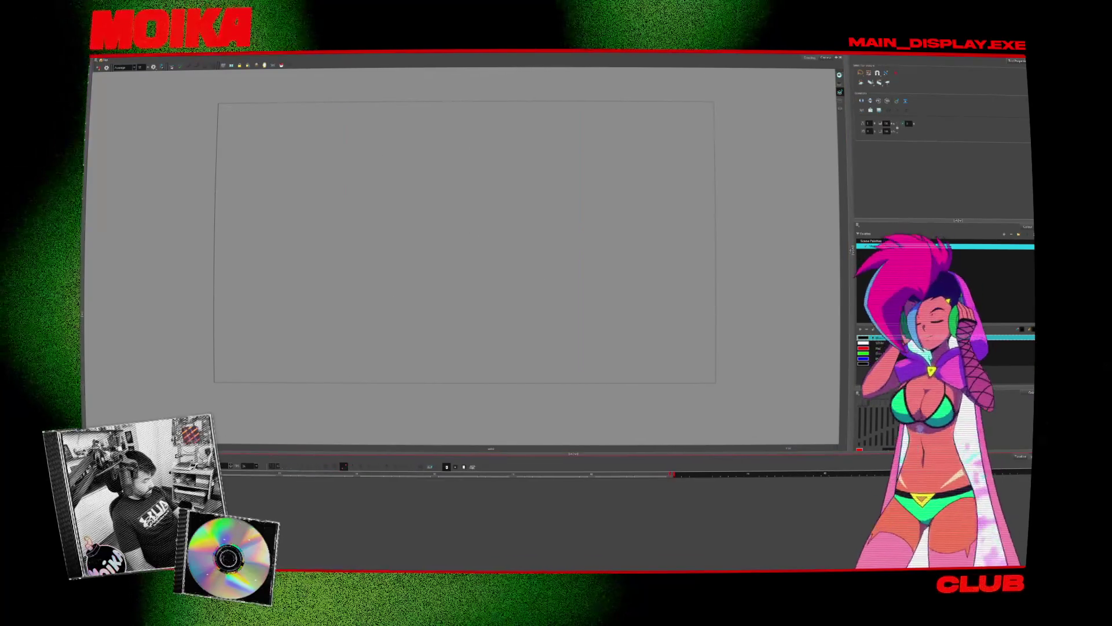
{"action": "key", "text": "ctrl+z"}
- Add a new drawing layer and select its frame for the clean-up lines
{"action": "key", "text": "ctrl+r"}
{"action": "key", "text": "Return"}
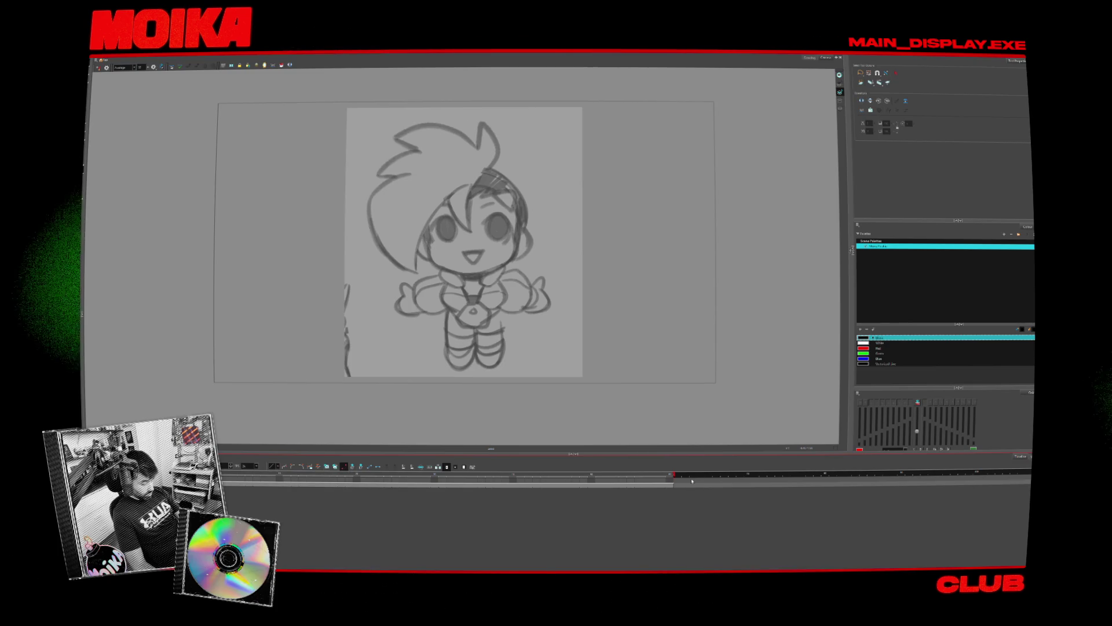
{"action": "left_click", "coordinate": [671, 480]}
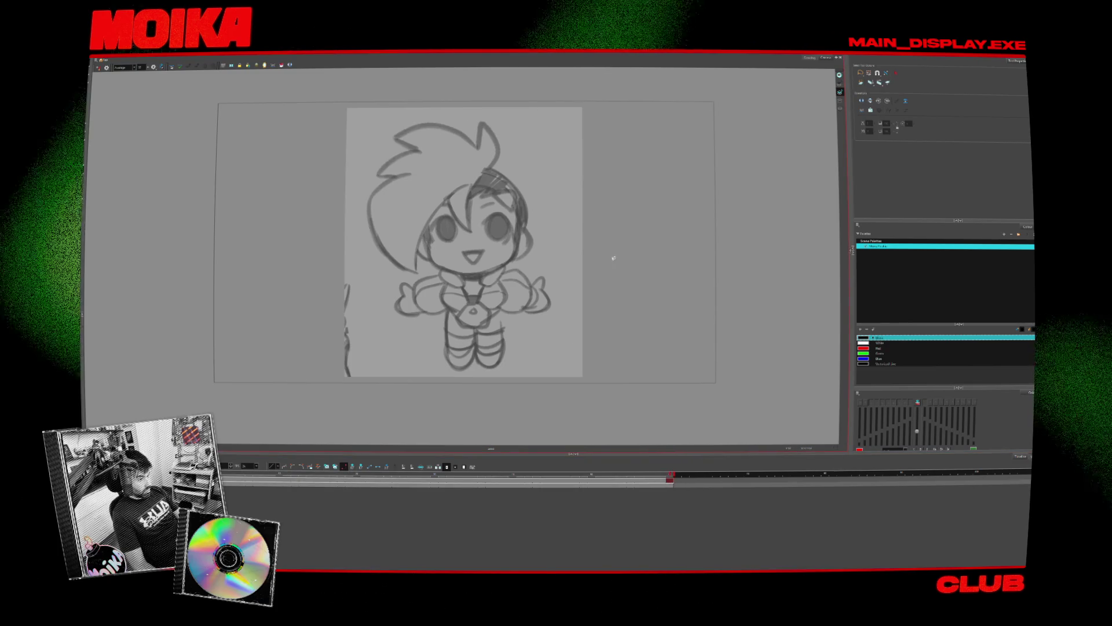
- Zoom in closely on the chibi sketch, then zoom back out
{"action": "scroll", "coordinate": [519, 222], "scroll_direction": "up", "scroll_amount": 1}
{"action": "scroll", "coordinate": [527, 223], "scroll_direction": "up", "scroll_amount": 1}
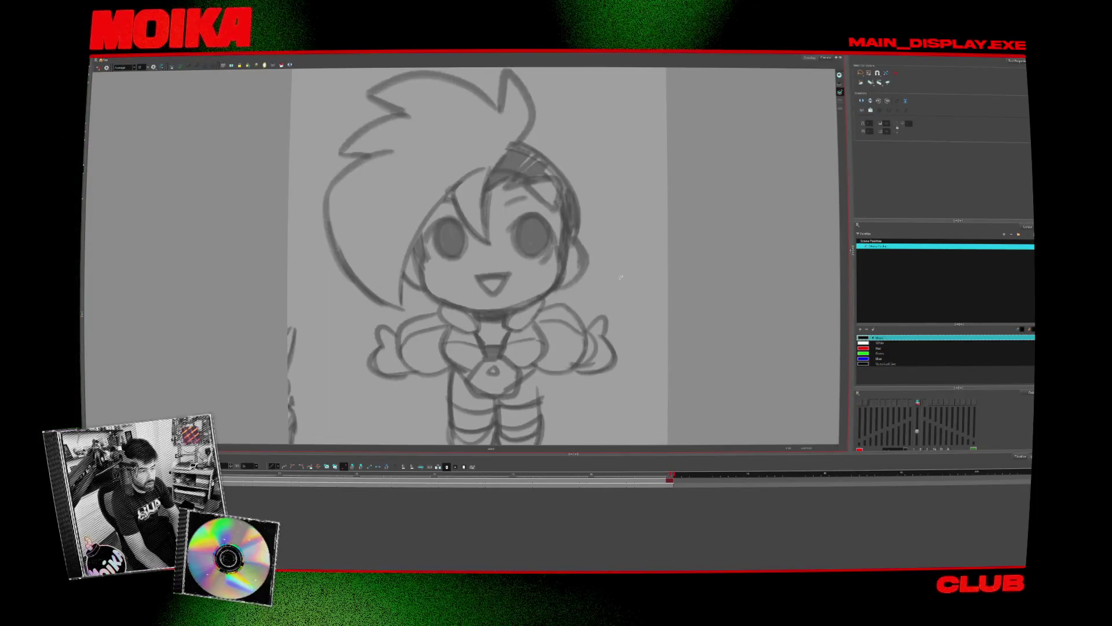
{"action": "scroll", "coordinate": [695, 225], "scroll_direction": "down", "scroll_amount": 2}
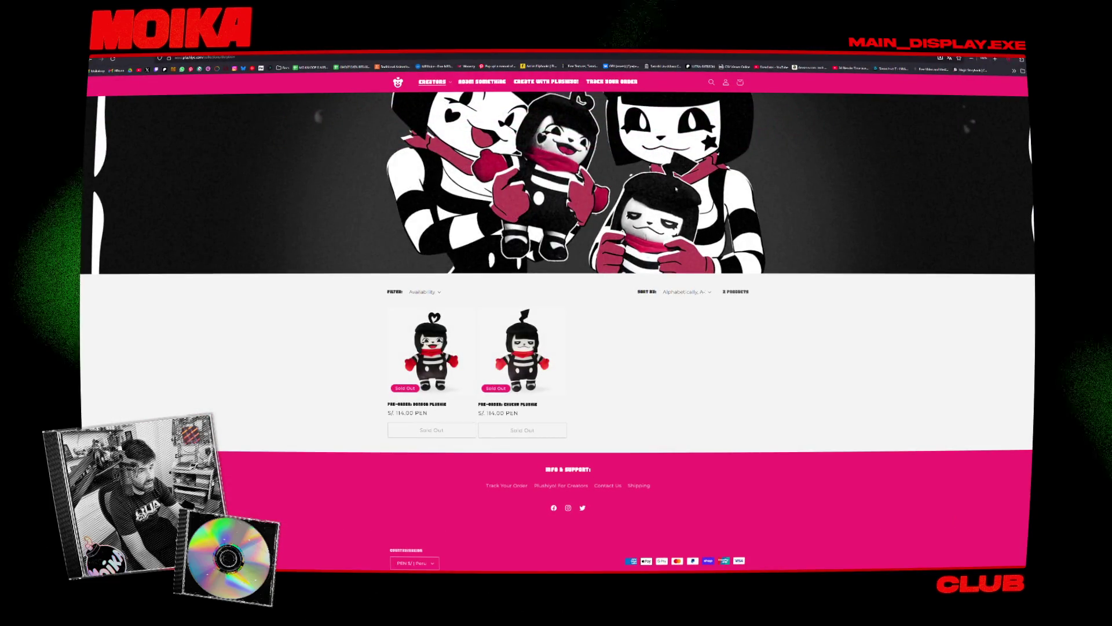
{"action": "left_click", "coordinate": [538, 328]}
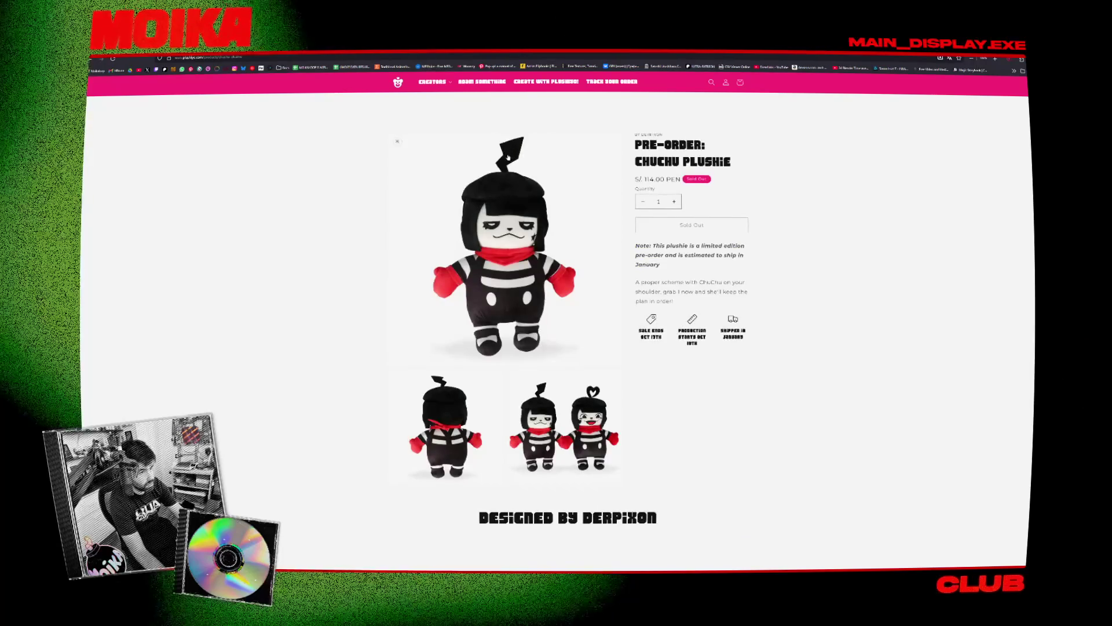
{"action": "left_click", "coordinate": [530, 427]}
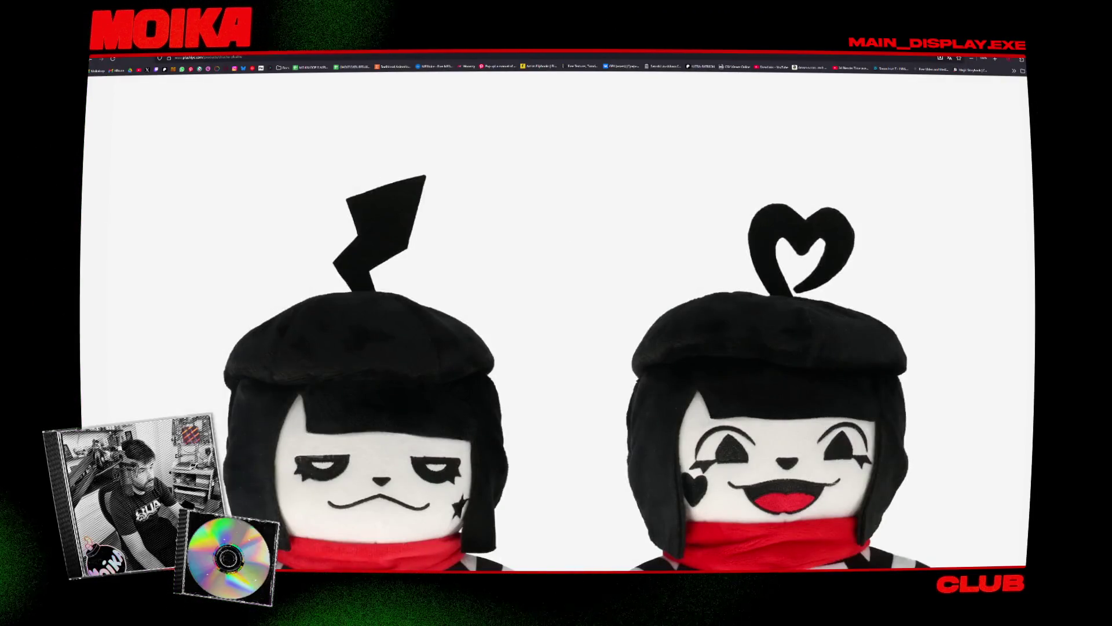
{"action": "left_click", "coordinate": [724, 252]}
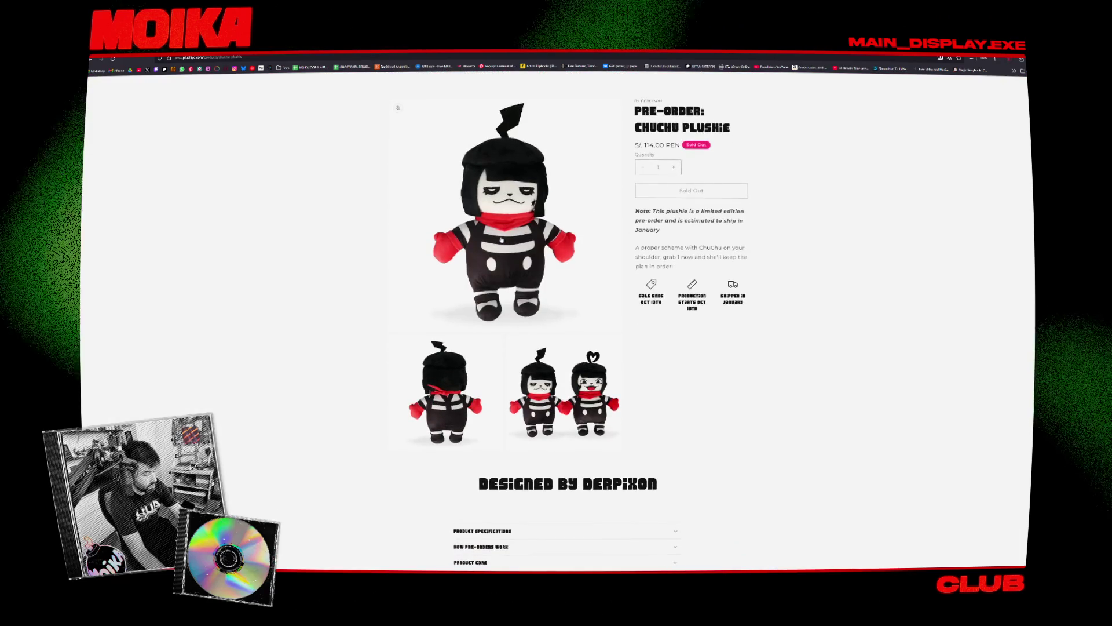
{"action": "scroll", "coordinate": [501, 239], "scroll_direction": "up", "scroll_amount": 2}
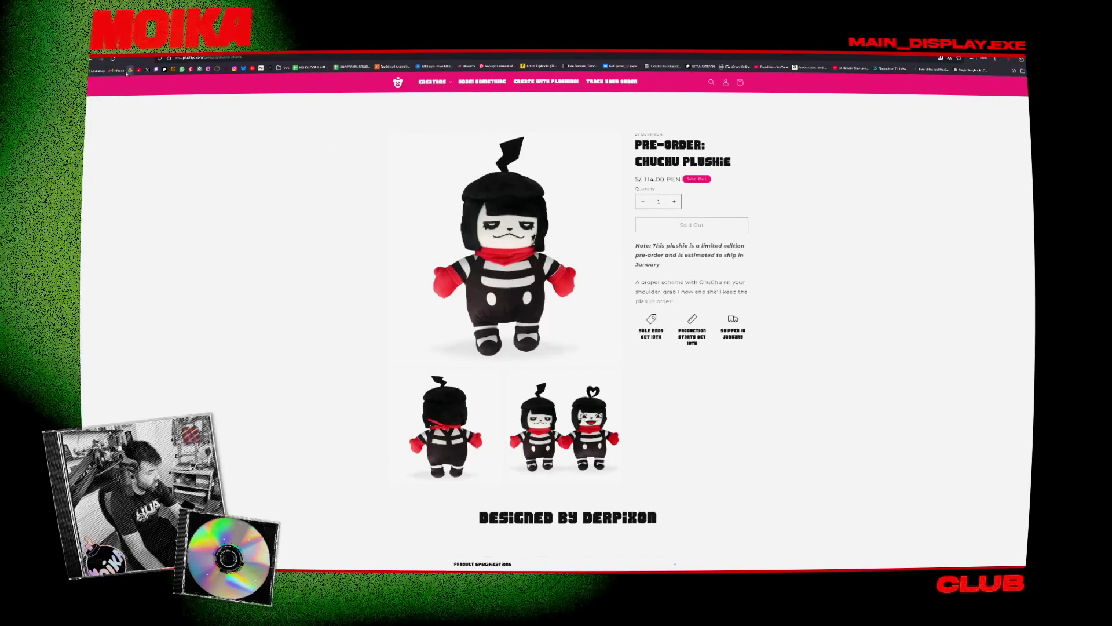
{"action": "left_click", "coordinate": [95, 61]}
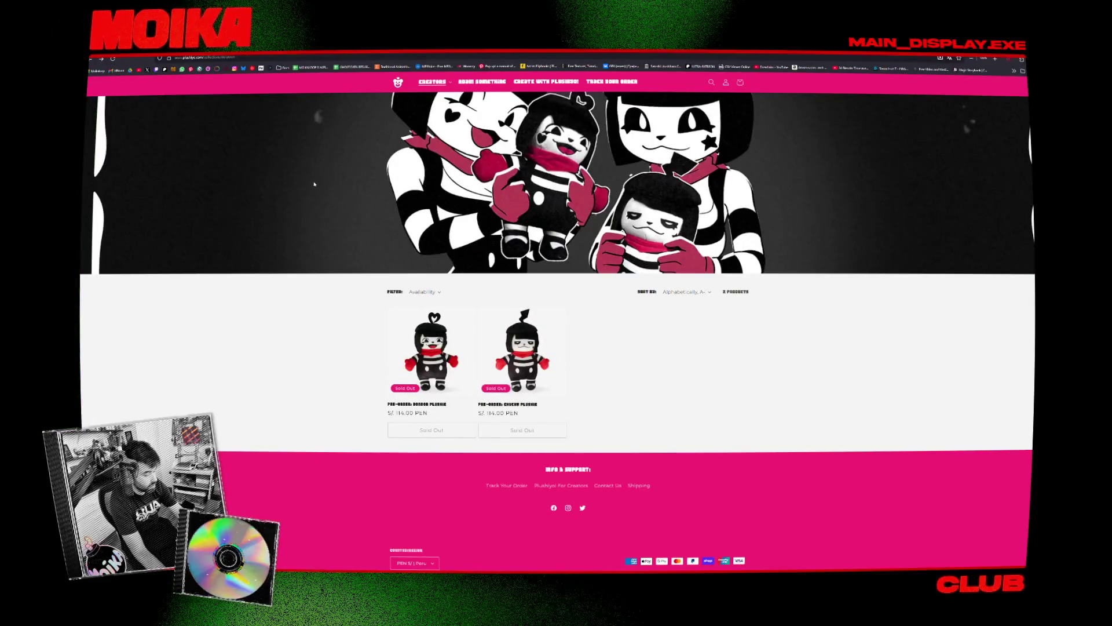
- Return to the store's home page and scroll down to its footer
{"action": "left_click", "coordinate": [94, 60]}
{"action": "mouse_move", "coordinate": [432, 82]}
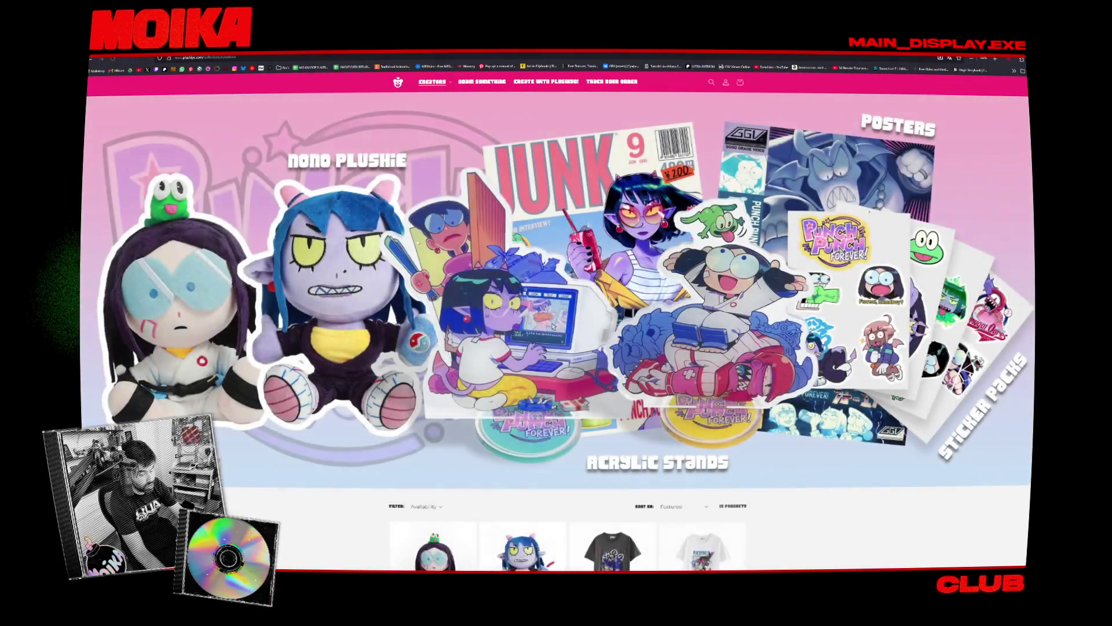
{"action": "scroll", "coordinate": [556, 319], "scroll_direction": "down", "scroll_amount": 4}
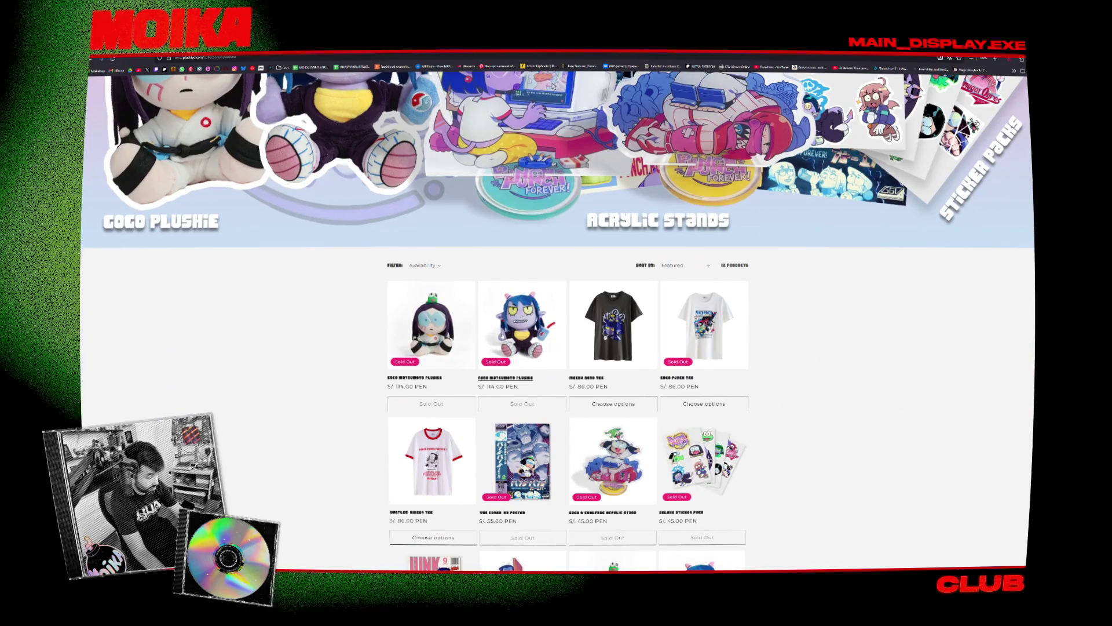
{"action": "scroll", "coordinate": [350, 377], "scroll_direction": "up", "scroll_amount": 2}
{"action": "scroll", "coordinate": [350, 376], "scroll_direction": "down", "scroll_amount": 3}
{"action": "scroll", "coordinate": [351, 377], "scroll_direction": "down", "scroll_amount": 2}
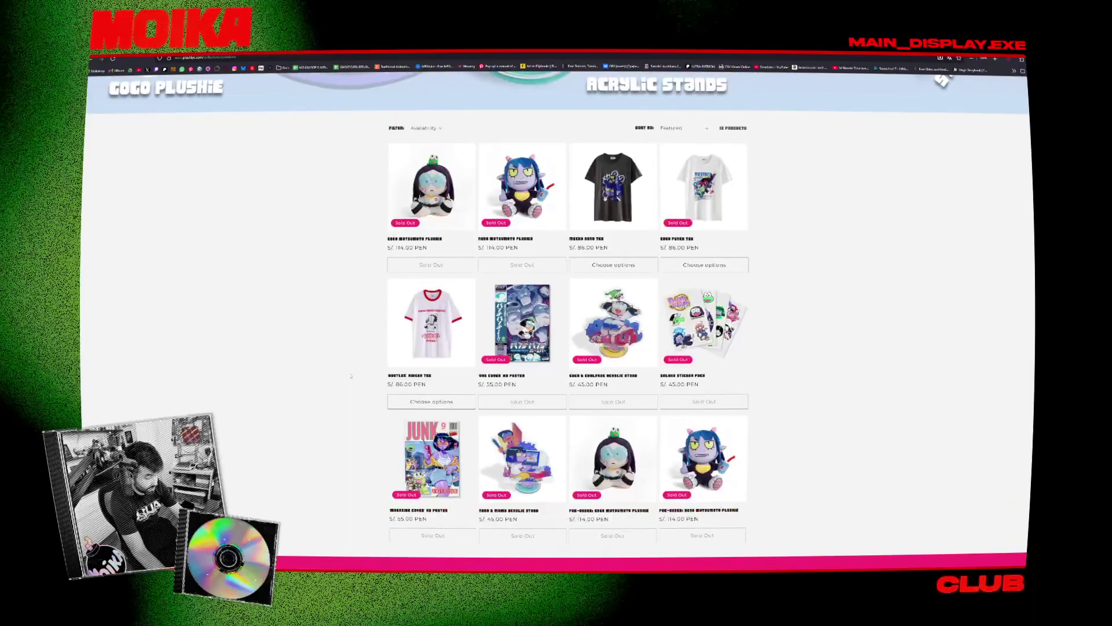
{"action": "scroll", "coordinate": [351, 376], "scroll_direction": "up", "scroll_amount": 1}
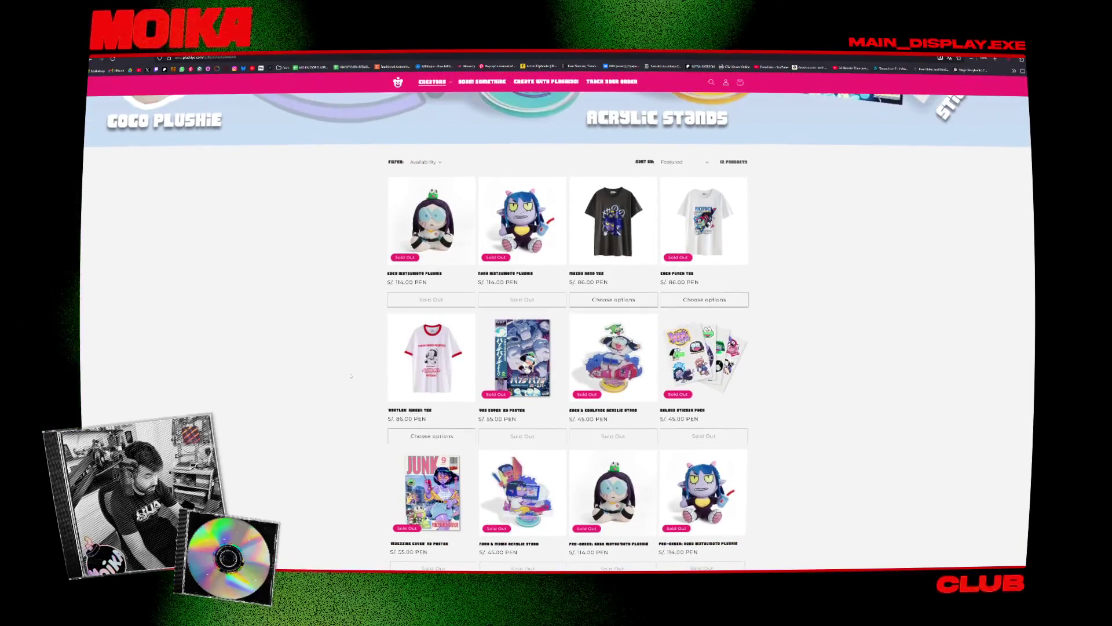
{"action": "scroll", "coordinate": [351, 376], "scroll_direction": "up", "scroll_amount": 1}
{"action": "scroll", "coordinate": [350, 376], "scroll_direction": "up", "scroll_amount": 2}
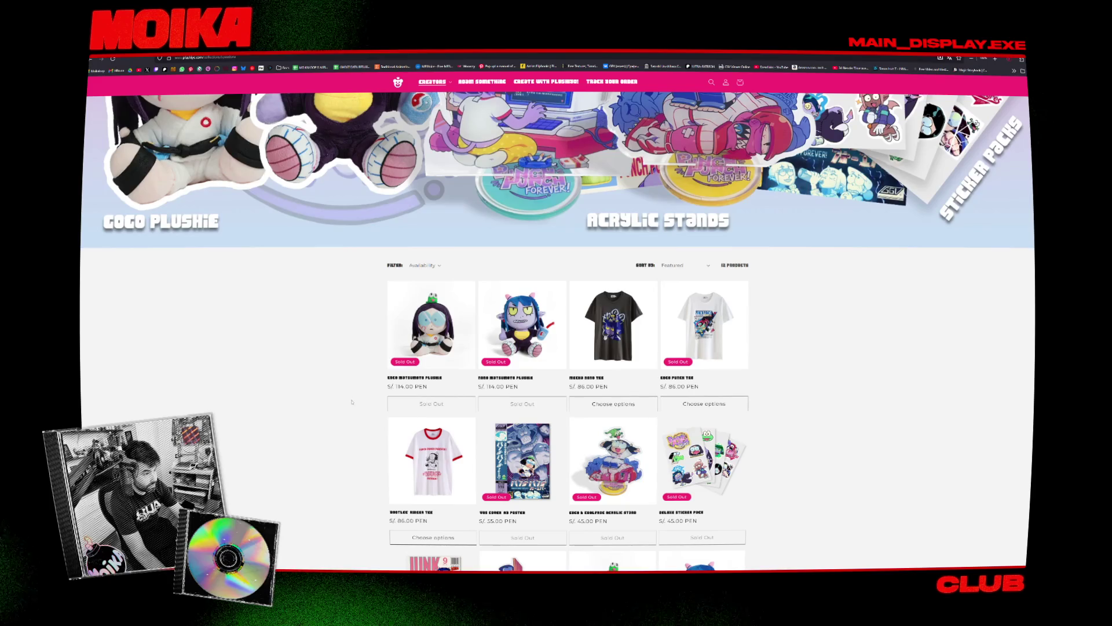
{"action": "scroll", "coordinate": [345, 413], "scroll_direction": "up", "scroll_amount": 5}
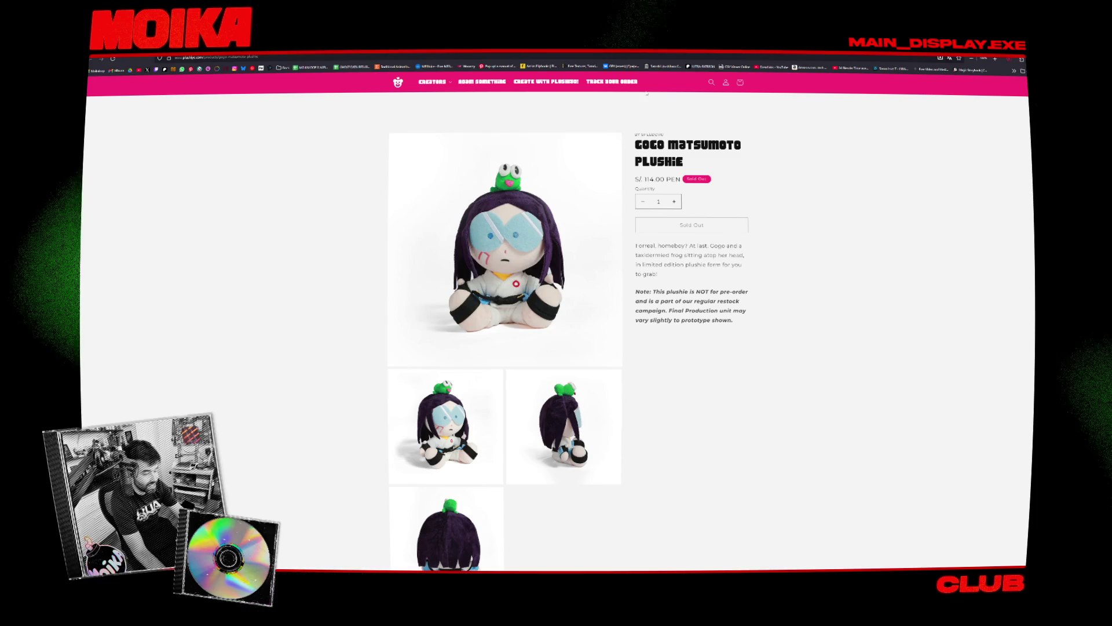
{"action": "scroll", "coordinate": [695, 144], "scroll_direction": "down", "scroll_amount": 1}
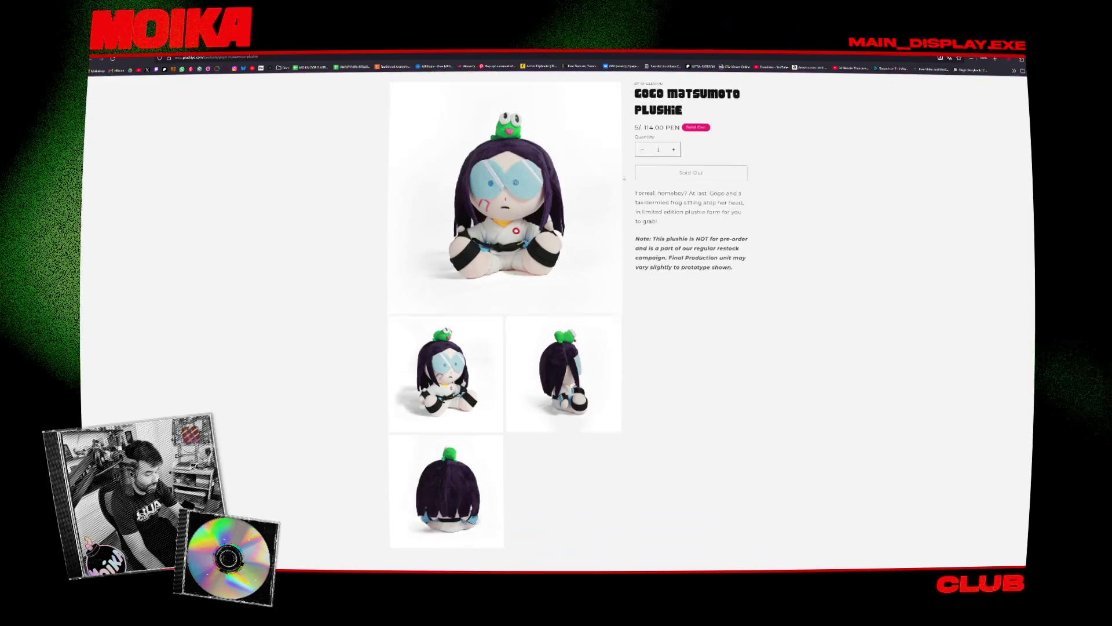
{"action": "scroll", "coordinate": [620, 185], "scroll_direction": "down", "scroll_amount": 1}
{"action": "scroll", "coordinate": [567, 261], "scroll_direction": "down", "scroll_amount": 2}
{"action": "scroll", "coordinate": [515, 327], "scroll_direction": "down", "scroll_amount": 1}
{"action": "scroll", "coordinate": [515, 328], "scroll_direction": "down", "scroll_amount": 2}
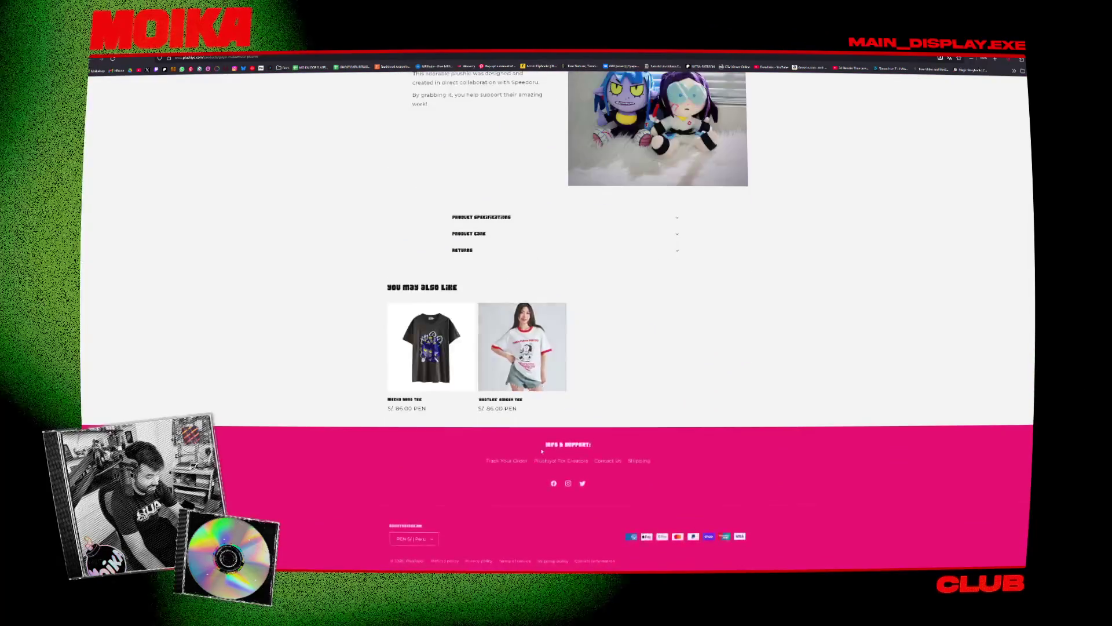
- Switch the store currency to USD, showing the Coco Matsumoto Plushie at $32.99 USD
{"action": "left_click", "coordinate": [430, 540]}
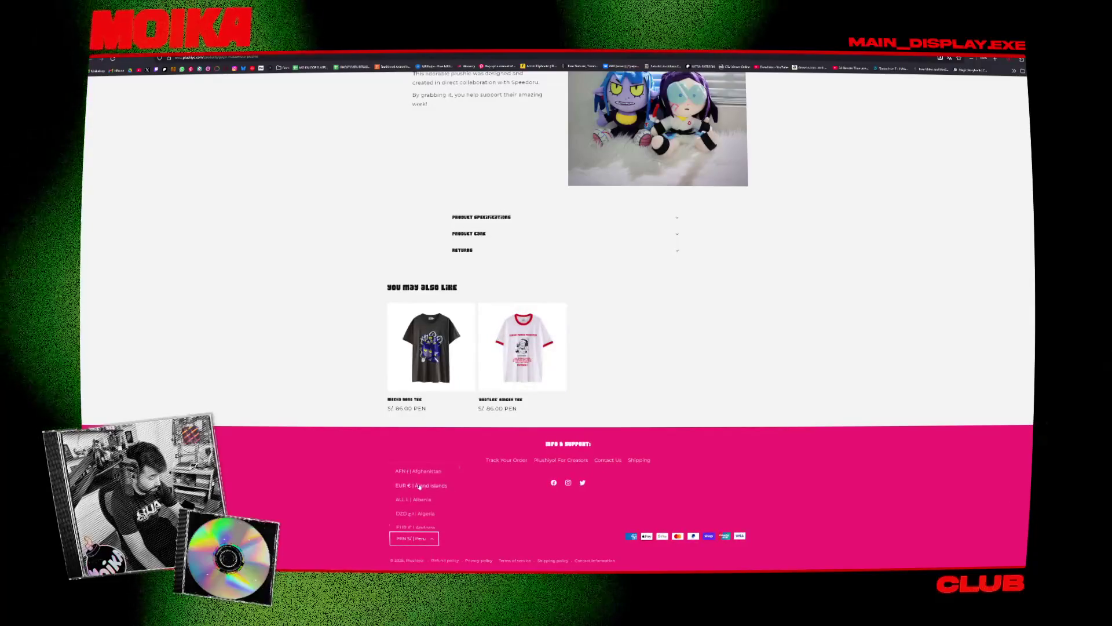
{"action": "scroll", "coordinate": [422, 514], "scroll_direction": "down", "scroll_amount": 2}
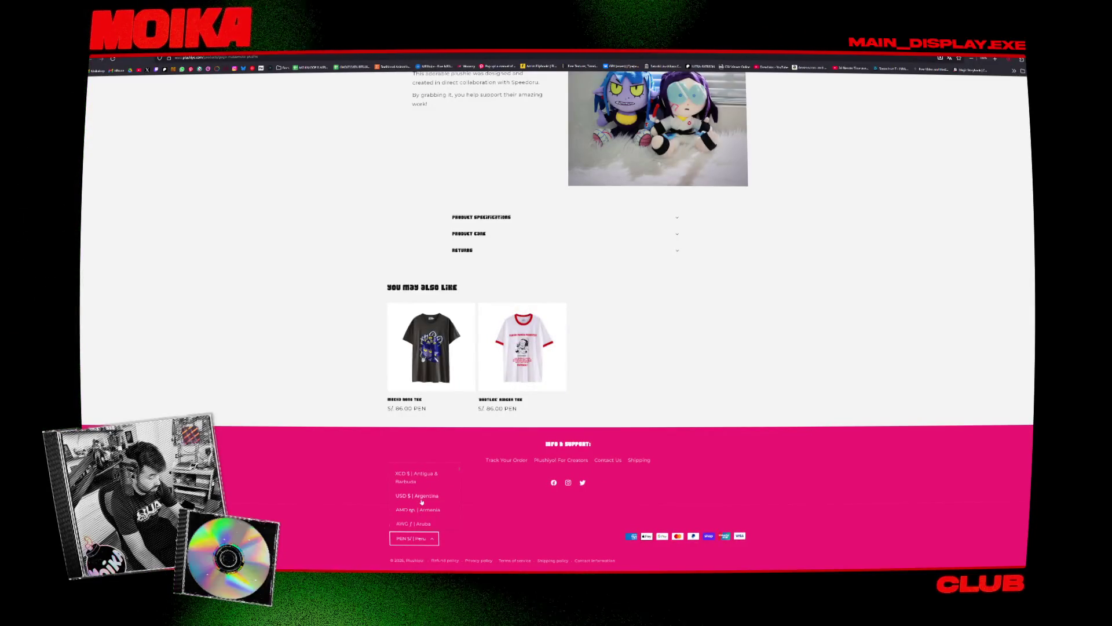
{"action": "scroll", "coordinate": [423, 504], "scroll_direction": "up", "scroll_amount": 5}
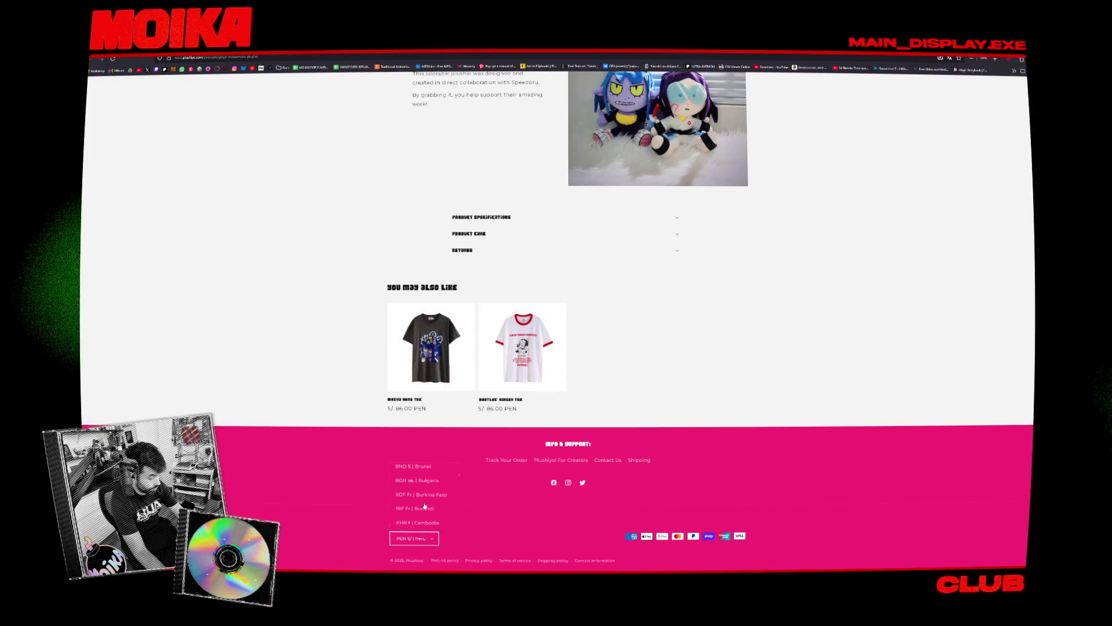
{"action": "scroll", "coordinate": [427, 508], "scroll_direction": "down", "scroll_amount": 10}
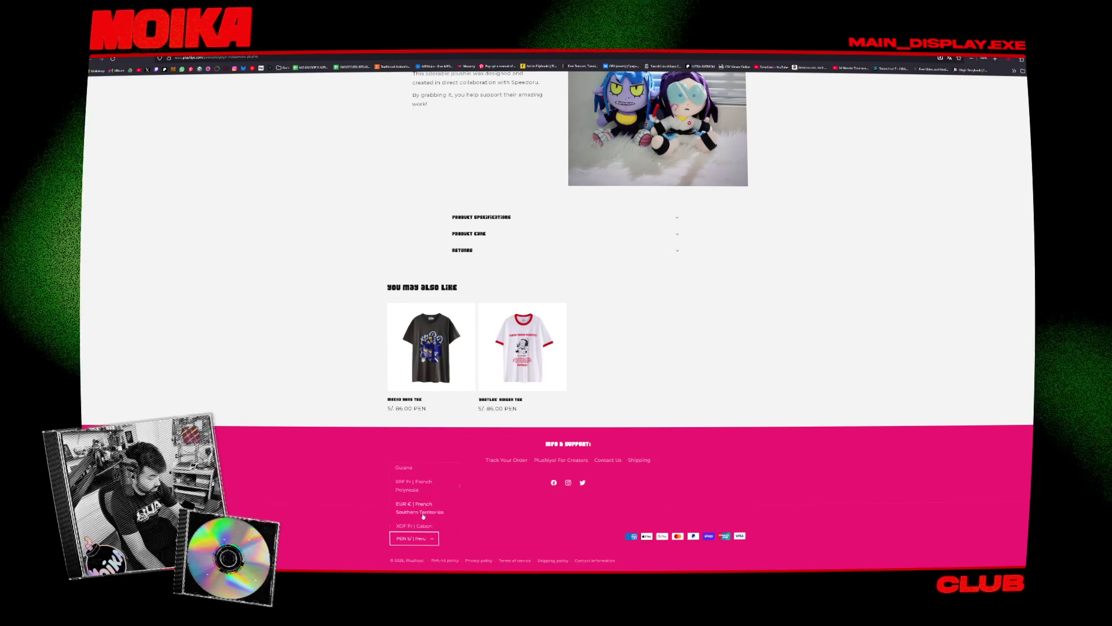
{"action": "scroll", "coordinate": [423, 515], "scroll_direction": "down", "scroll_amount": 5}
{"action": "scroll", "coordinate": [423, 515], "scroll_direction": "down", "scroll_amount": 5}
{"action": "scroll", "coordinate": [423, 515], "scroll_direction": "down", "scroll_amount": 5}
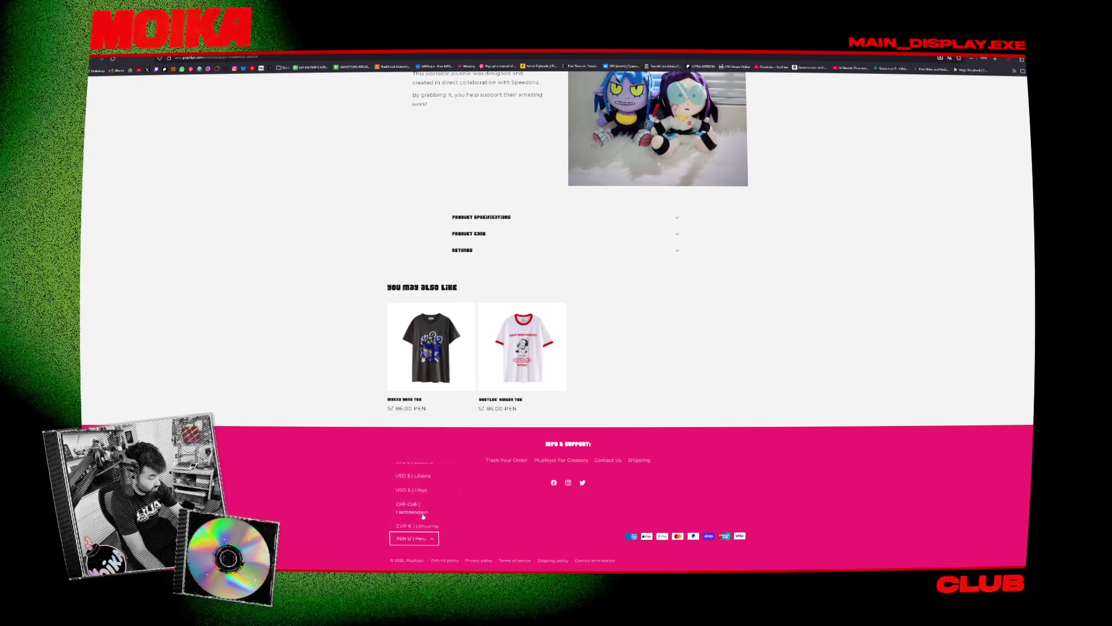
{"action": "scroll", "coordinate": [424, 516], "scroll_direction": "down", "scroll_amount": 5}
{"action": "scroll", "coordinate": [426, 516], "scroll_direction": "down", "scroll_amount": 5}
{"action": "scroll", "coordinate": [429, 516], "scroll_direction": "down", "scroll_amount": 5}
{"action": "scroll", "coordinate": [432, 515], "scroll_direction": "down", "scroll_amount": 5}
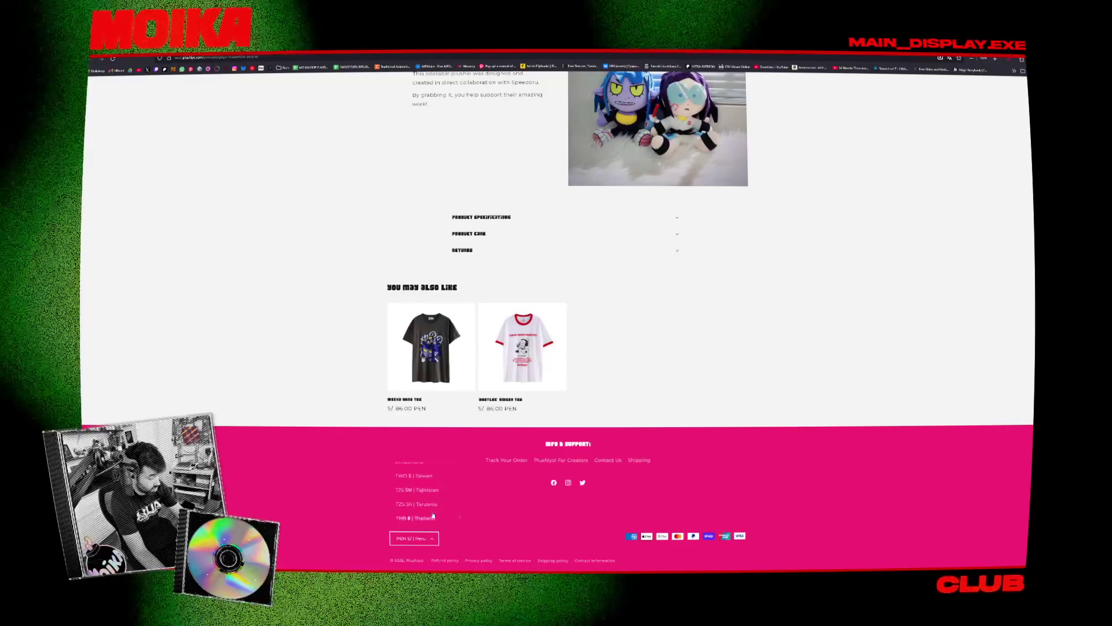
{"action": "scroll", "coordinate": [439, 512], "scroll_direction": "up", "scroll_amount": 5}
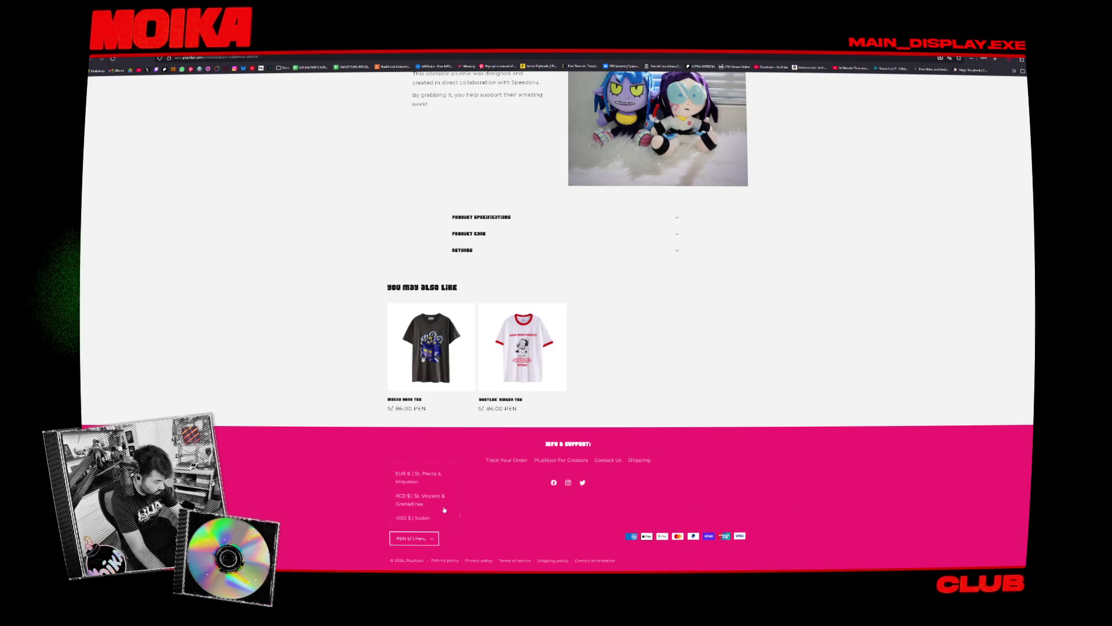
{"action": "scroll", "coordinate": [443, 510], "scroll_direction": "down", "scroll_amount": 2}
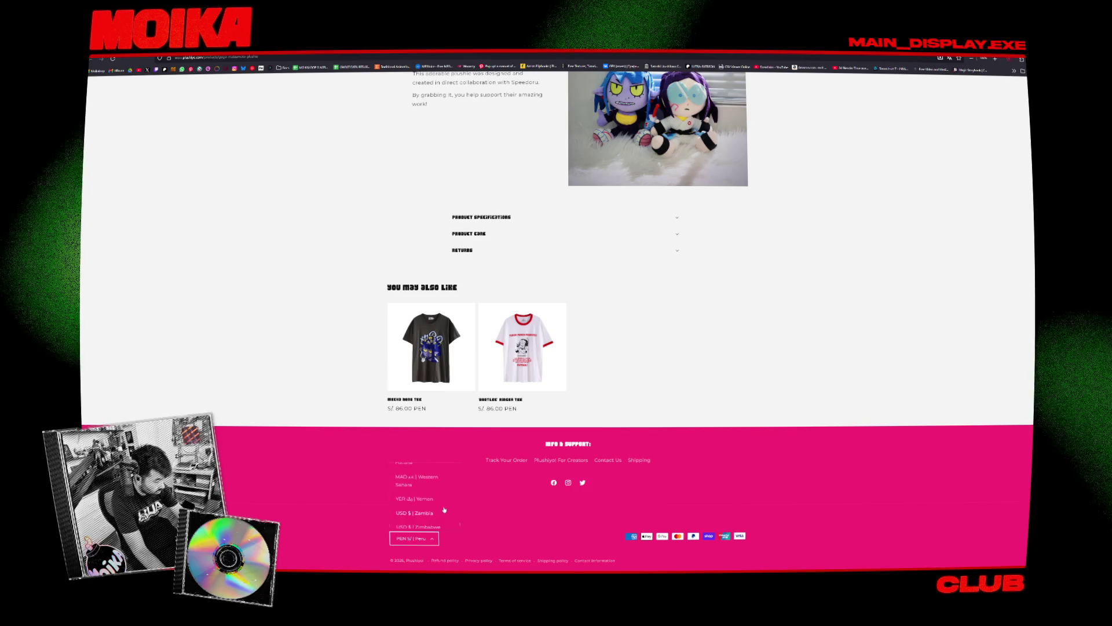
{"action": "scroll", "coordinate": [443, 509], "scroll_direction": "up", "scroll_amount": 2}
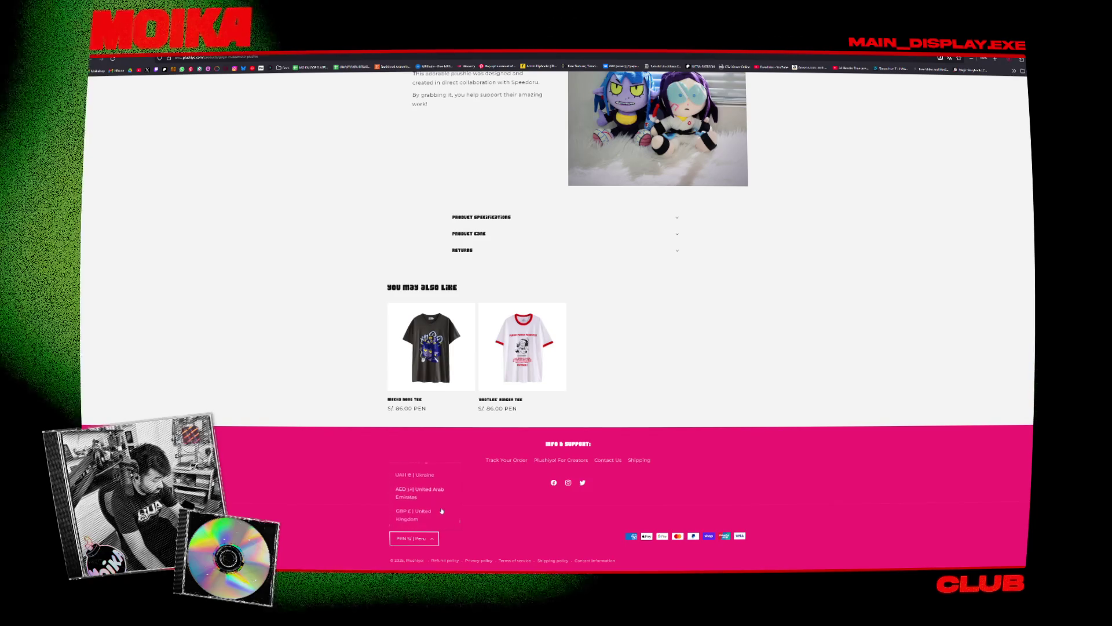
{"action": "left_click", "coordinate": [435, 510]}
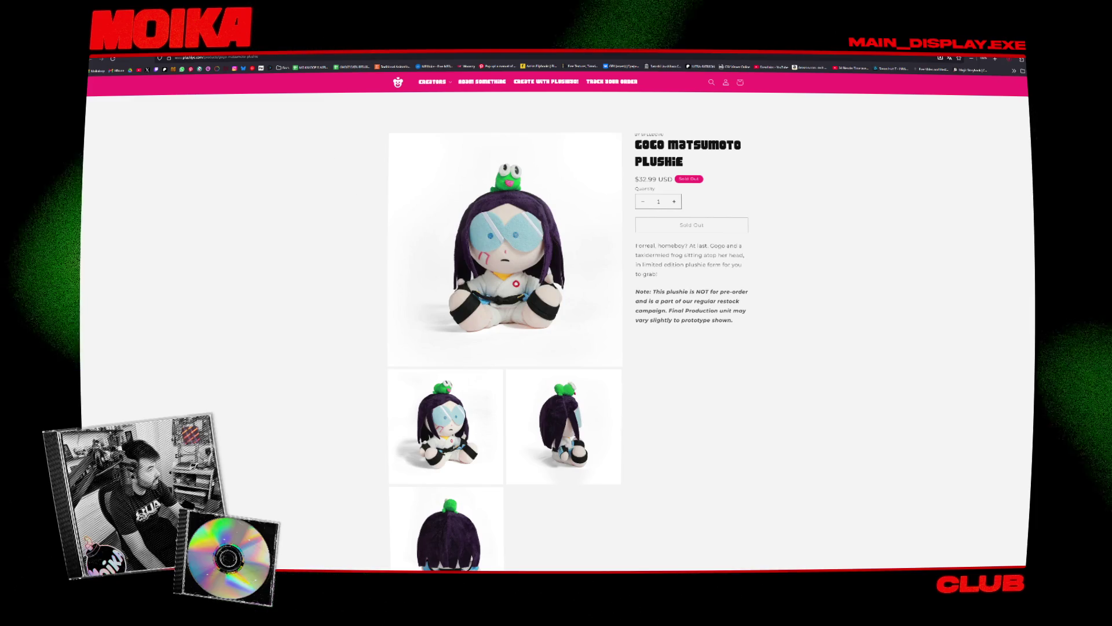
- Open the Nono Matsumoto Plushie page and scroll through its details
{"action": "key", "text": "alt+Left"}
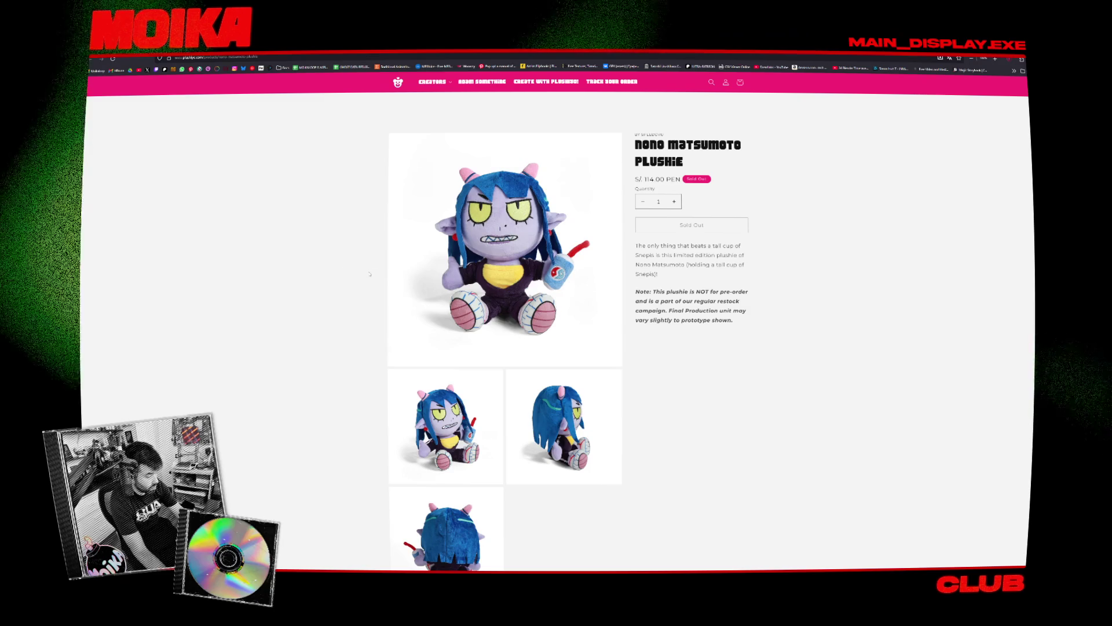
{"action": "scroll", "coordinate": [358, 316], "scroll_direction": "down", "scroll_amount": 2}
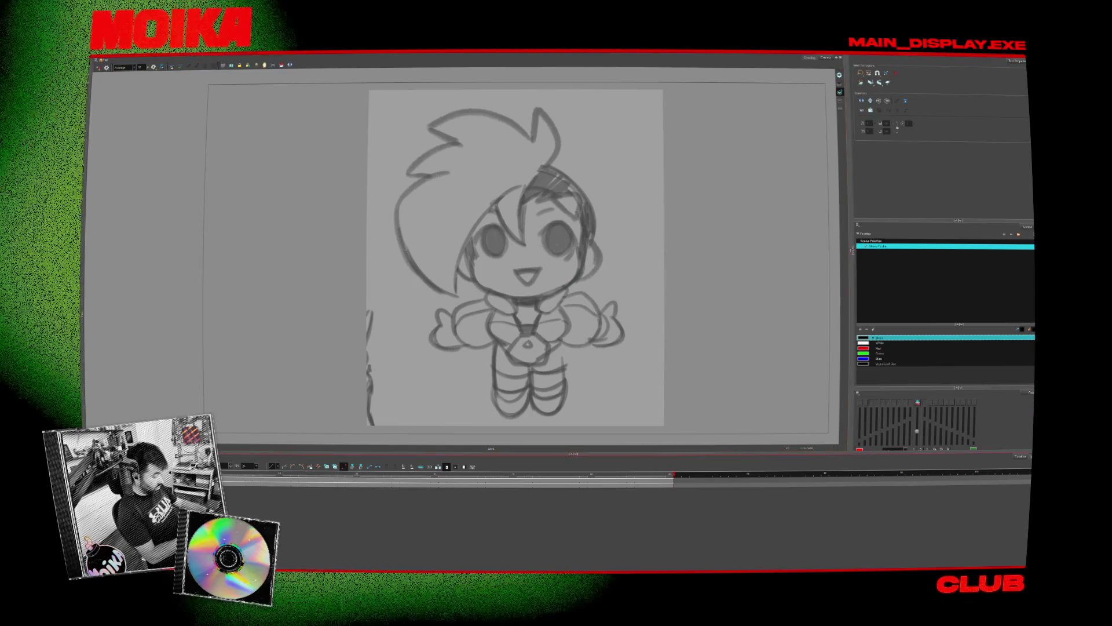
- Trace the chibi's head in thin black lines, from the crown around the right side to the jaw
{"action": "key", "text": "alt+b"}
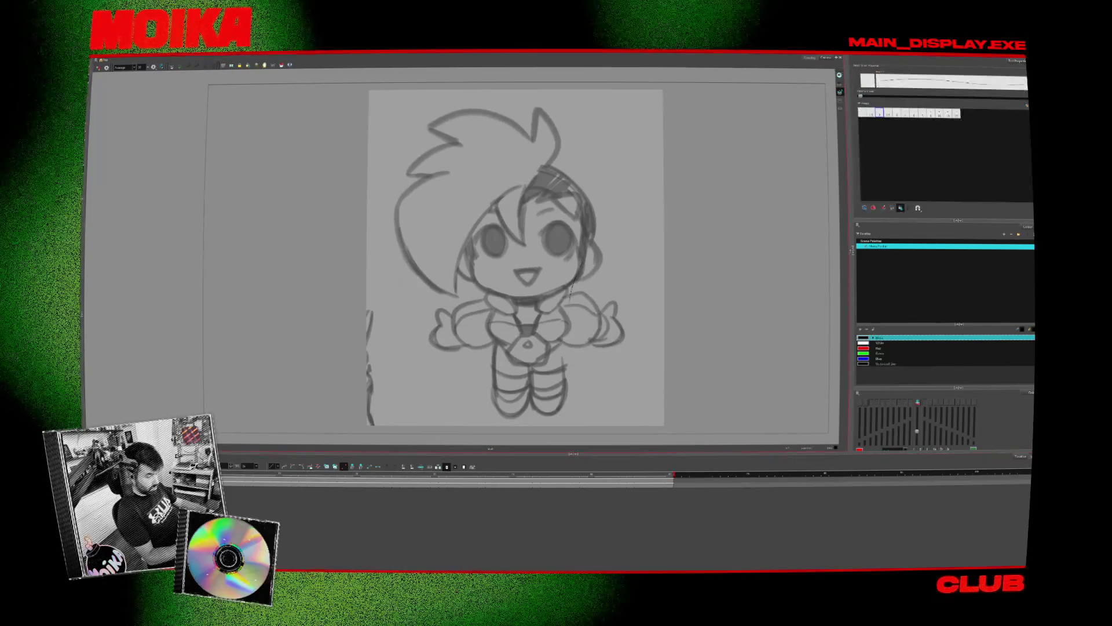
{"action": "left_click", "coordinate": [922, 113]}
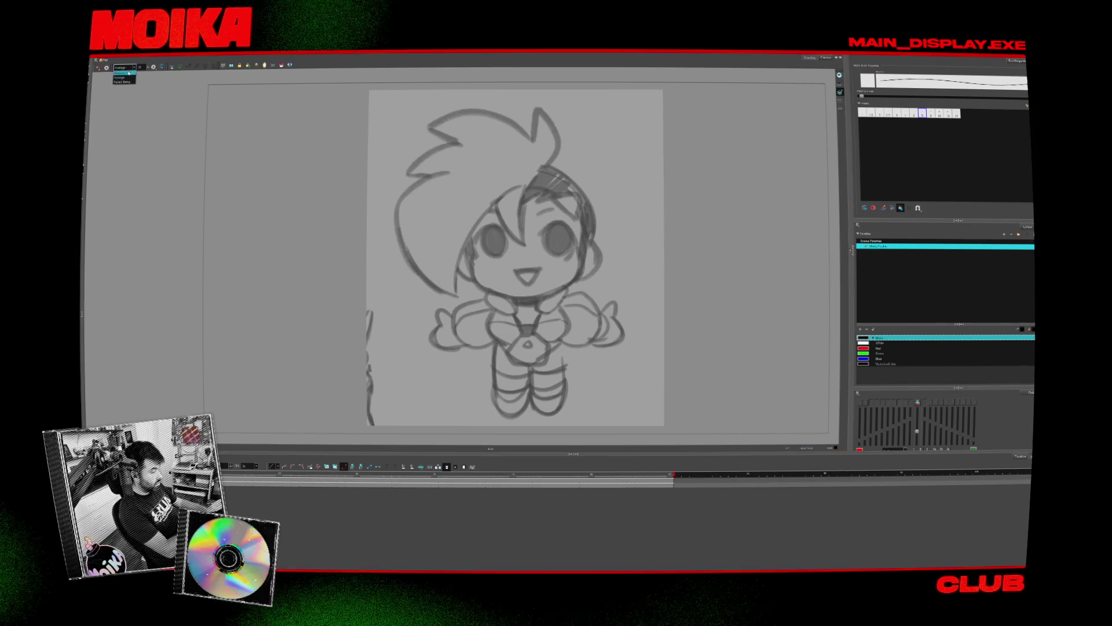
{"action": "scroll", "coordinate": [508, 256], "scroll_direction": "right", "scroll_amount": 1}
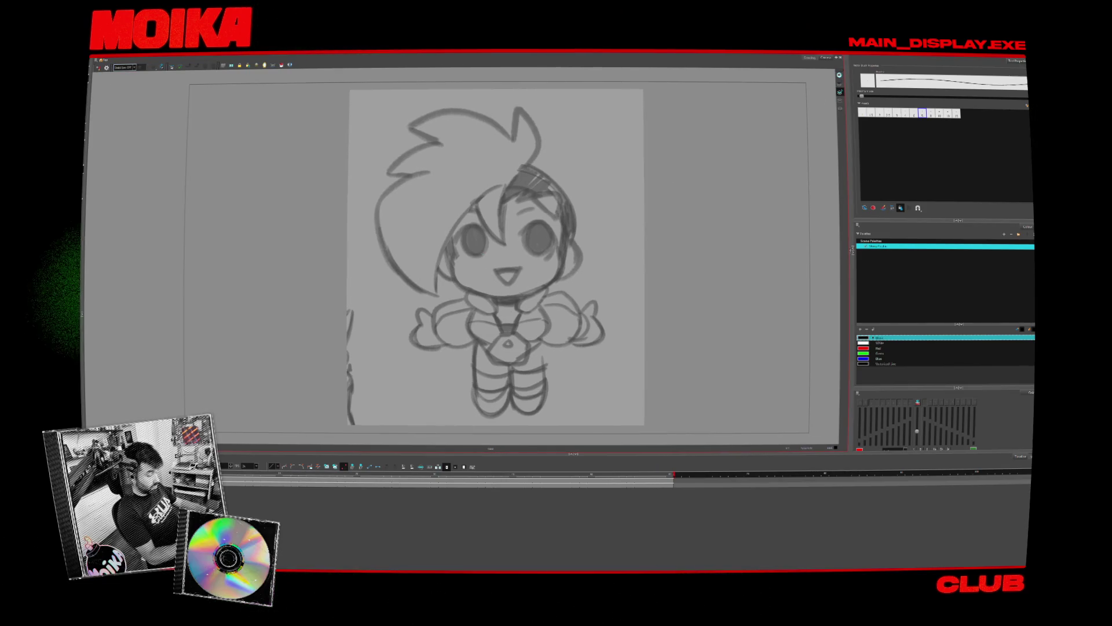
{"action": "left_click_drag", "start_coordinate": [450, 216], "coordinate": [460, 193]}
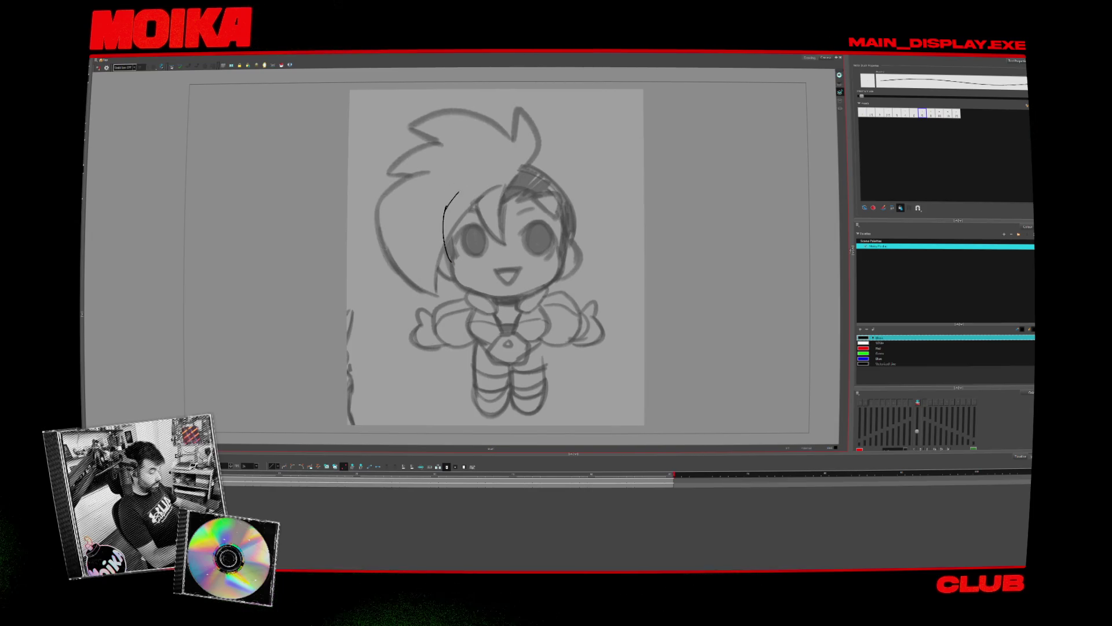
{"action": "left_click_drag", "start_coordinate": [569, 211], "coordinate": [564, 250]}
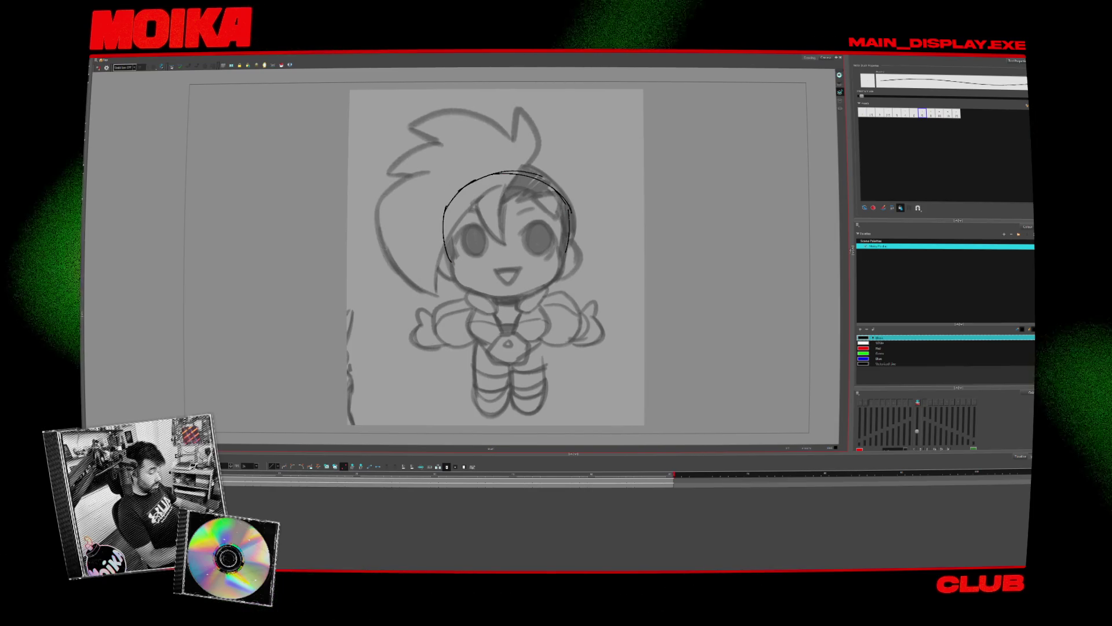
{"action": "key", "text": "ctrl+z"}
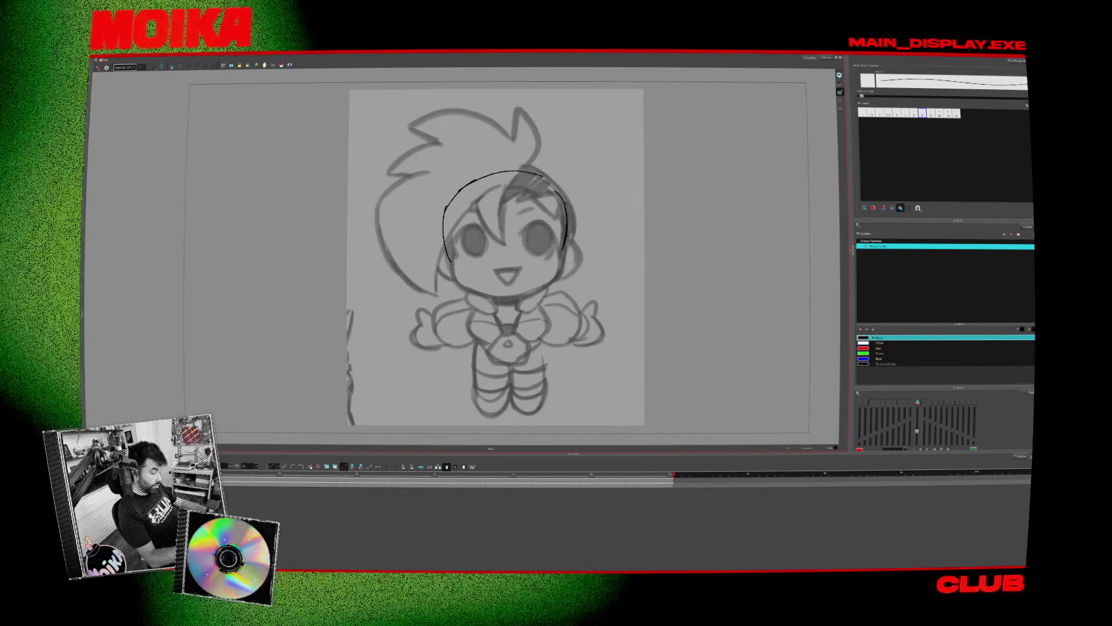
{"action": "key", "text": "ctrl+a"}
{"action": "key", "text": "Escape"}
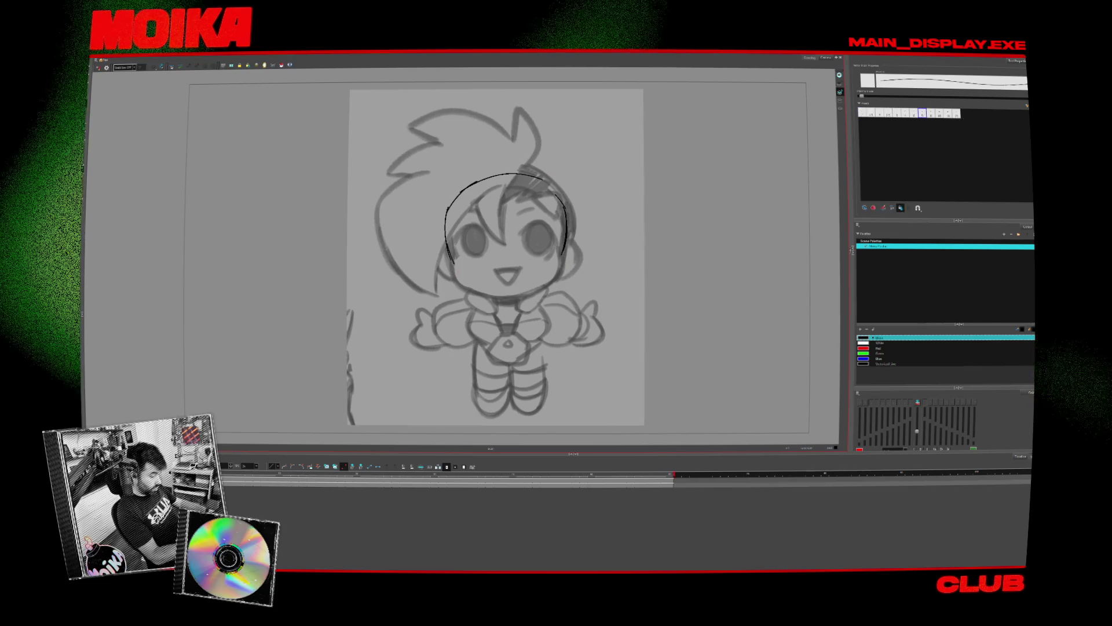
{"action": "left_click_drag", "start_coordinate": [454, 263], "coordinate": [498, 294]}
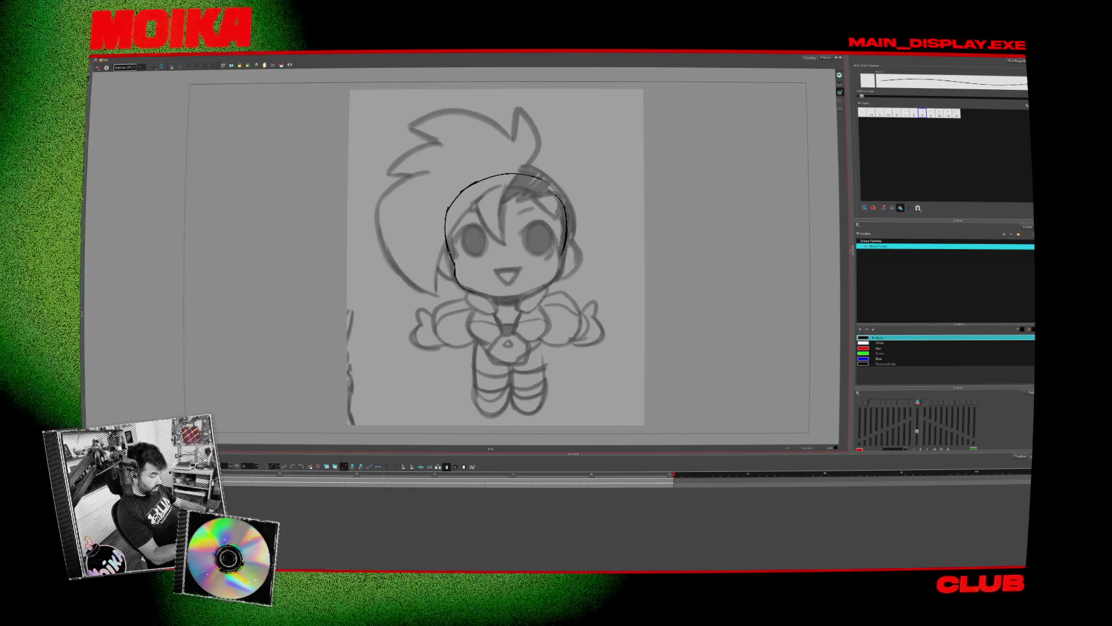
{"action": "left_click_drag", "start_coordinate": [460, 187], "coordinate": [522, 260]}
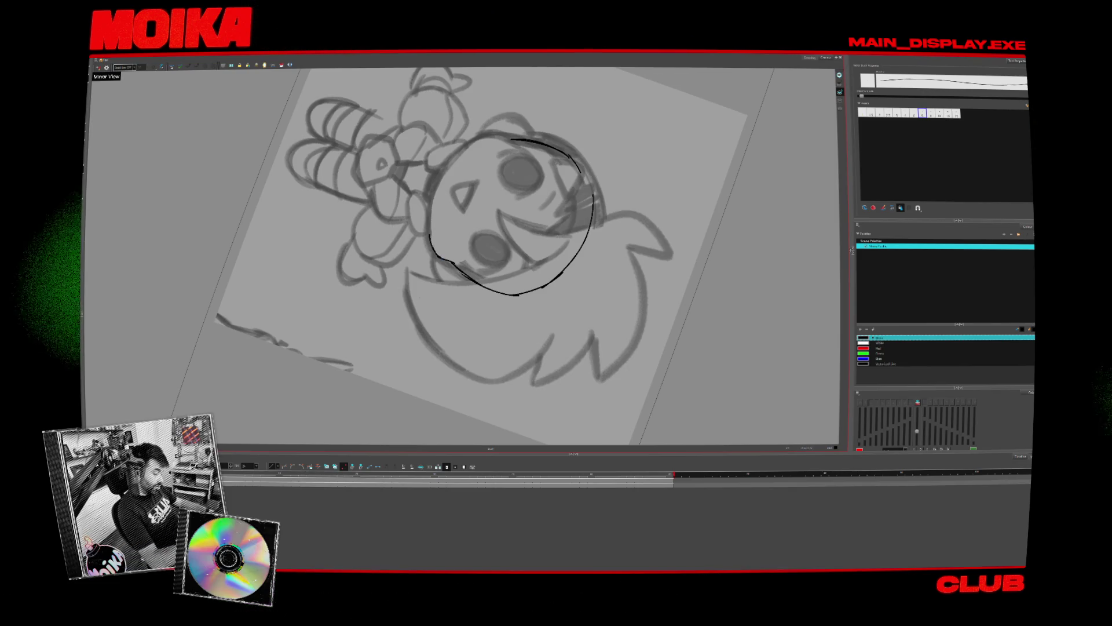
- Rotate the view and draw the ear arc on the left side of the head
{"action": "key", "text": "c"}
{"action": "key", "text": "c"}
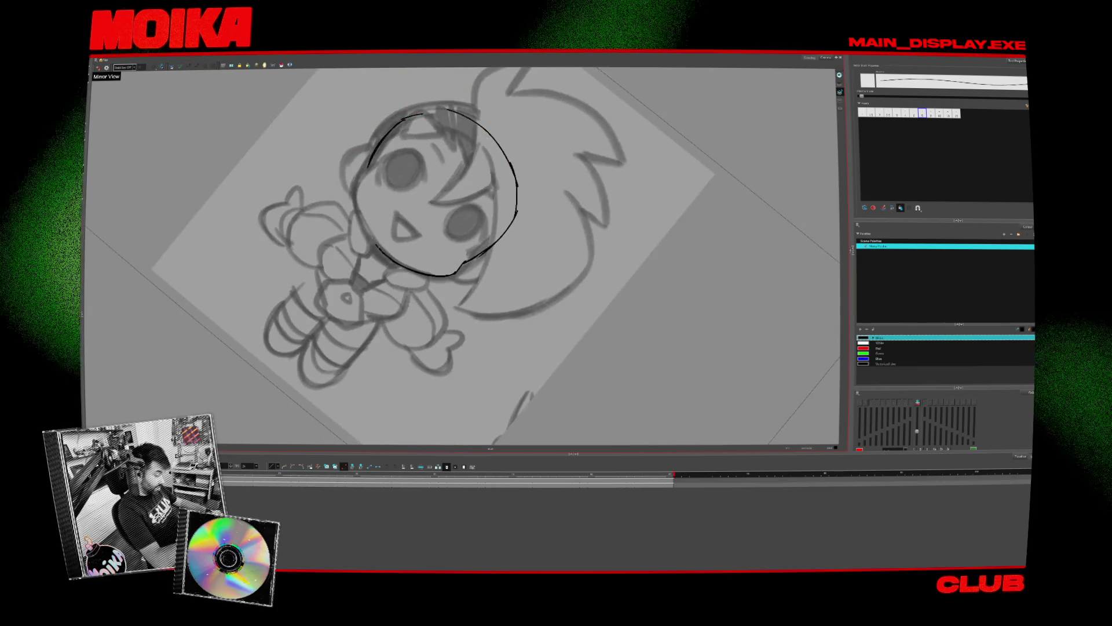
{"action": "key", "text": "v"}
{"action": "key", "text": "v"}
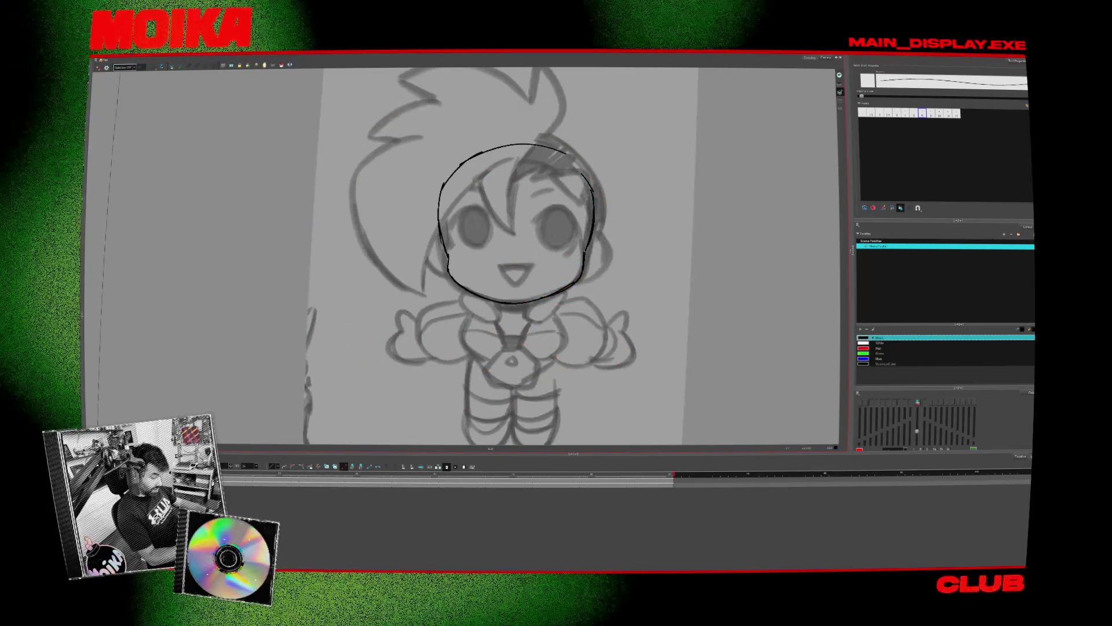
{"action": "left_click_drag", "start_coordinate": [438, 237], "coordinate": [429, 270]}
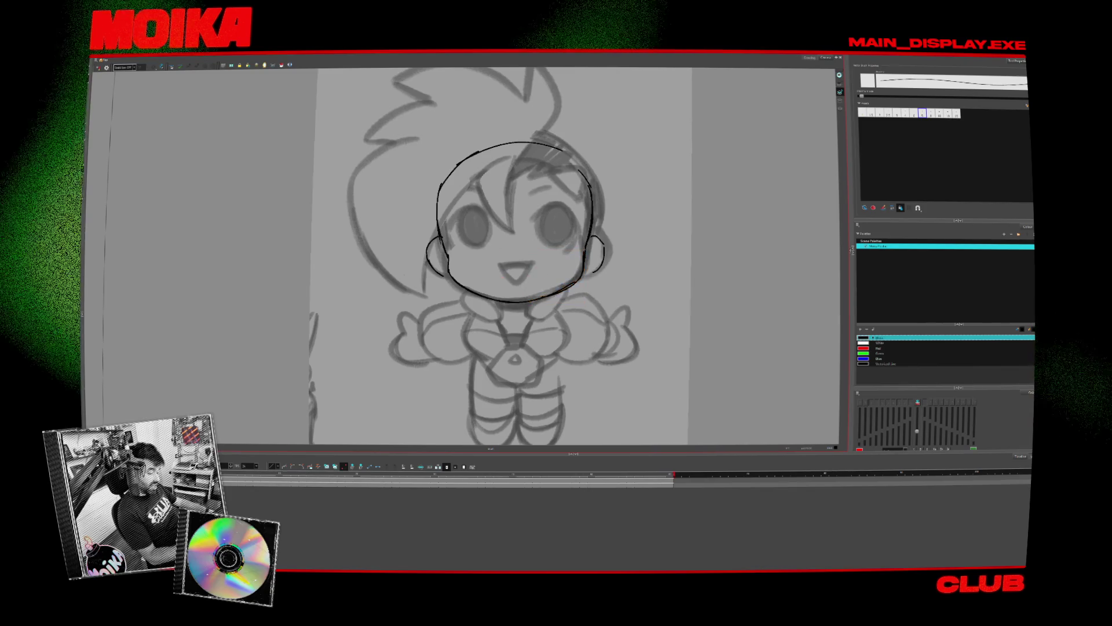
{"action": "scroll", "coordinate": [592, 197], "scroll_direction": "up", "scroll_amount": 2}
- Draw a pointed bang strand near the top right of the forehead with the Brush
{"action": "key", "text": "alt+b"}
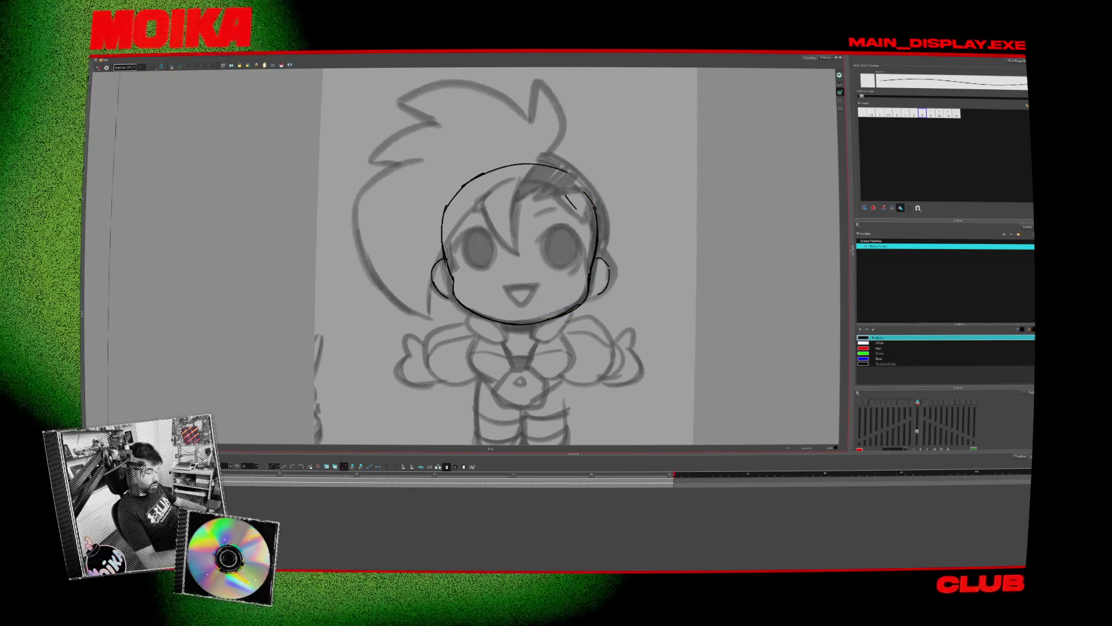
{"action": "left_click_drag", "start_coordinate": [565, 197], "coordinate": [591, 201]}
{"action": "key", "text": "alt+slash"}
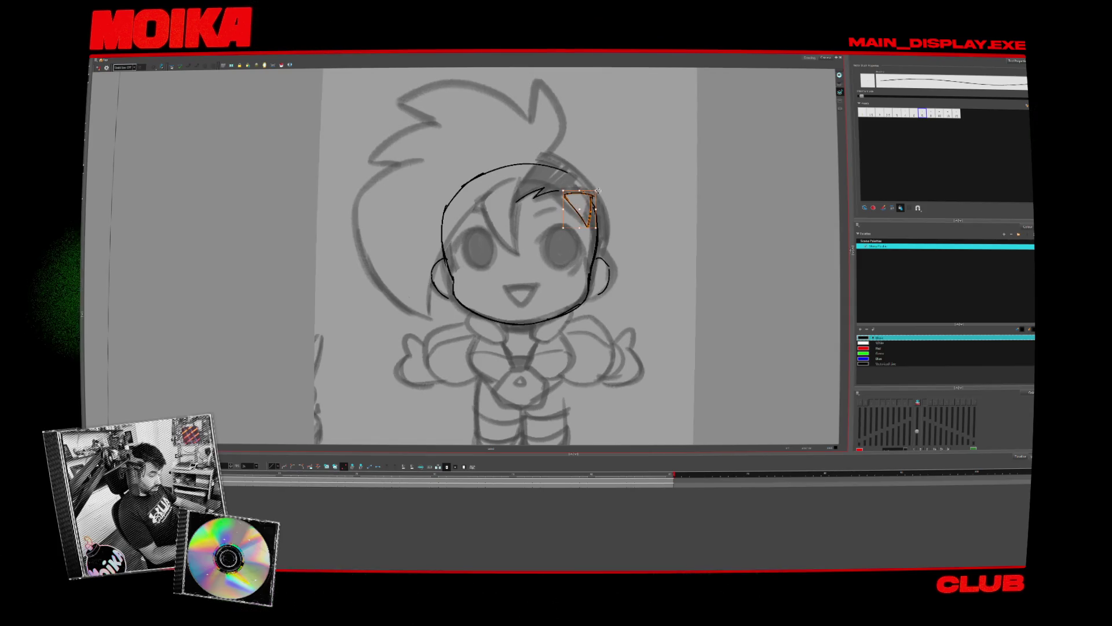
- Redraw the top arc of the head outline after mirror-checking the drawing
{"action": "left_click", "coordinate": [98, 68]}
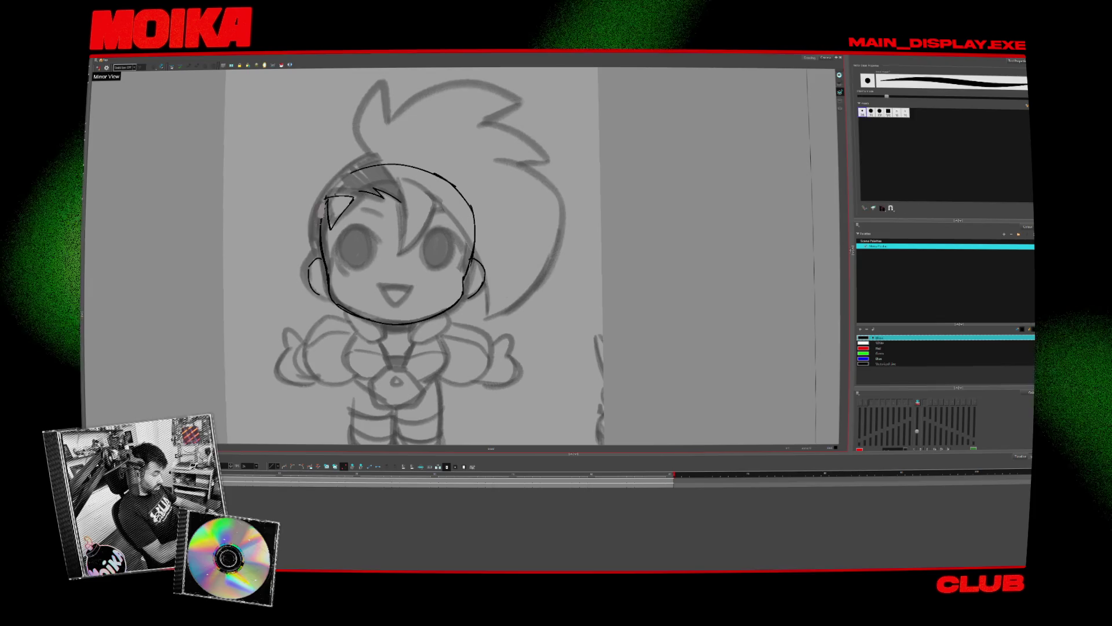
{"action": "left_click", "coordinate": [98, 67]}
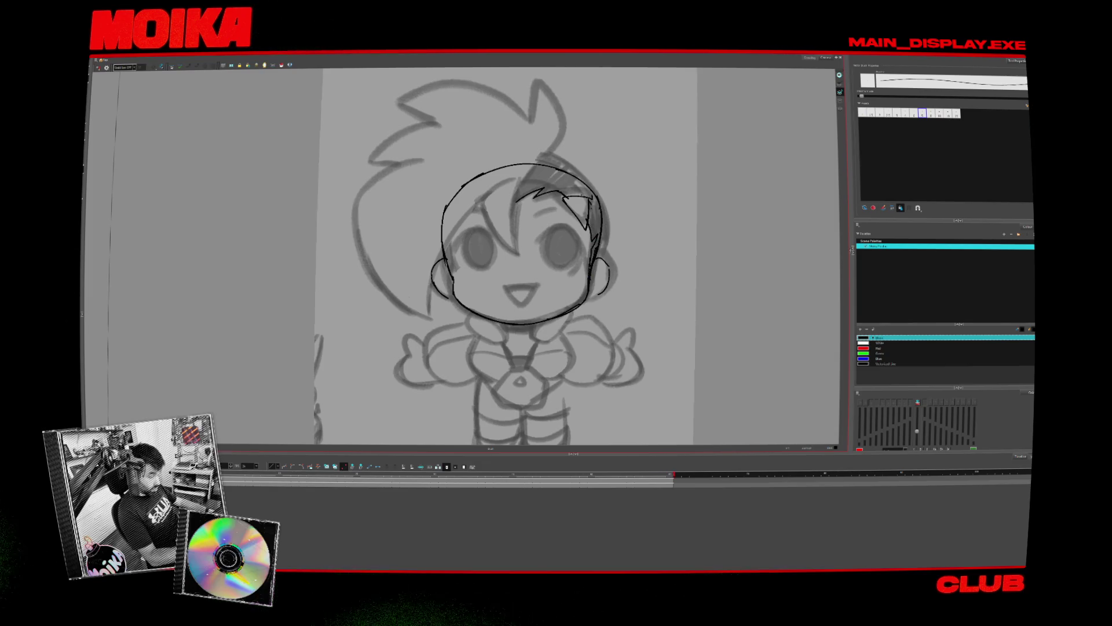
{"action": "left_click", "coordinate": [99, 68]}
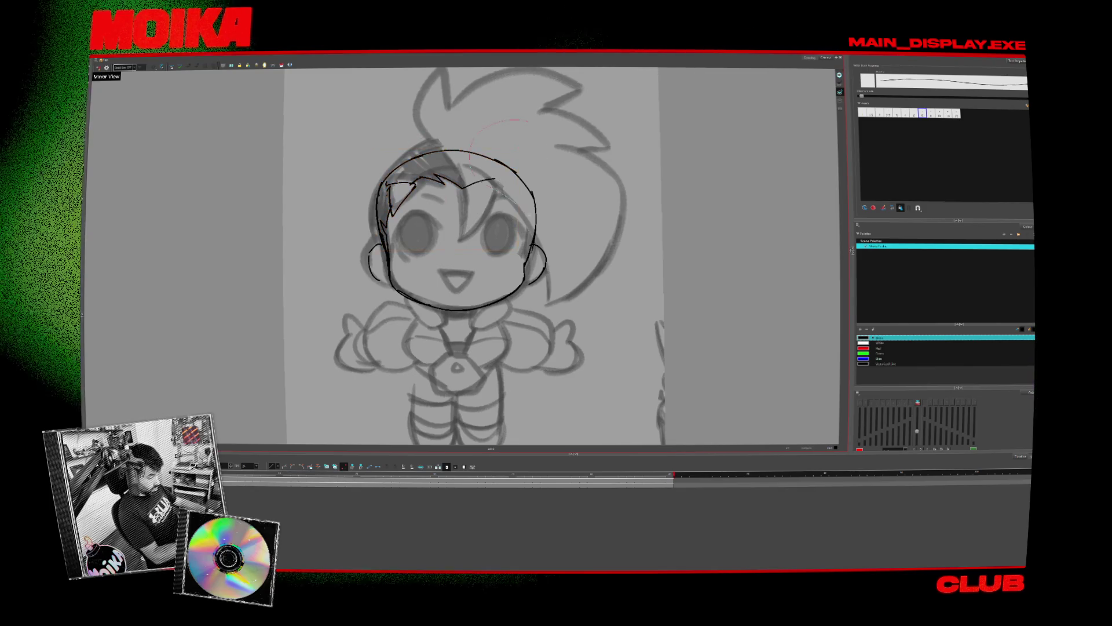
{"action": "left_click", "coordinate": [531, 219]}
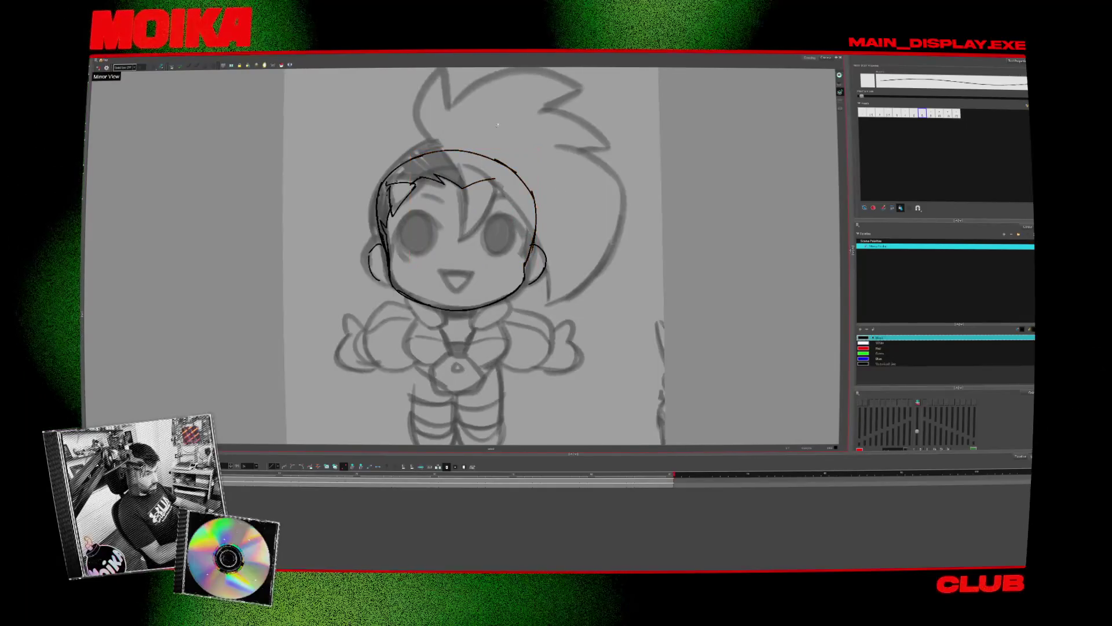
{"action": "left_click_drag", "start_coordinate": [537, 159], "coordinate": [526, 177]}
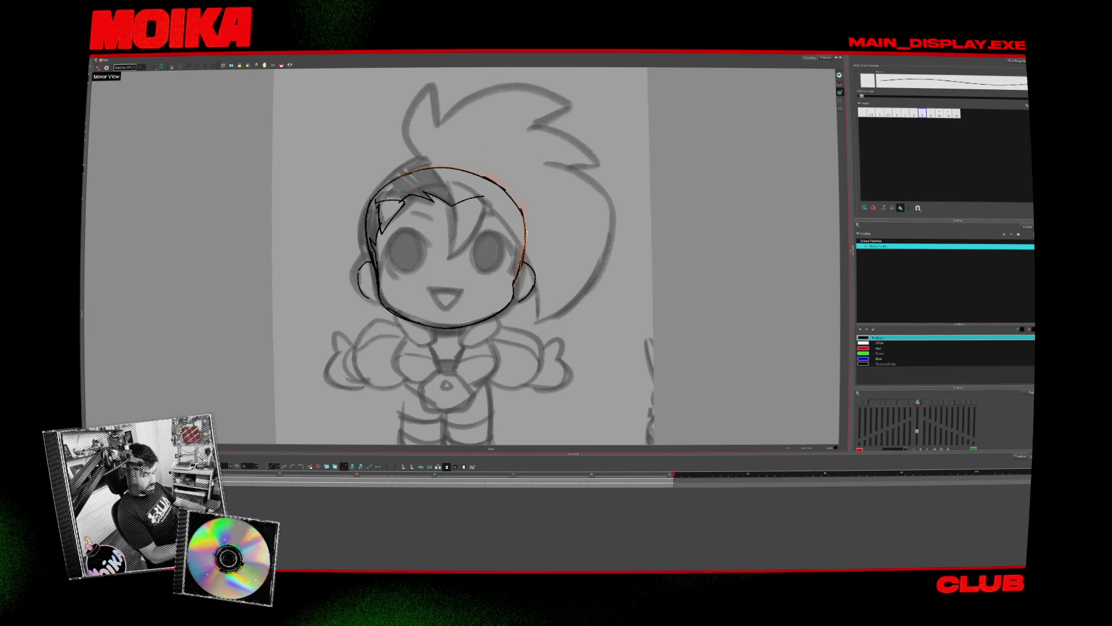
{"action": "key", "text": "4"}
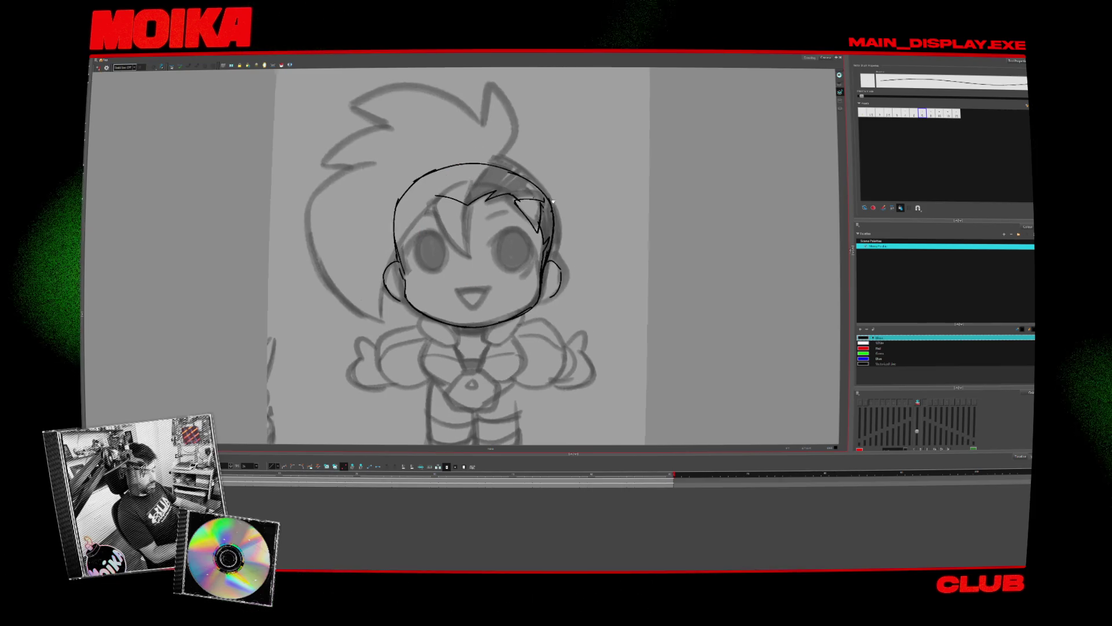
{"action": "left_click_drag", "start_coordinate": [408, 197], "coordinate": [558, 194]}
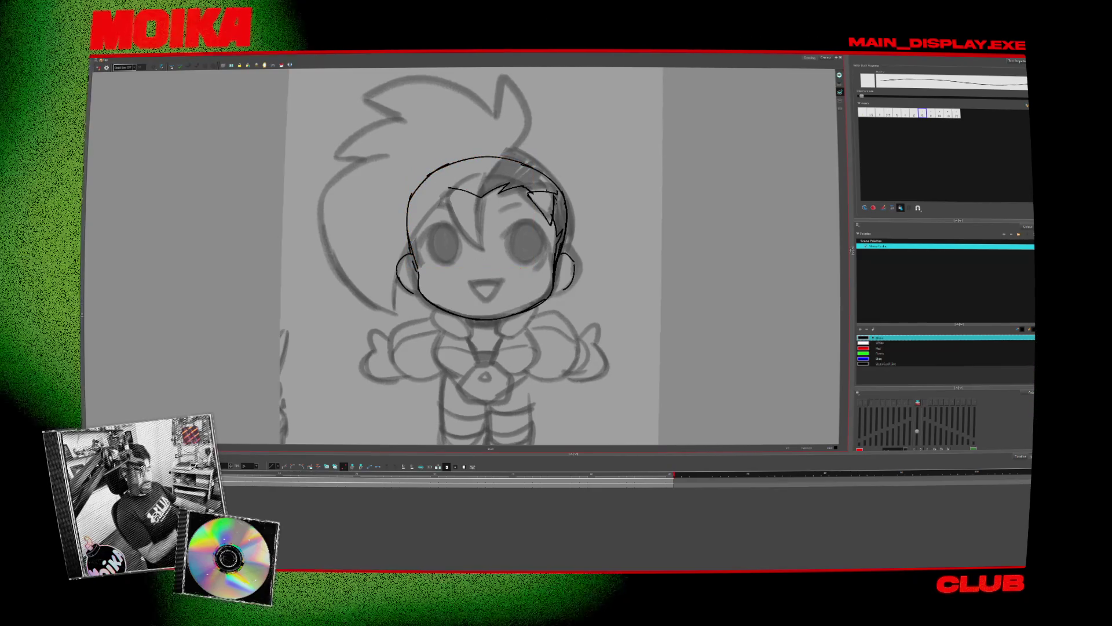
- Nudge the forehead bangs stroke slightly right and mirror-check the result
{"action": "left_click", "coordinate": [521, 188]}
{"action": "left_click_drag", "start_coordinate": [492, 189], "coordinate": [497, 188]}
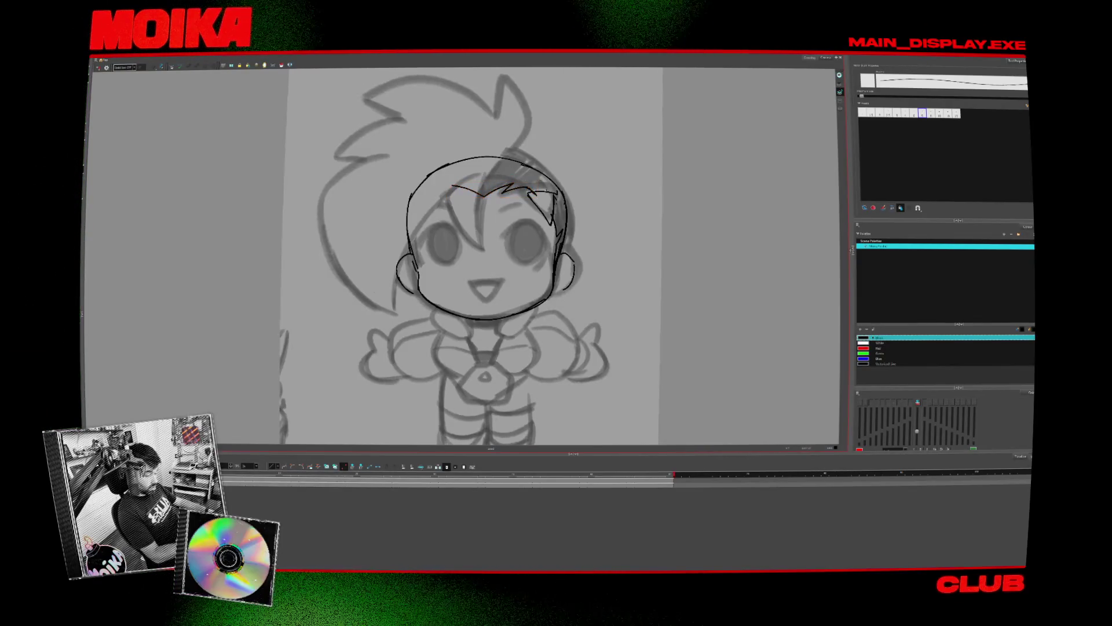
{"action": "left_click", "coordinate": [99, 67]}
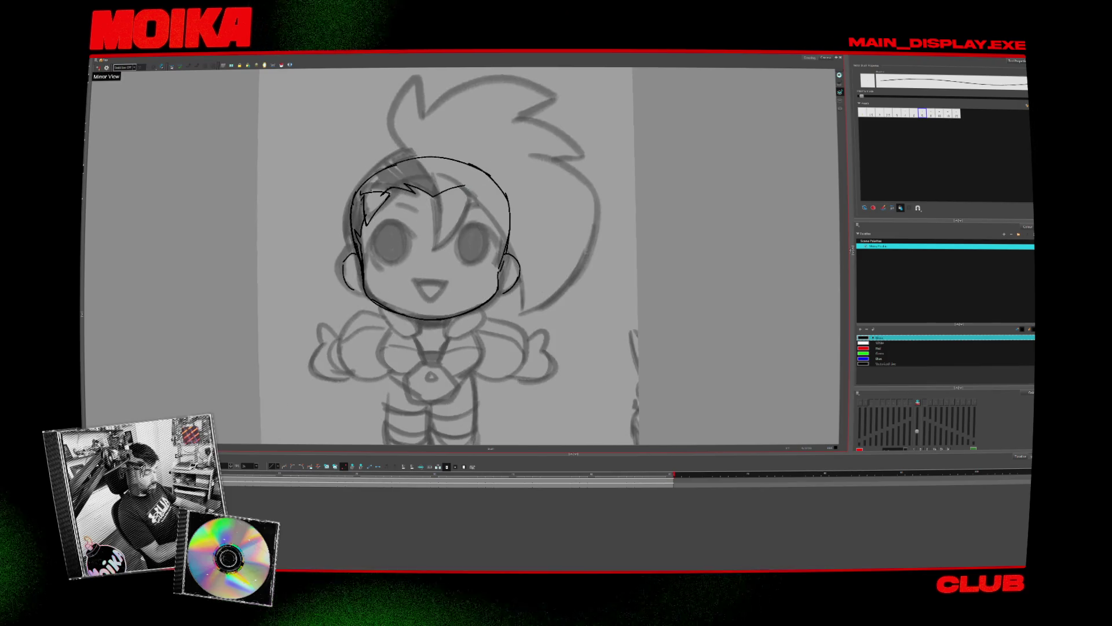
{"action": "left_click", "coordinate": [99, 68]}
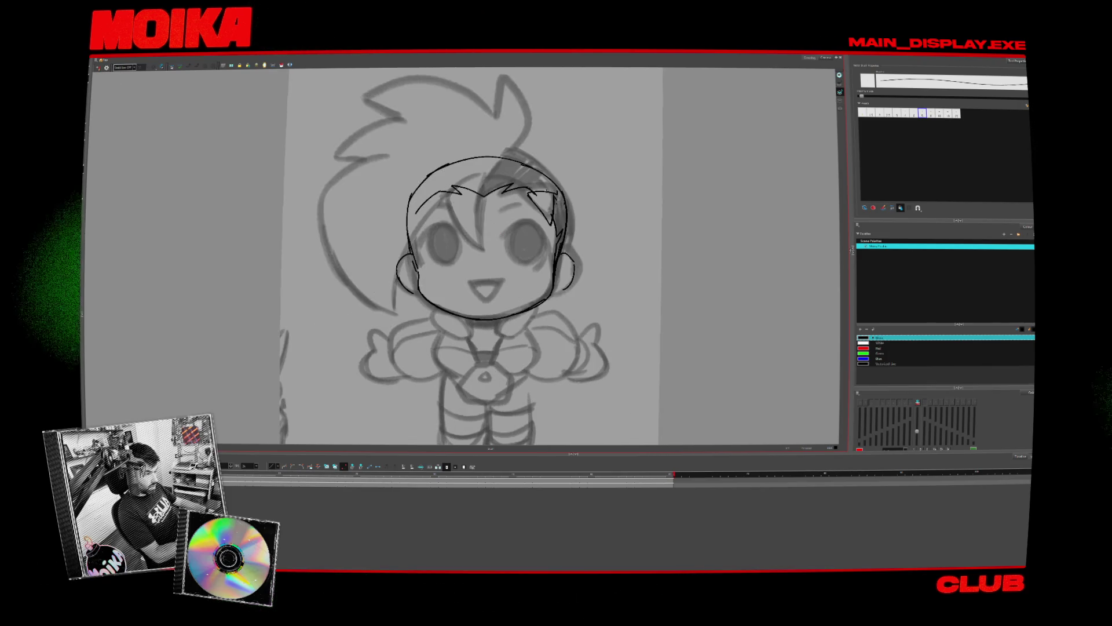